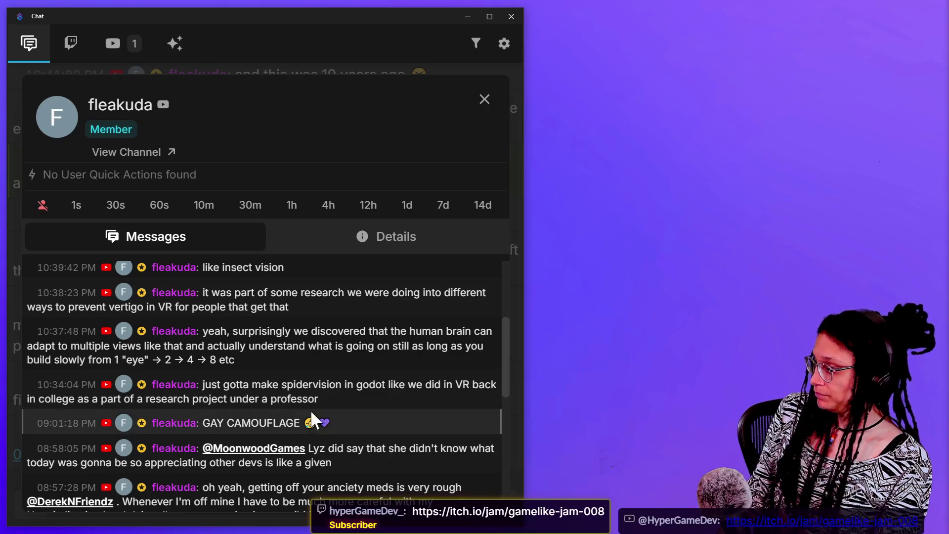
Highlight the VR vertigo research message, then close the viewer's profile card.
mouse_move(277, 399)
mouse_down()
mouse_move(326, 400)
mouse_move(380, 372)
mouse_up()
click(382, 438)
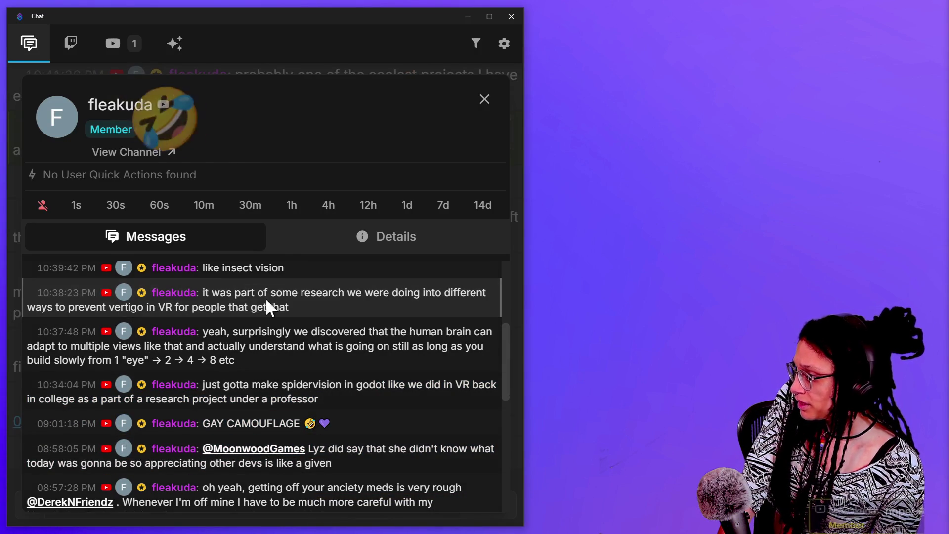
mouse_move(303, 311)
mouse_down()
mouse_move(166, 297)
mouse_move(193, 298)
mouse_up()
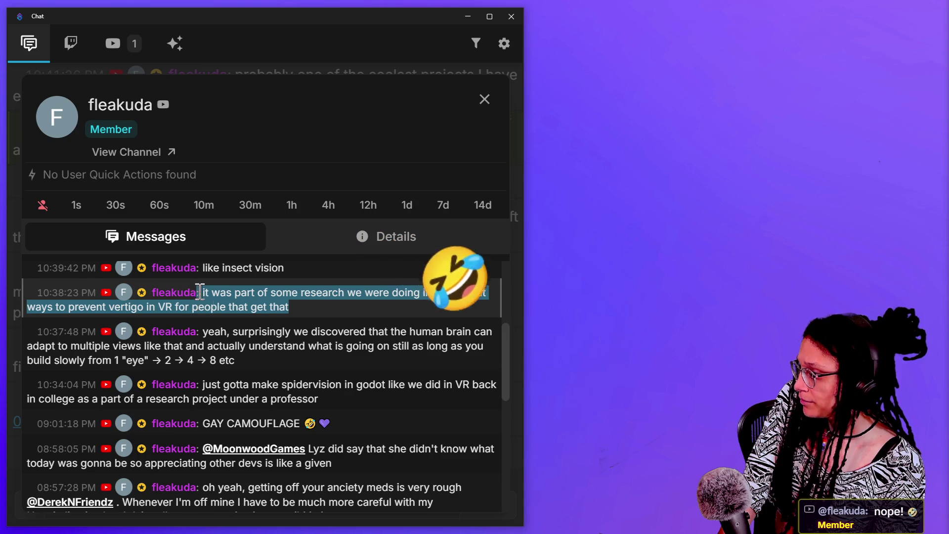
scroll(249, 335, up, 4)
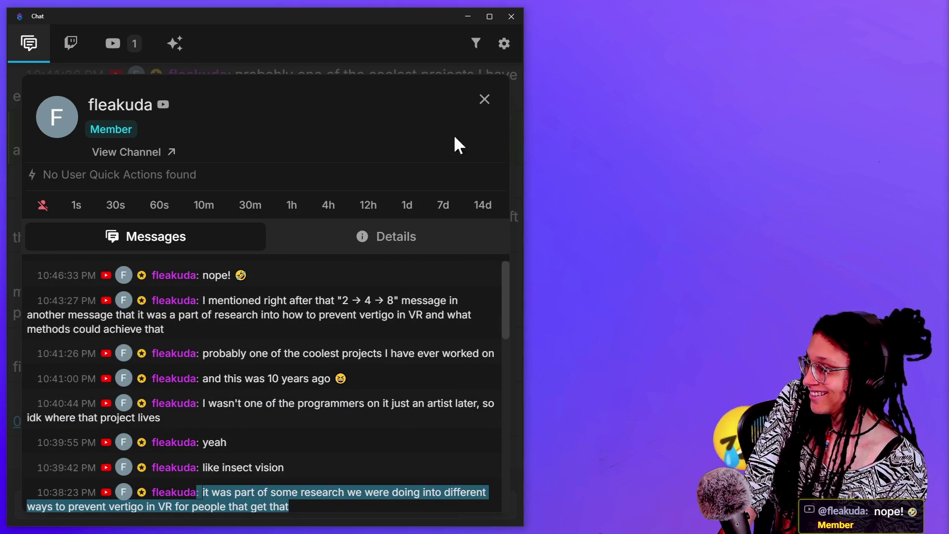
triple_click(472, 104)
click(472, 101)
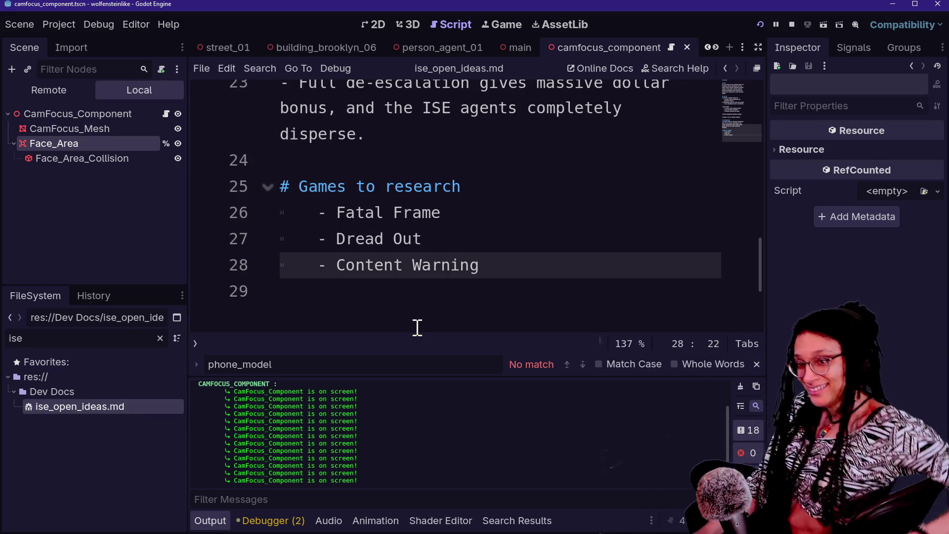
Switch to the running game, capture the view and walk the player forward along the street.
scroll(599, 149, up, 2)
scroll(600, 150, up, 6)
click(515, 21)
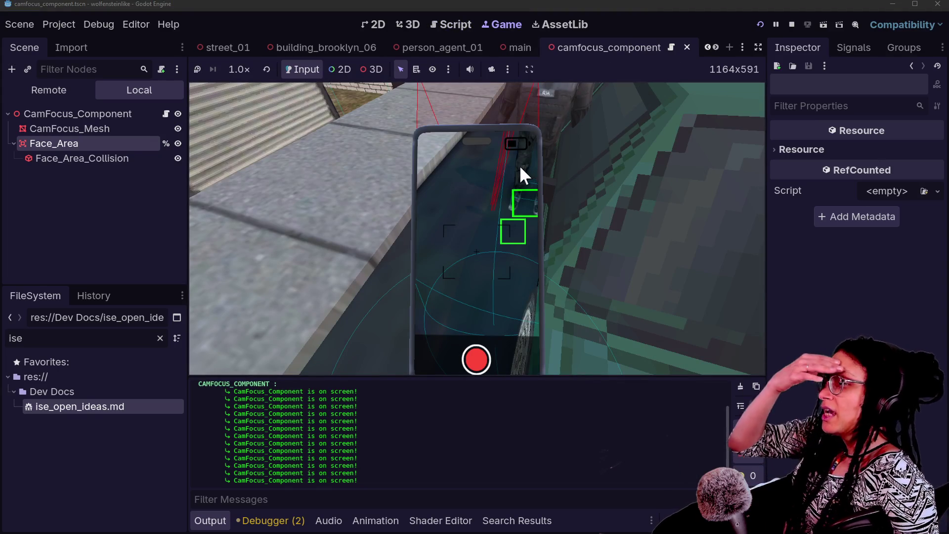
click(464, 184)
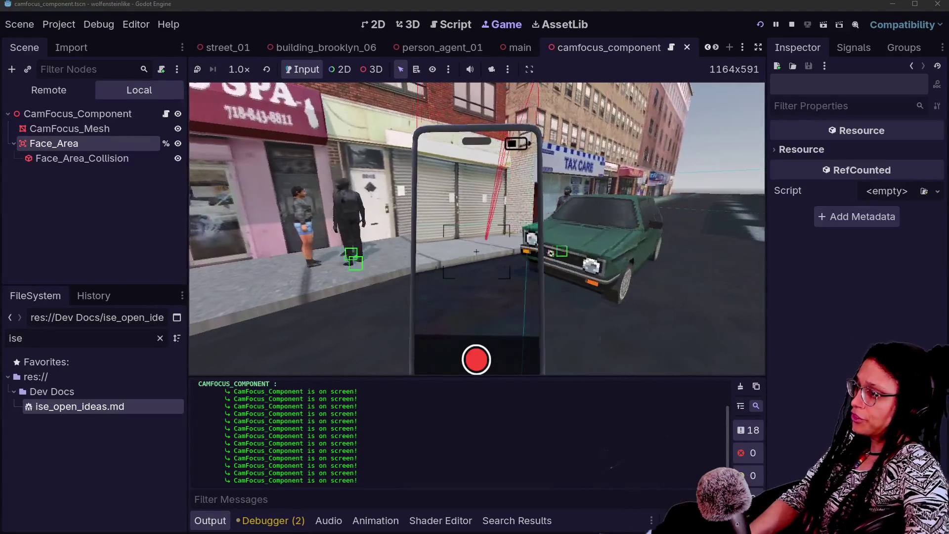
key(w)
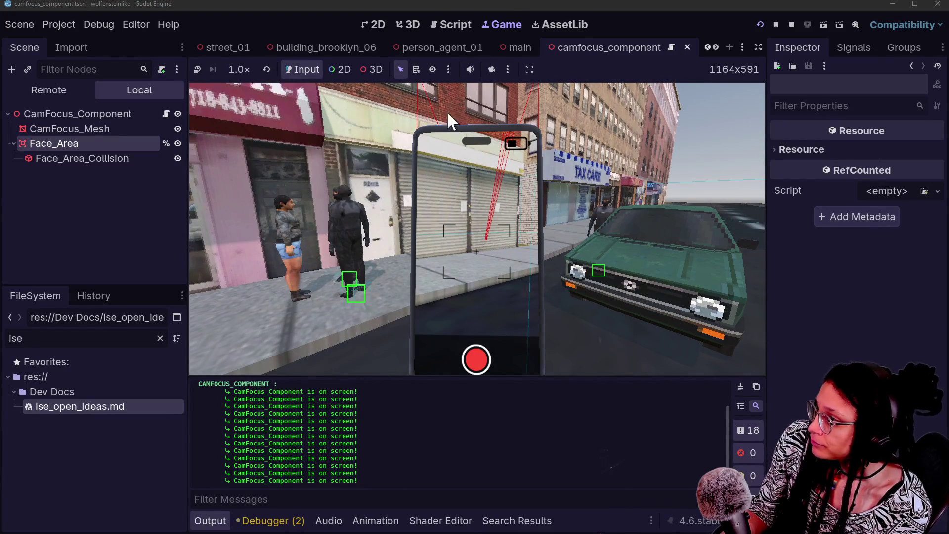
Bring up the player scene to reveal phone_vision_area.
scroll(523, 43, down, 2)
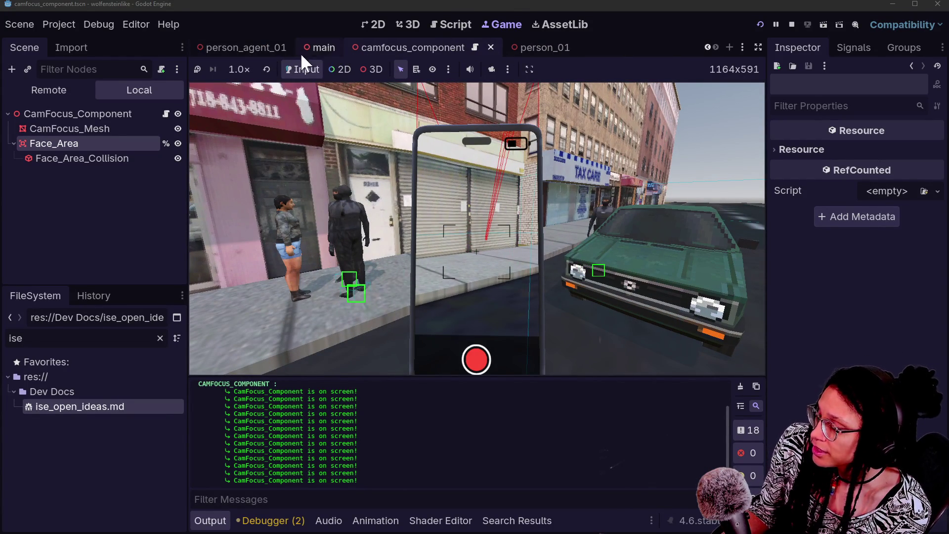
scroll(321, 45, up, 6)
scroll(321, 46, up, 1)
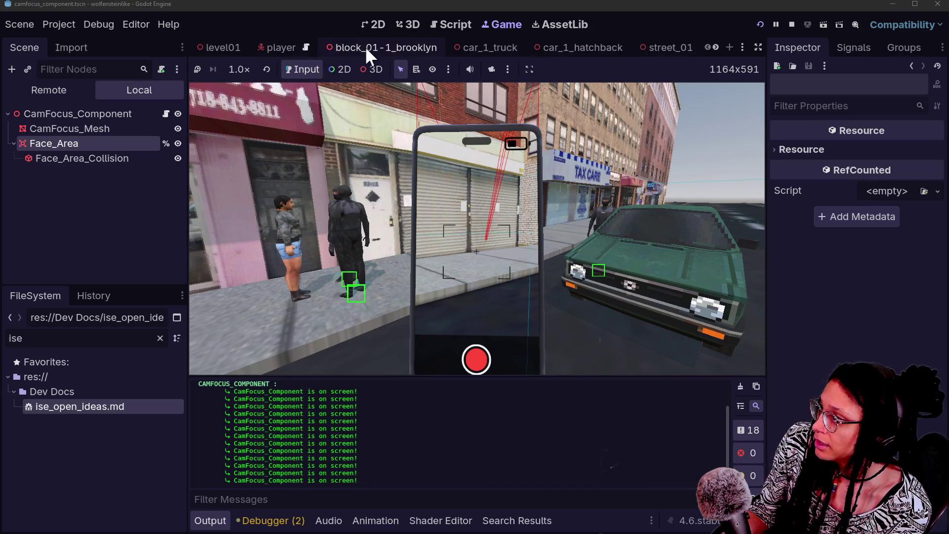
click(290, 49)
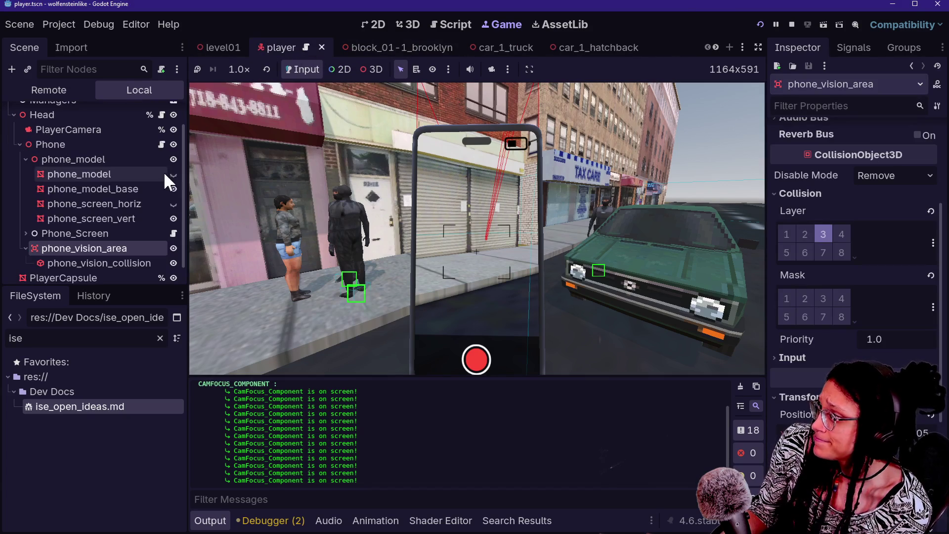
Reset phone_vision_collision's position to the origin.
click(99, 263)
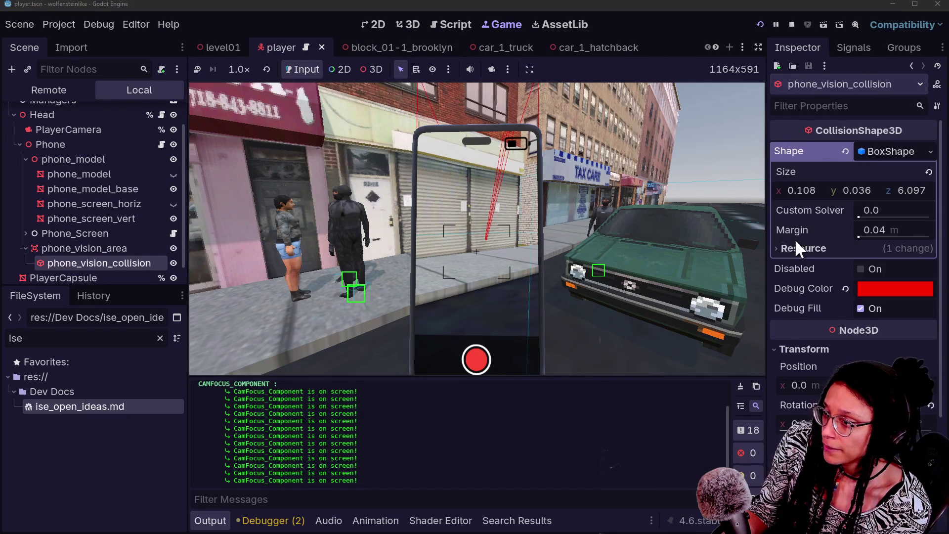
scroll(795, 238, down, 3)
mouse_move(862, 231)
mouse_down()
mouse_move(847, 231)
mouse_move(870, 228)
mouse_move(818, 232)
mouse_move(858, 230)
mouse_up()
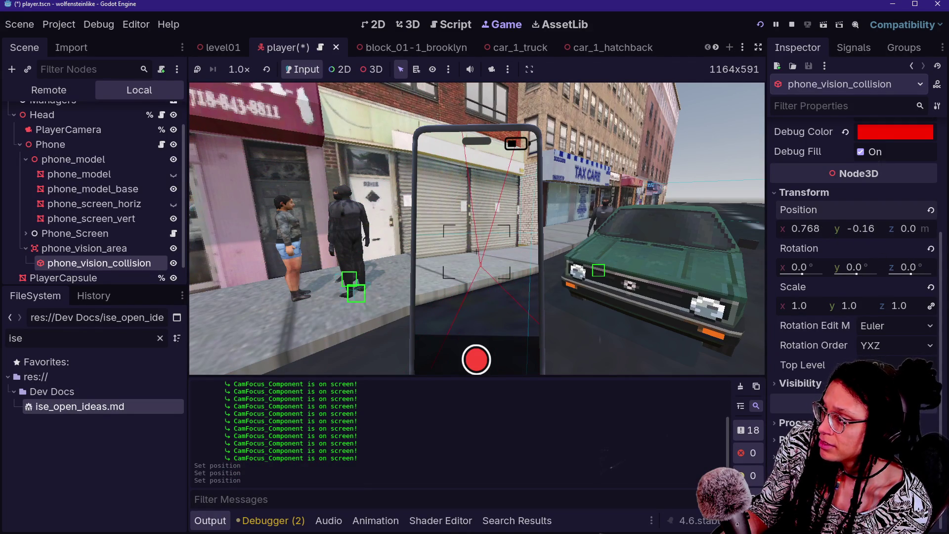
click(635, 265)
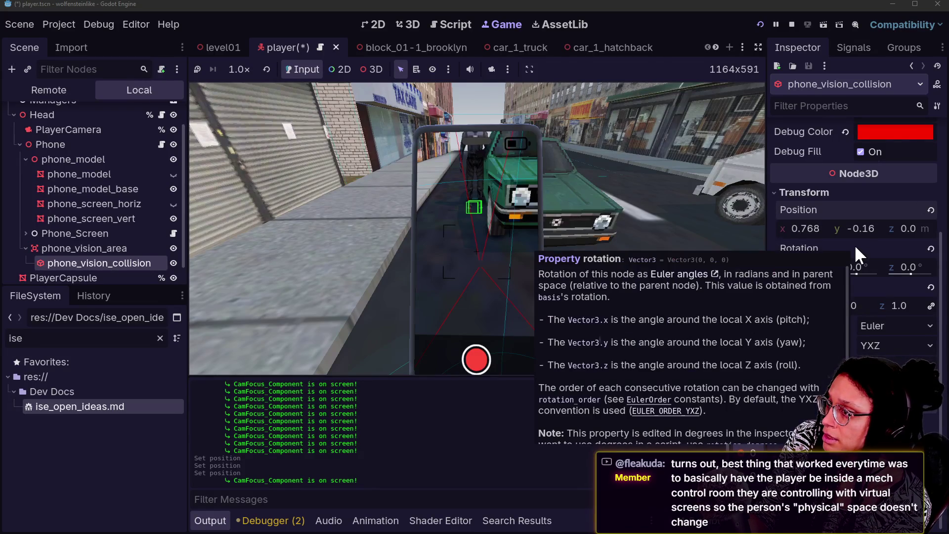
click(930, 210)
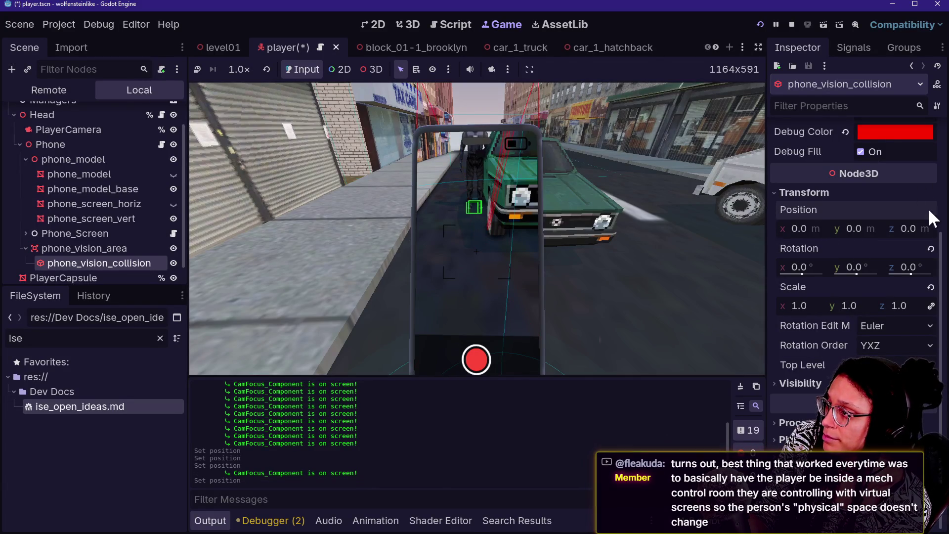
Move phone_vision_area to 0.786, -0.16, -3.05 and begin resizing the collision box.
click(51, 248)
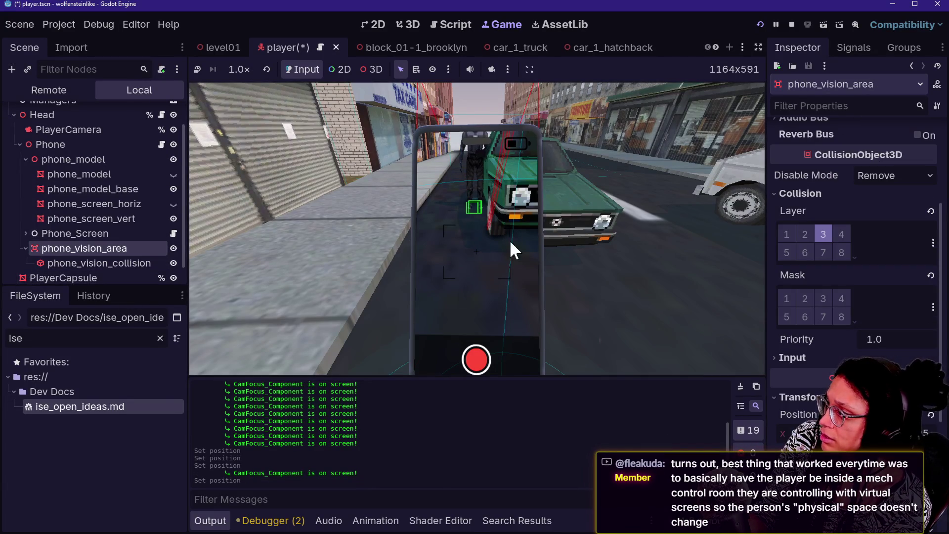
scroll(868, 244, down, 5)
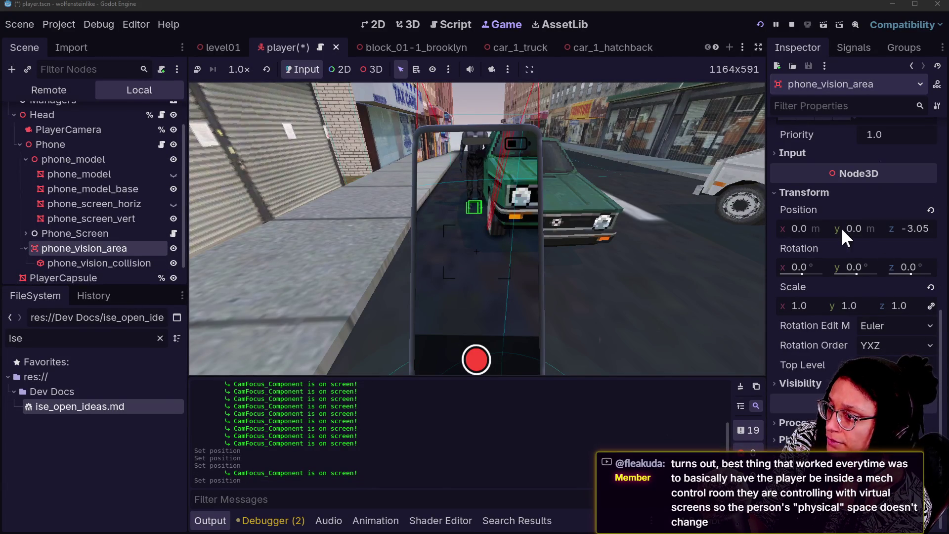
mouse_move(852, 229)
mouse_down()
mouse_move(801, 228)
mouse_move(859, 226)
mouse_up()
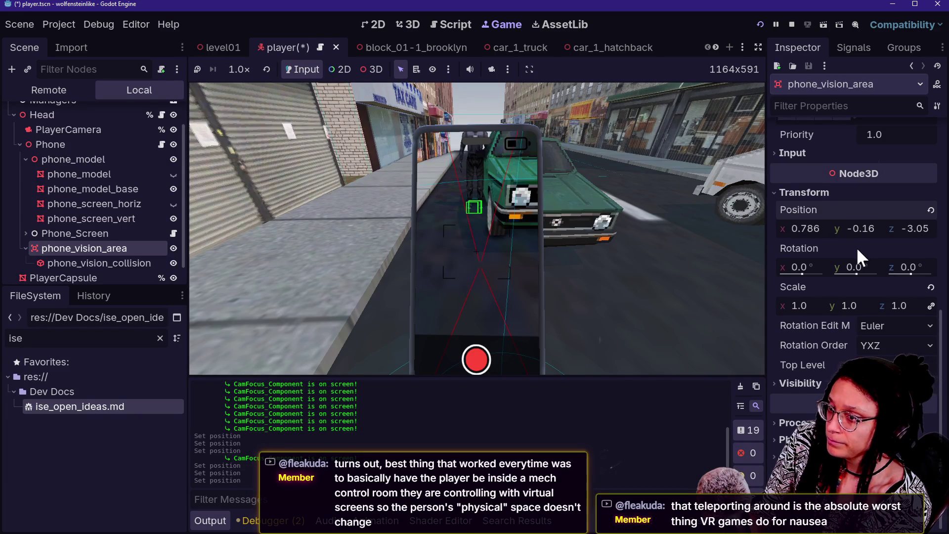
click(132, 263)
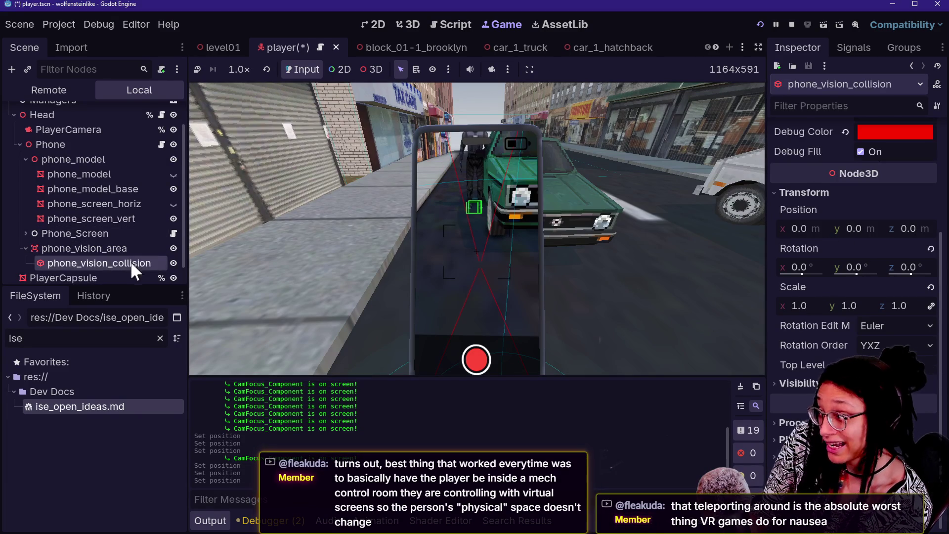
scroll(835, 310, up, 3)
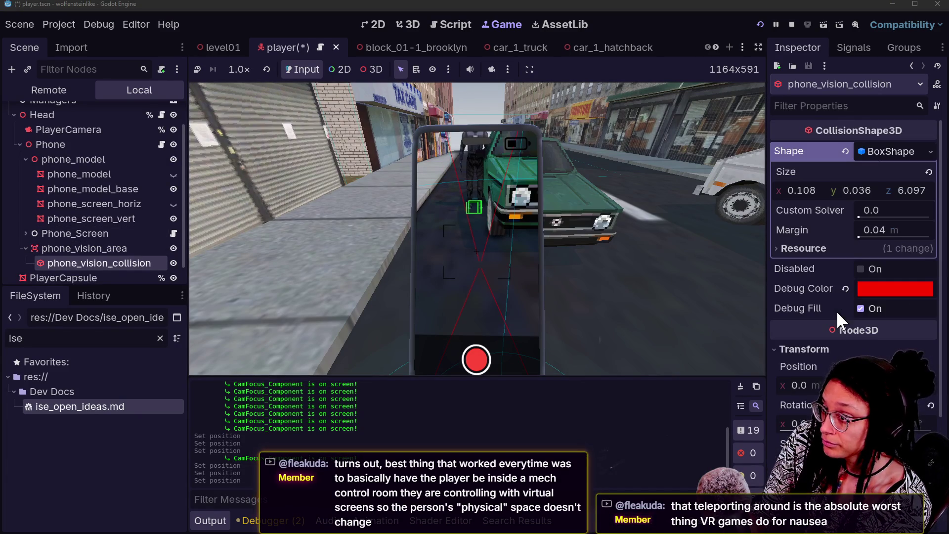
mouse_move(846, 187)
mouse_down()
mouse_move(828, 188)
mouse_move(845, 188)
mouse_move(813, 205)
mouse_move(813, 197)
mouse_move(860, 191)
mouse_move(850, 197)
mouse_move(875, 197)
mouse_move(853, 198)
mouse_up()
Rotate phone_vision_area 24° around Y, undoing an accidental vertical nudge.
scroll(818, 293, down, 2)
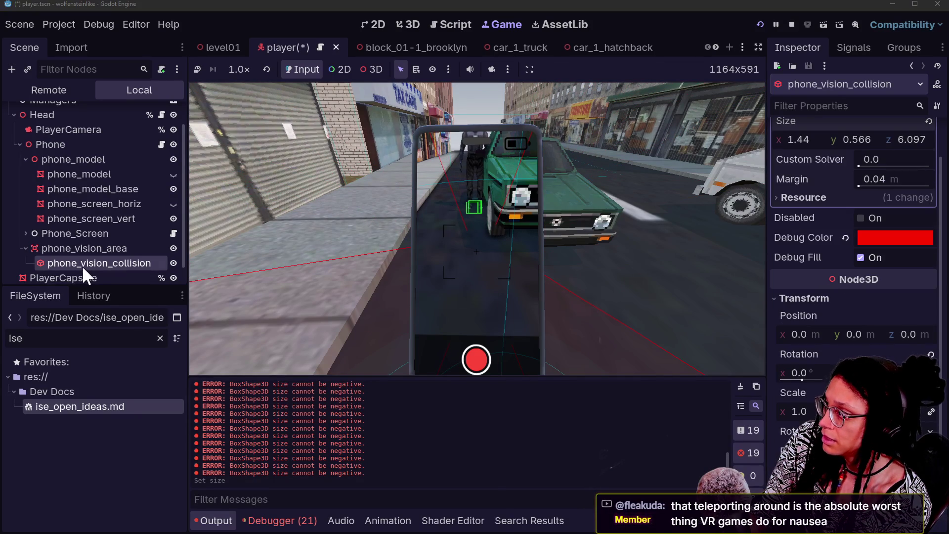
click(74, 249)
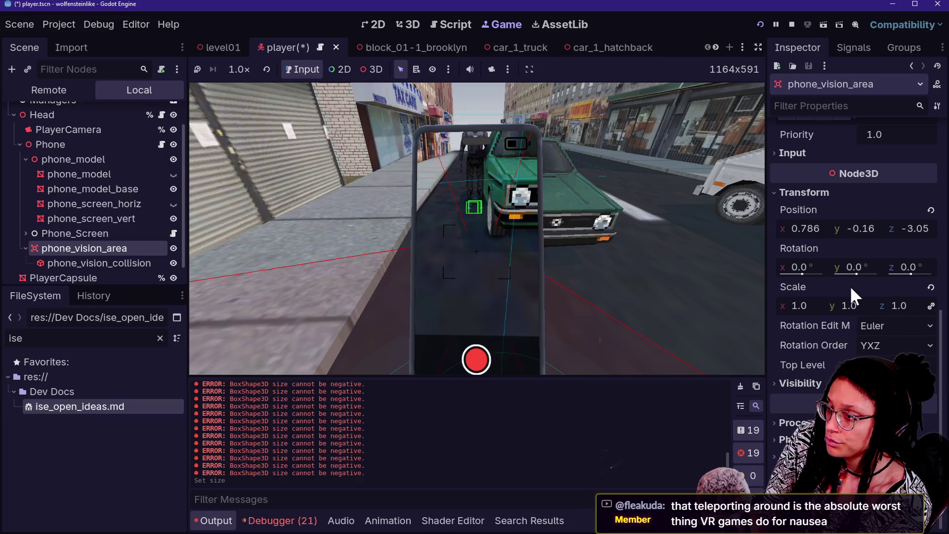
mouse_move(864, 273)
mouse_down()
mouse_move(890, 273)
mouse_move(858, 275)
mouse_up()
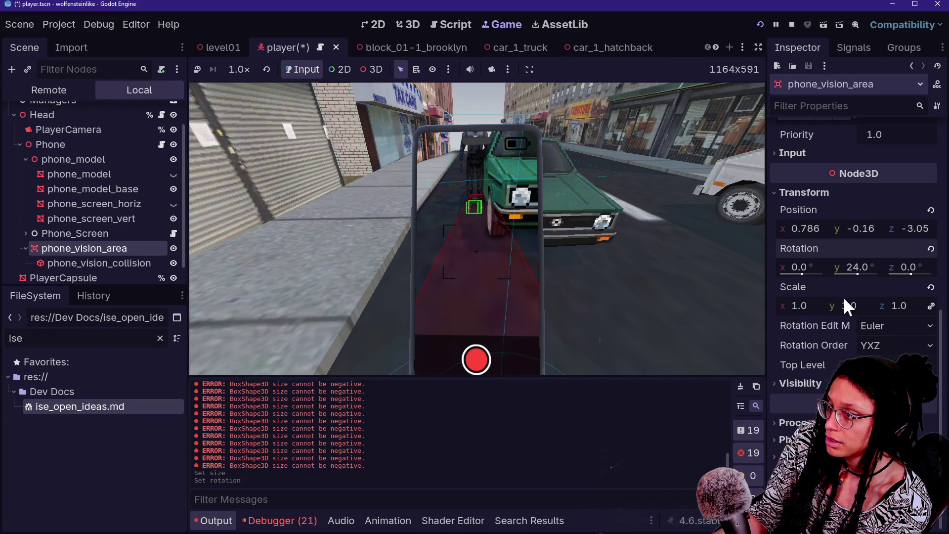
drag(870, 230, 875, 230)
key(ctrl+z)
Shift phone_vision_area to X -0.31 and look around in the game to test the cone.
drag(803, 228, 815, 228)
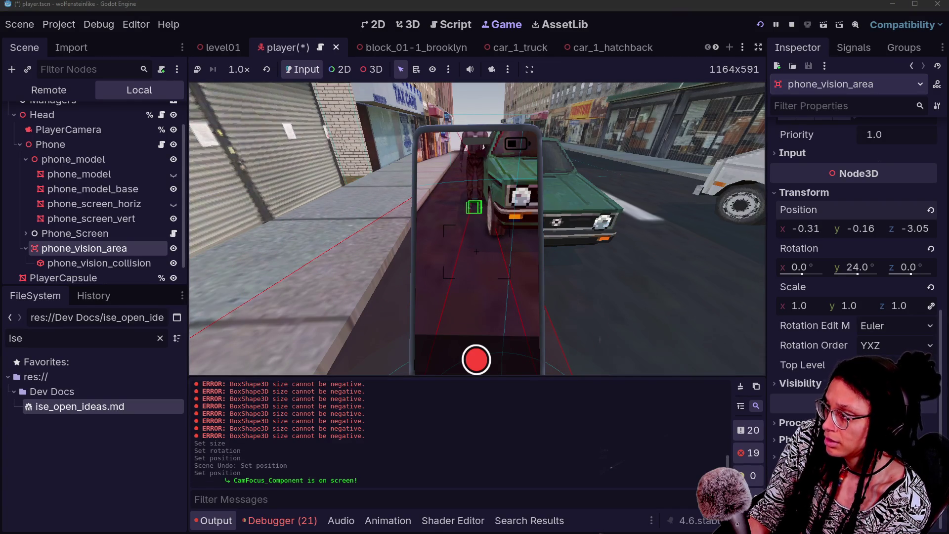
click(535, 288)
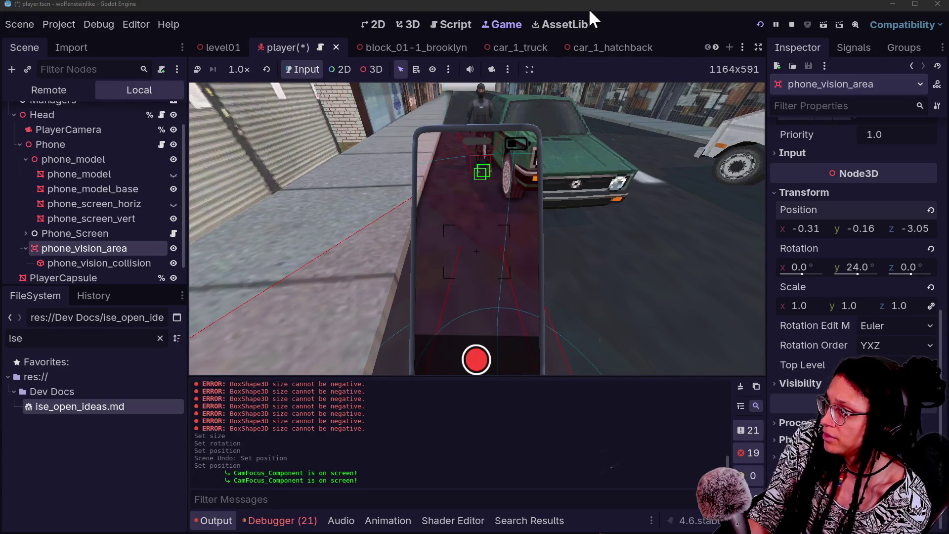
scroll(356, 43, down, 5)
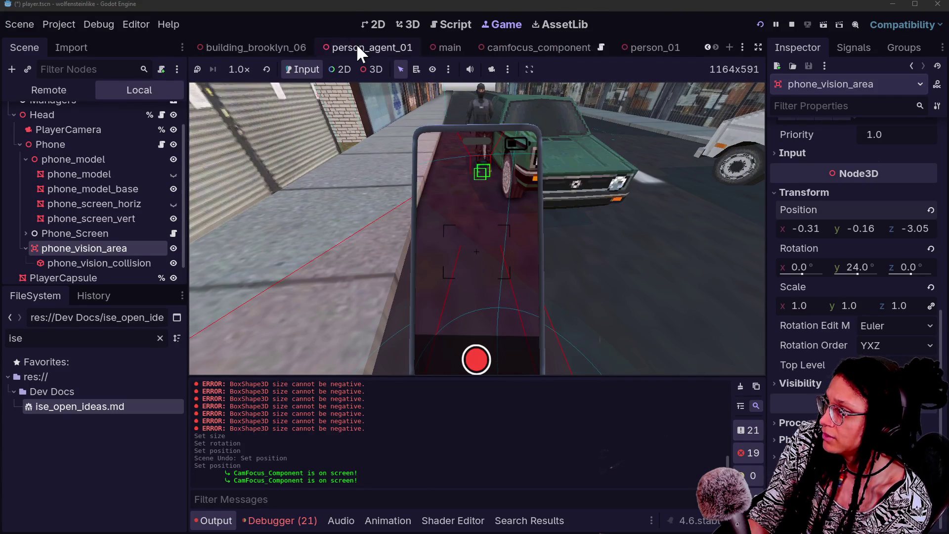
In camfocus_component, turn off render layer 1 on CamFocus_Mesh, leaving only layer 3.
click(571, 45)
click(376, 24)
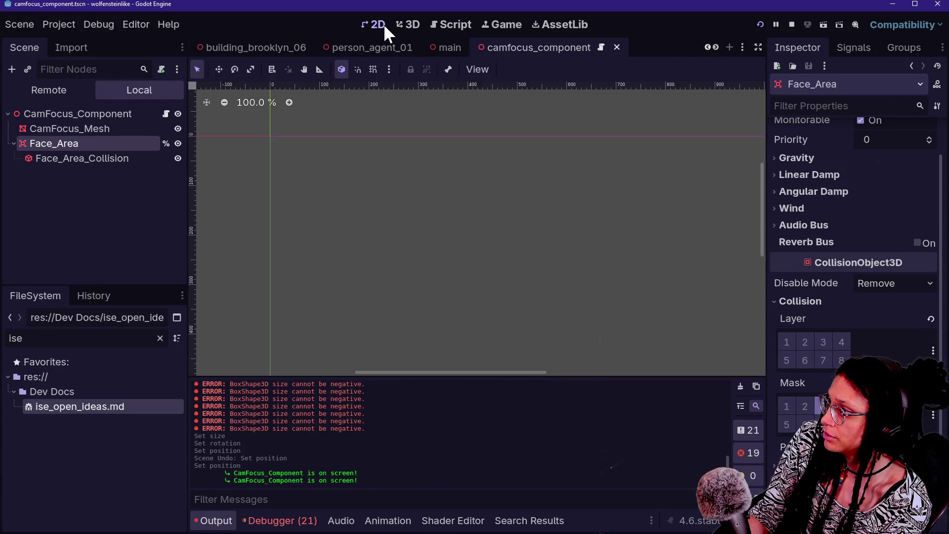
click(405, 25)
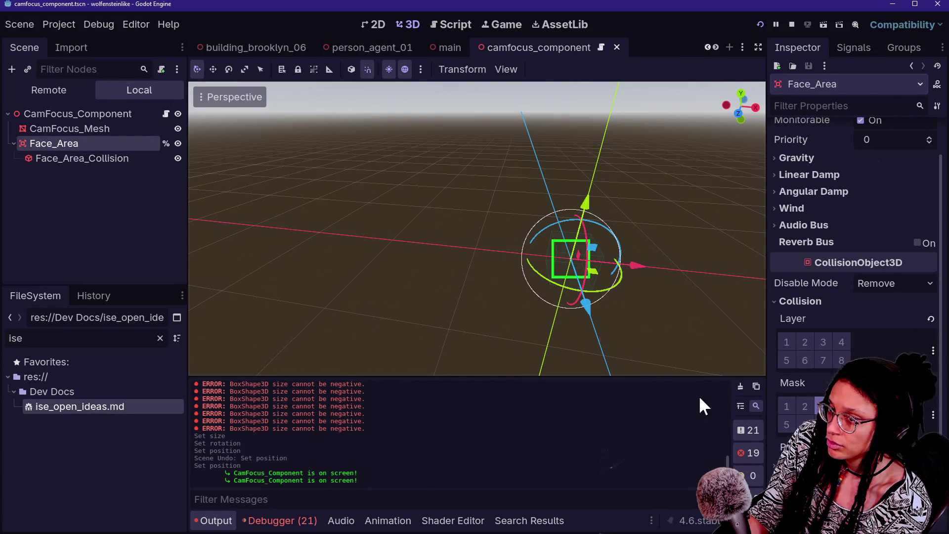
scroll(835, 330, down, 3)
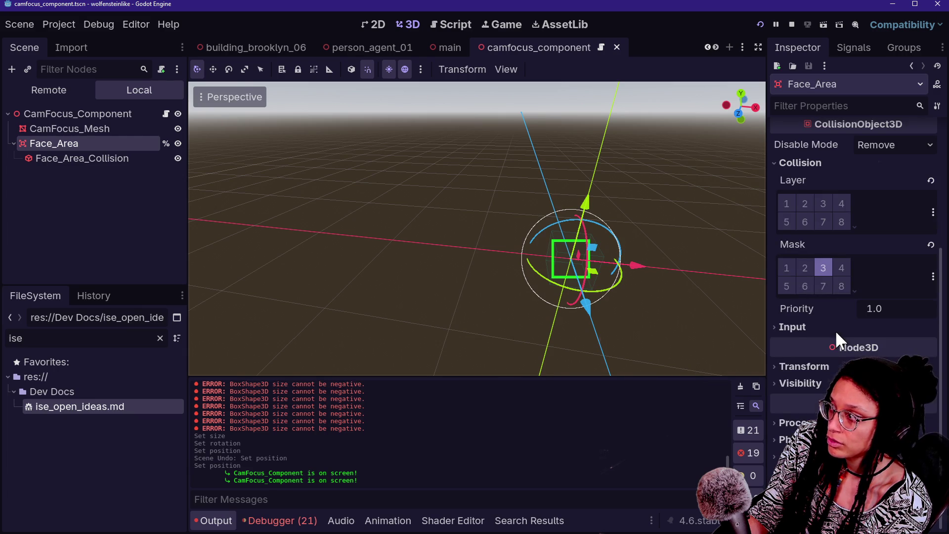
click(65, 114)
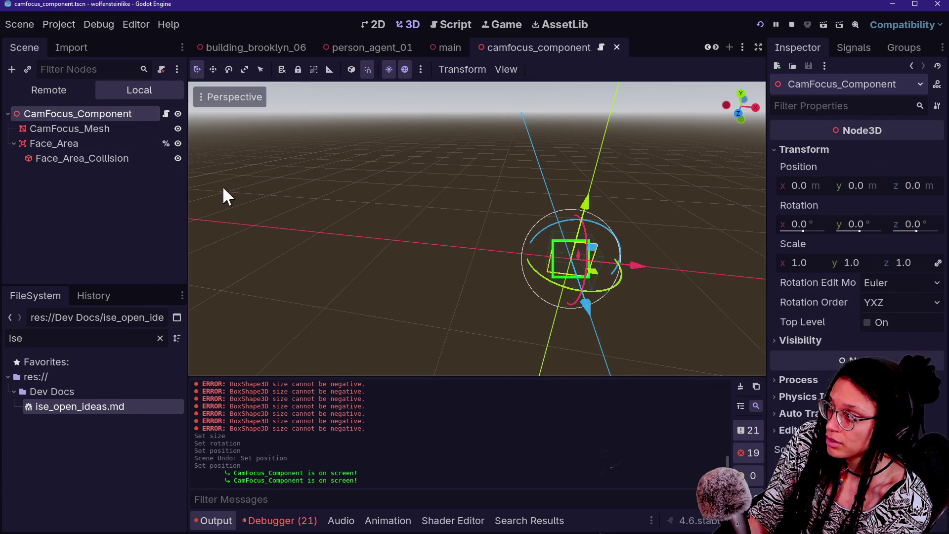
click(87, 133)
scroll(811, 355, down, 5)
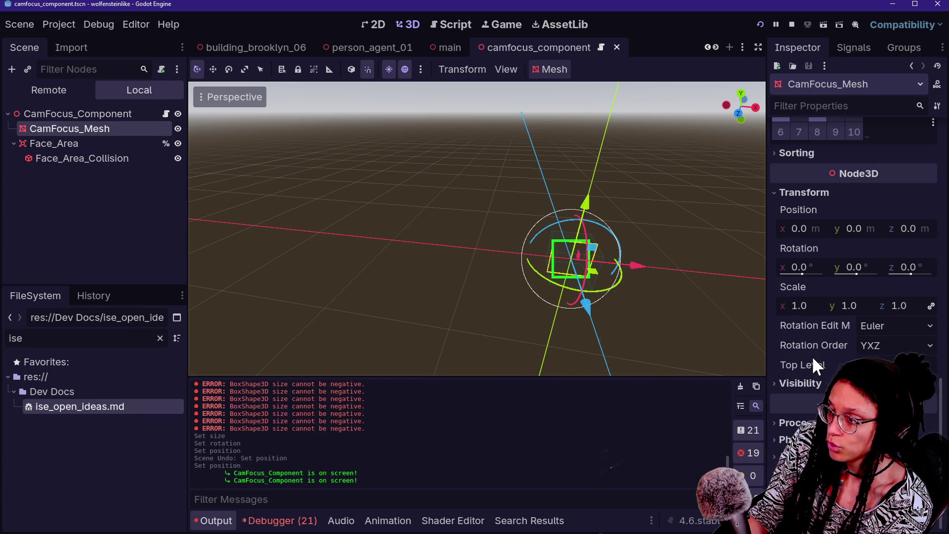
scroll(821, 280, up, 3)
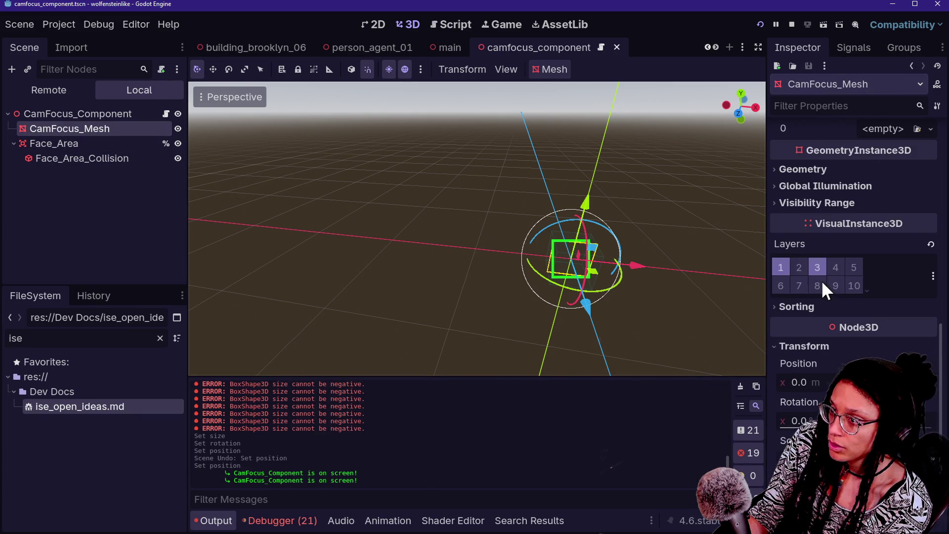
click(784, 266)
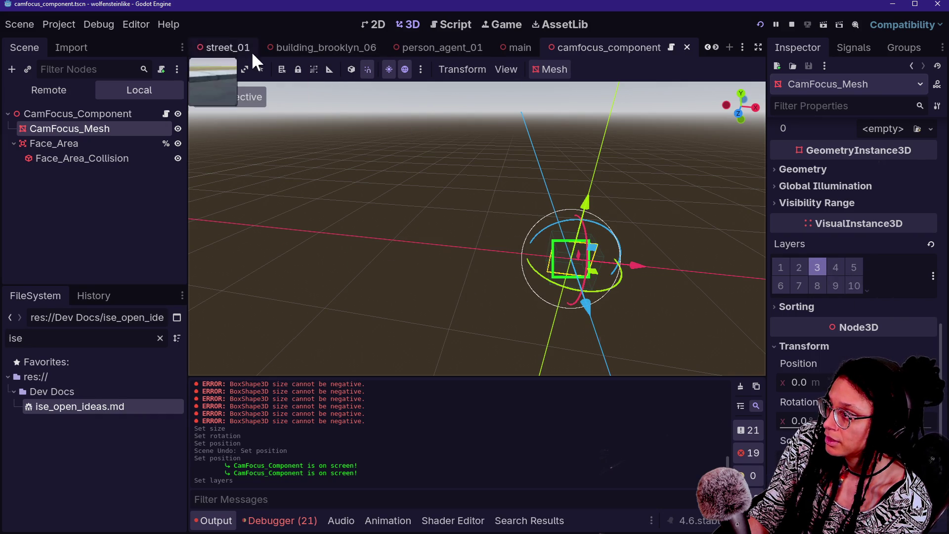
Check the phone view in the running game, then bring up the camfocus_component script.
click(500, 25)
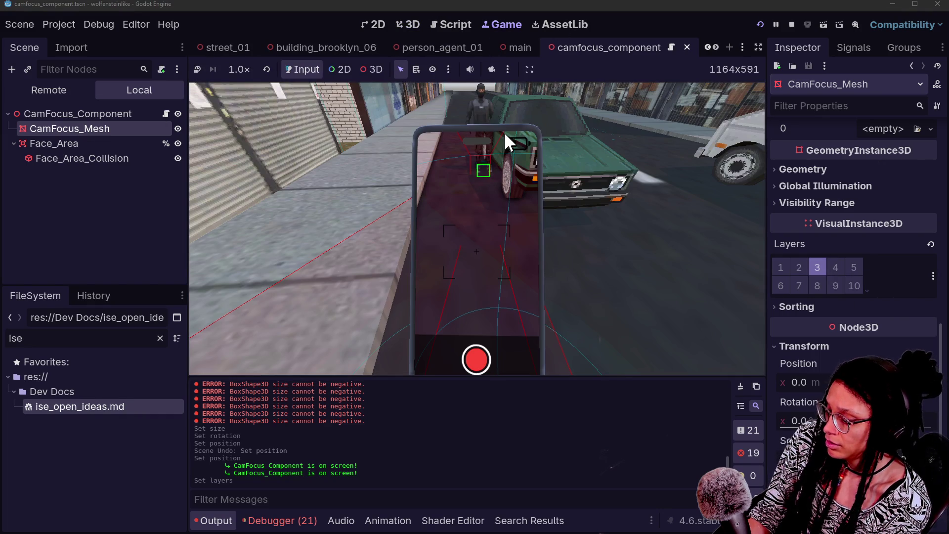
click(505, 132)
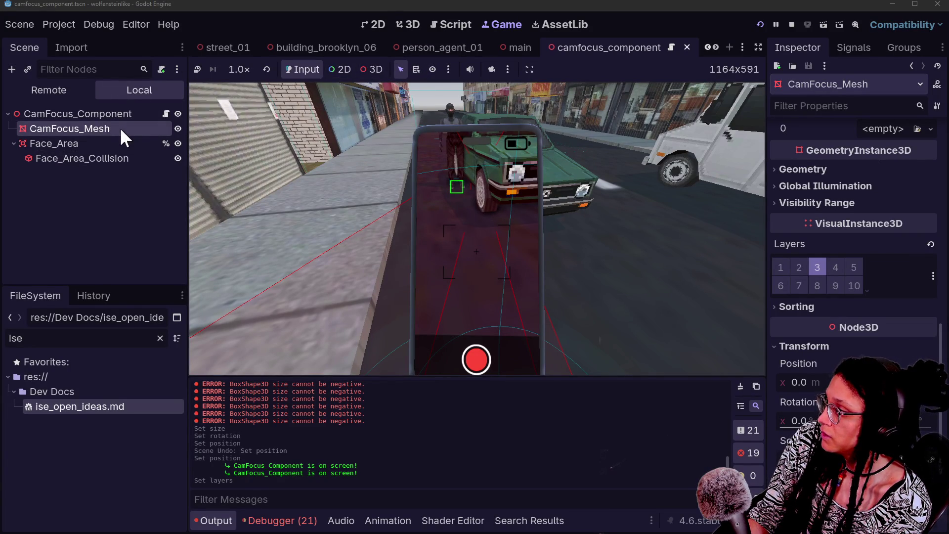
click(165, 114)
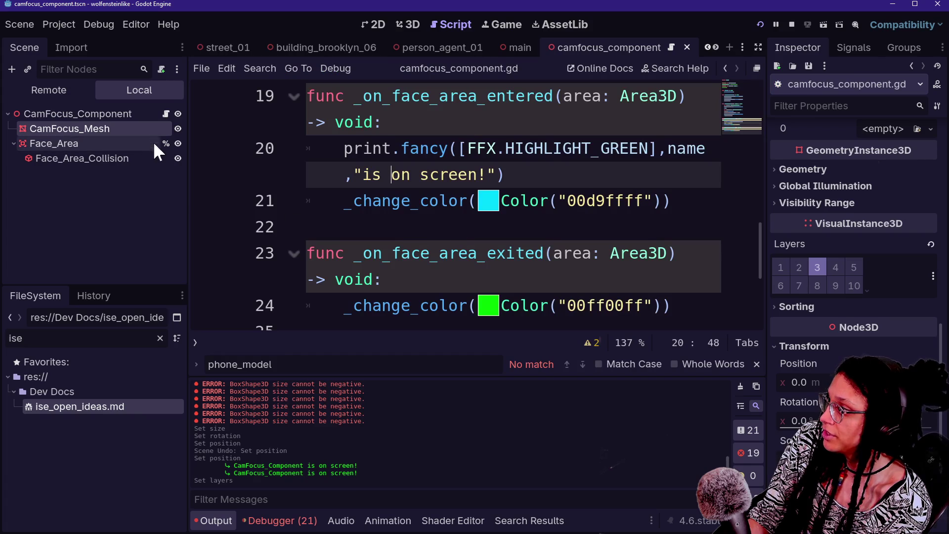
Make CamFocus_Component hidden by default.
click(178, 114)
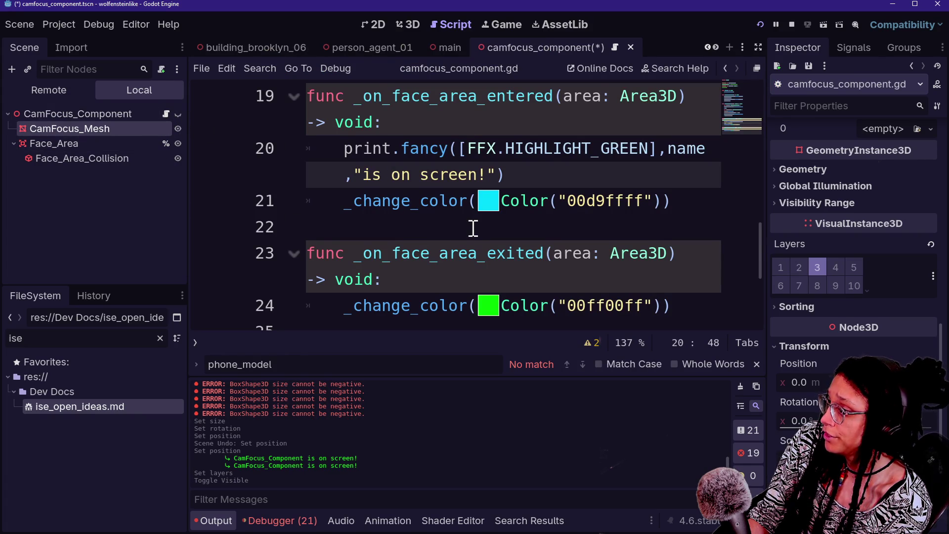
scroll(473, 228, down, 2)
scroll(473, 228, up, 3)
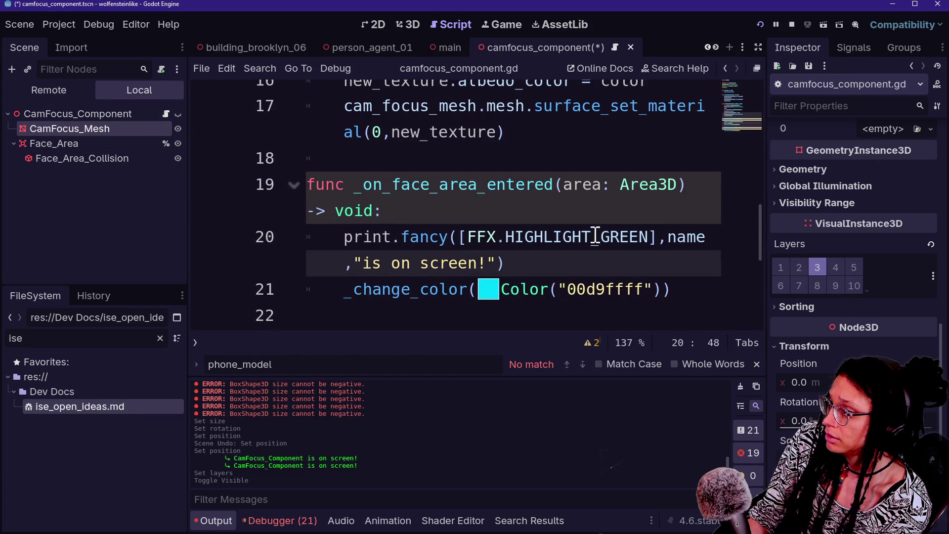
Replace the print statement on line 20 with visible = true.
drag(567, 265, 567, 211)
text(v)
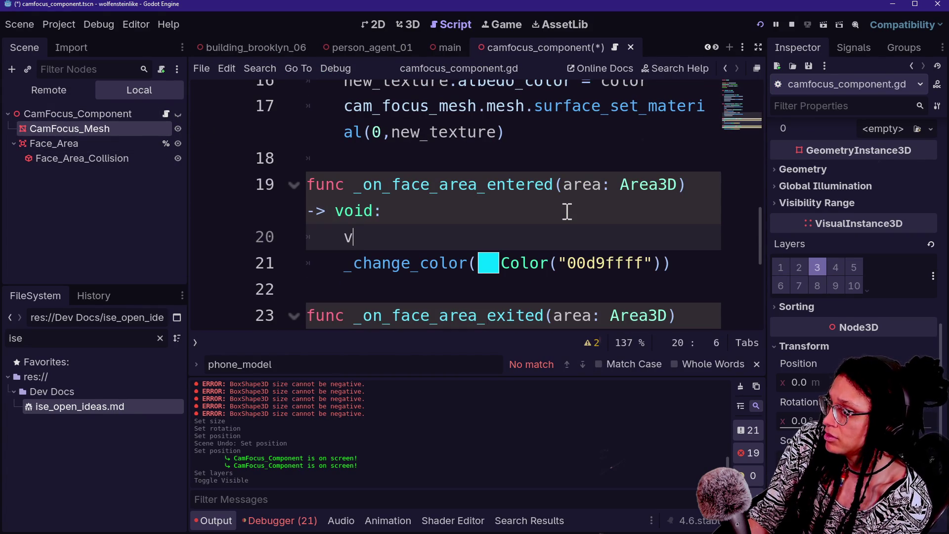
text(isible = true)
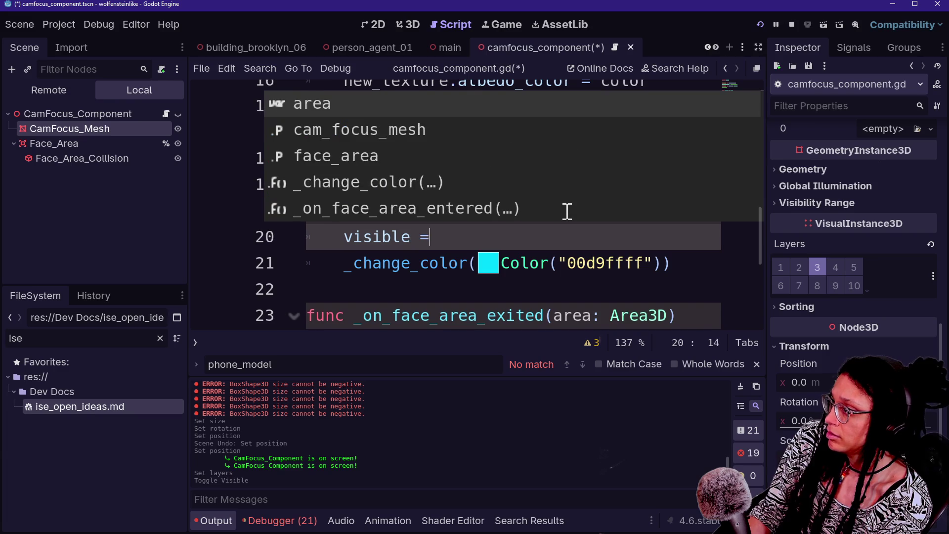
click(522, 285)
Add visible = false to the _on_face_area_exited handler.
drag(518, 256, 517, 235)
key(ctrl+c)
scroll(555, 248, down, 2)
click(659, 275)
key(Return)
key(ctrl+v)
double_click(465, 305)
text(false)
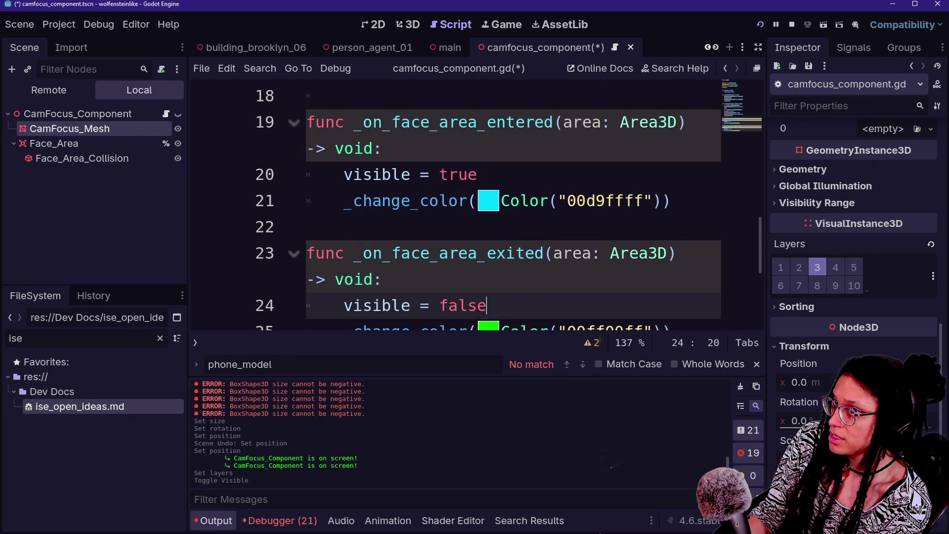
click(576, 327)
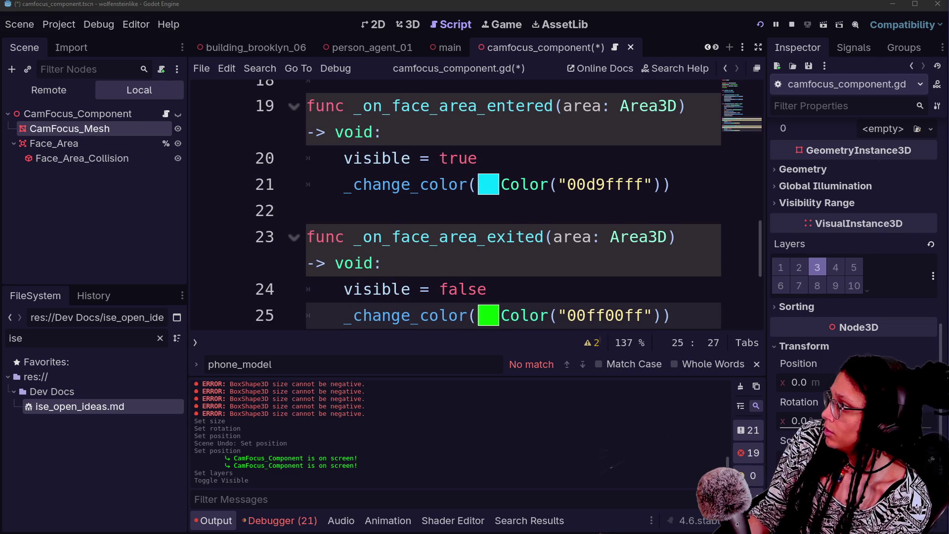
Save the script and scene, then return to the running game.
click(573, 132)
key(ctrl+s)
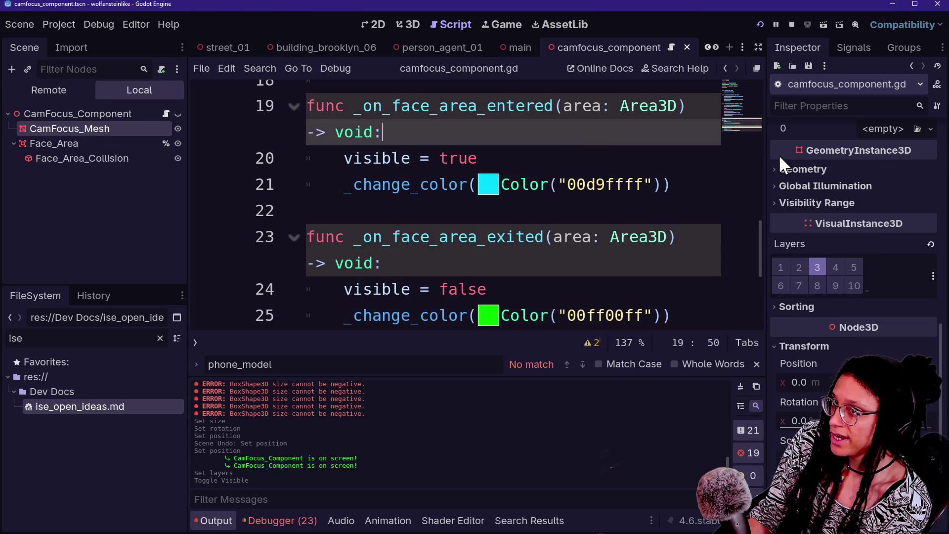
click(616, 250)
key(Up)
key(Up)
key(Up)
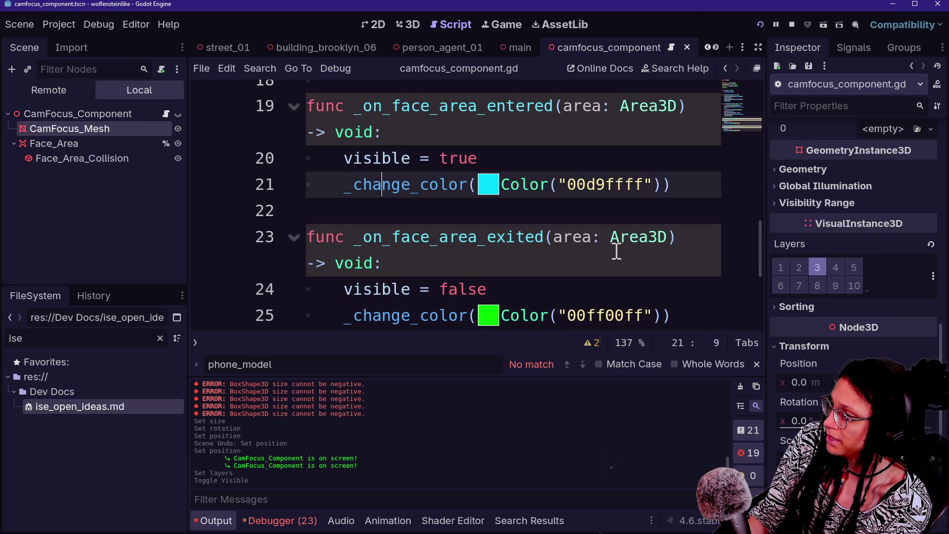
click(94, 217)
click(540, 142)
key(ctrl+s)
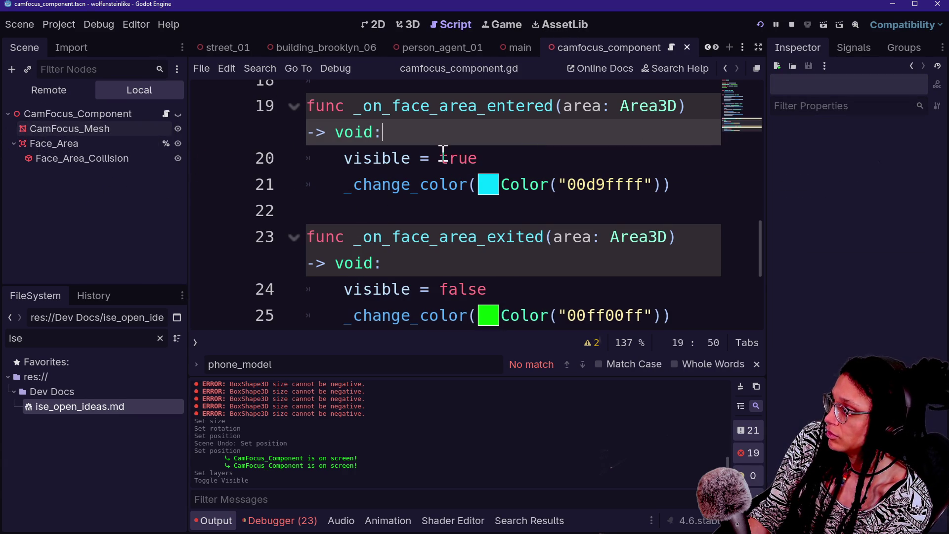
click(521, 24)
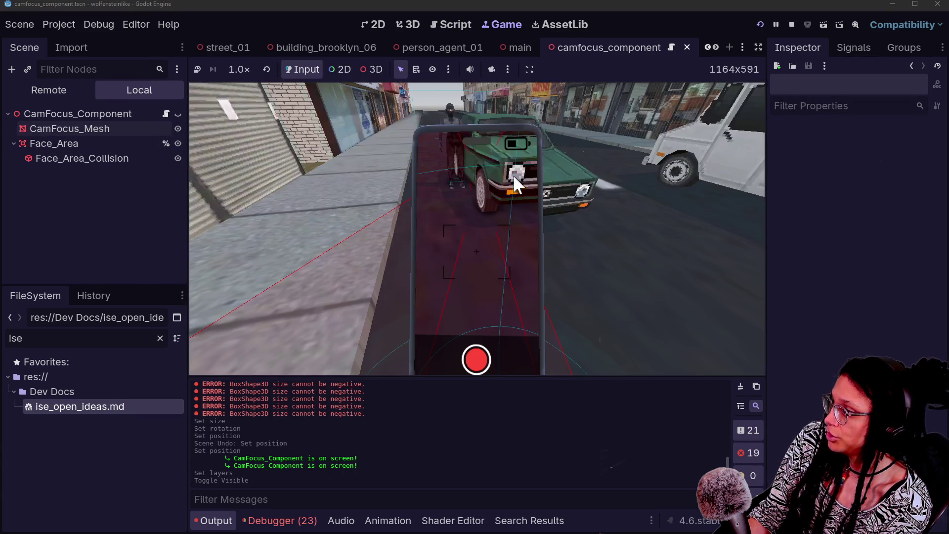
Move with W toward the green car and NPC, then turn to look down the street.
key(w)
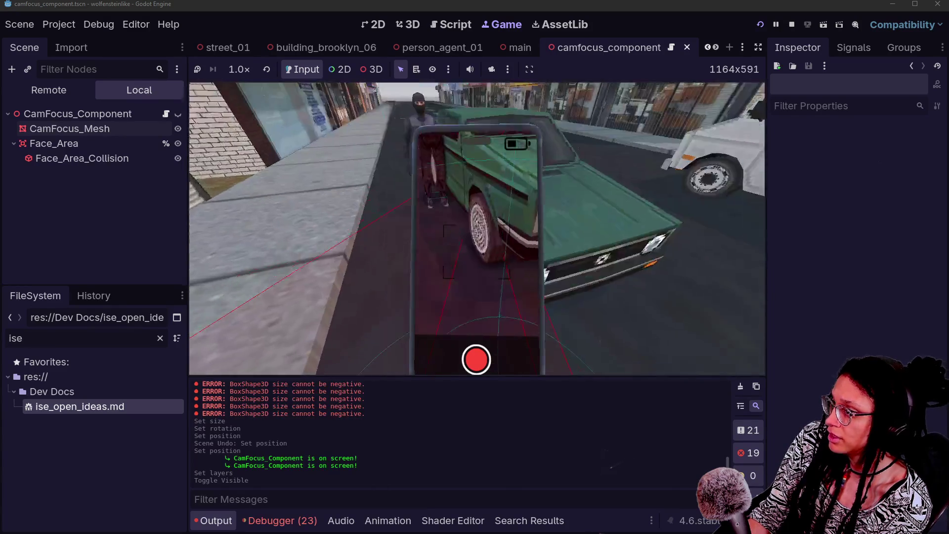
key(w)
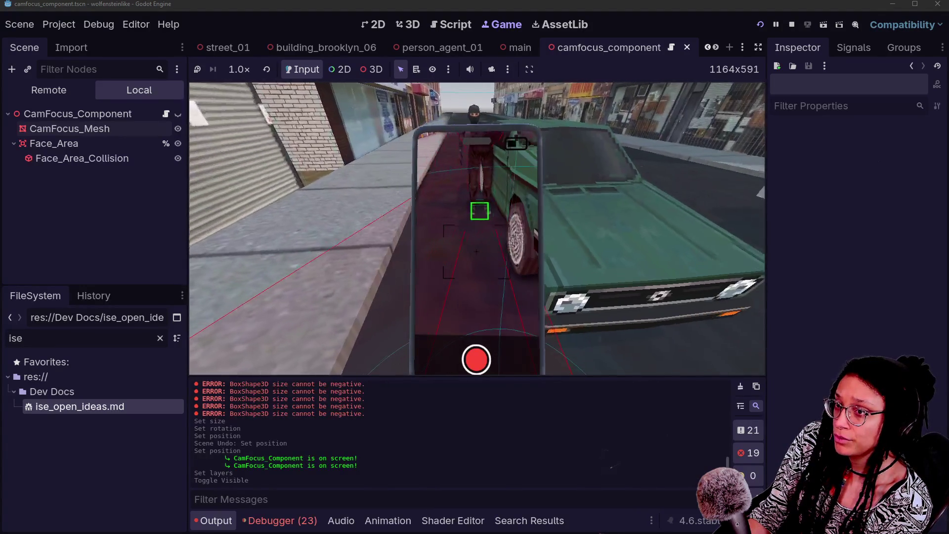
key(w)
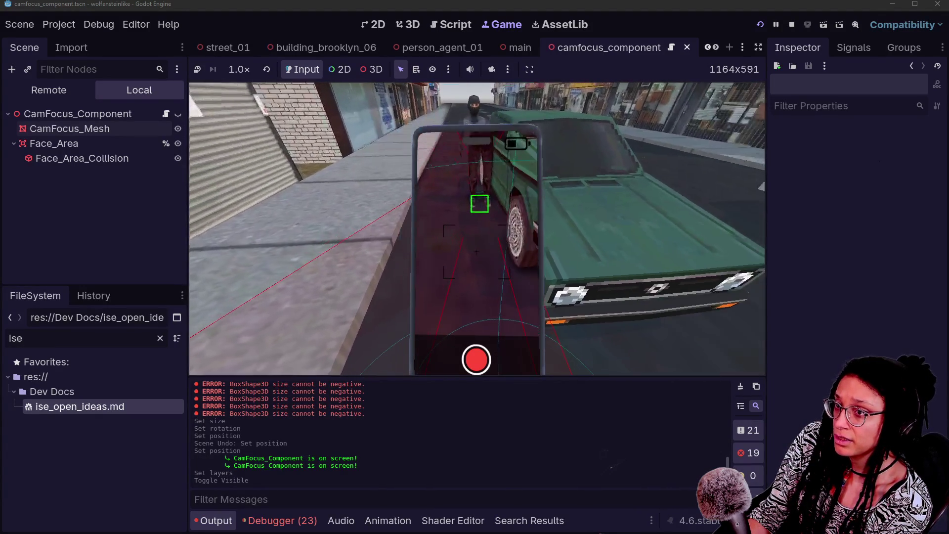
key(w)
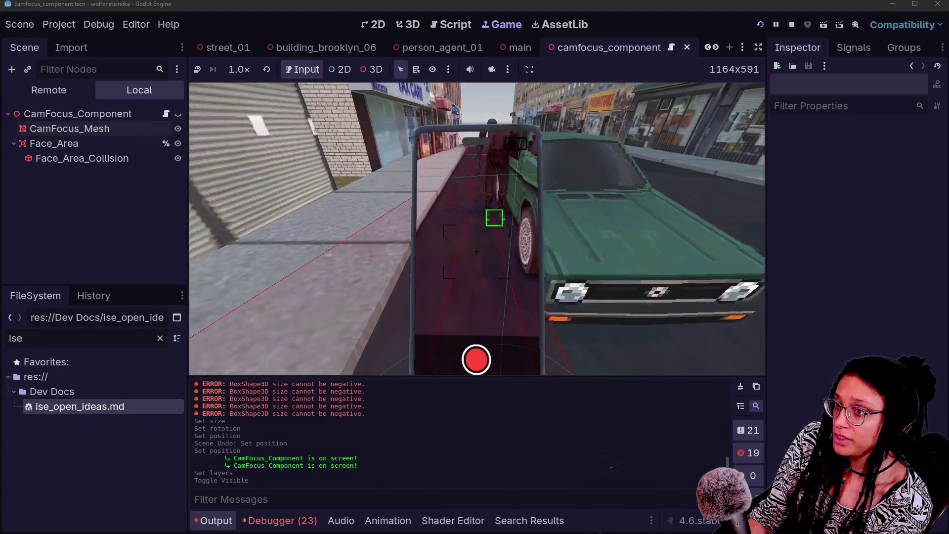
key(w)
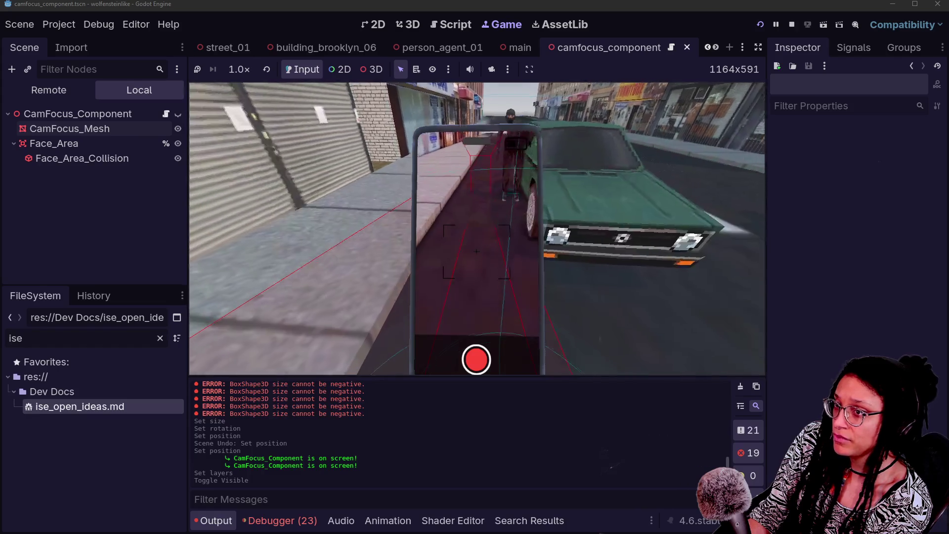
key(w)
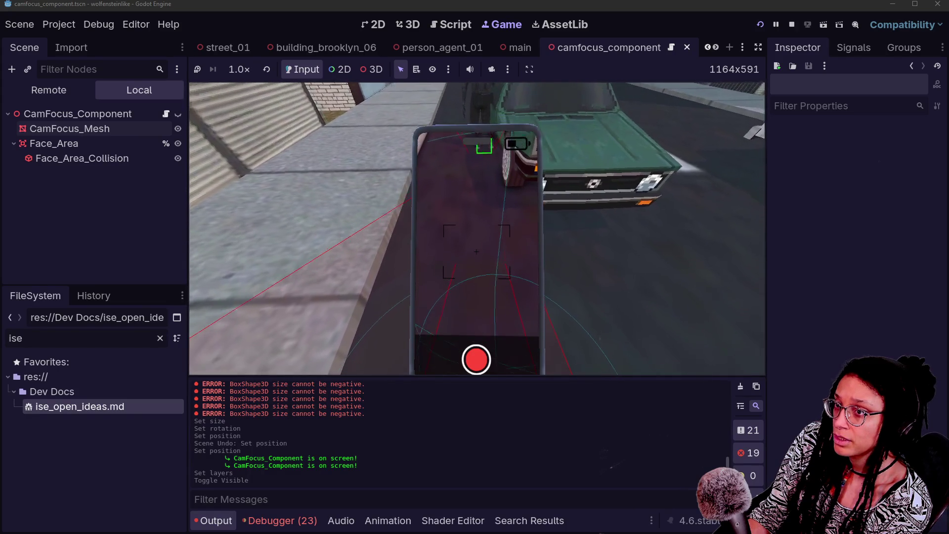
key(w)
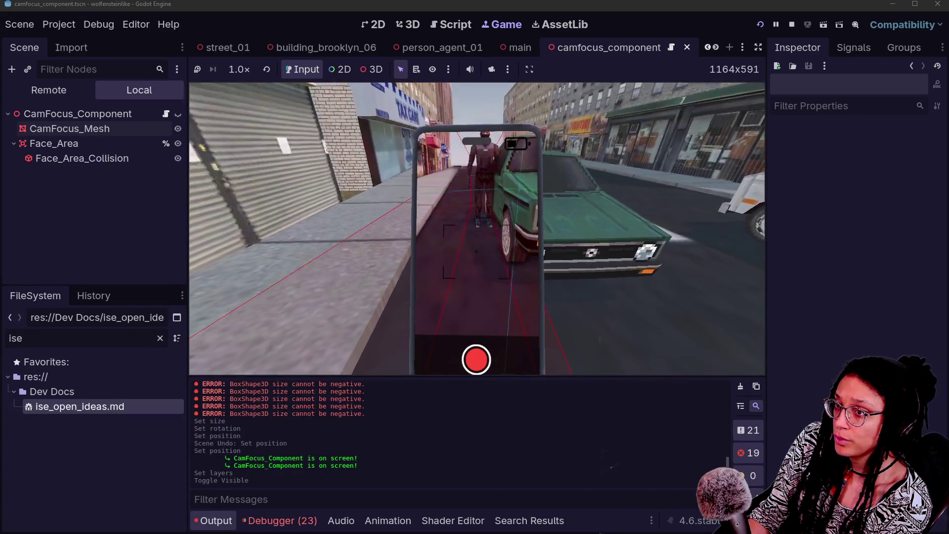
In person_agent_01, set CamFocus_Component's Position Y to 2.2.
click(451, 47)
click(402, 24)
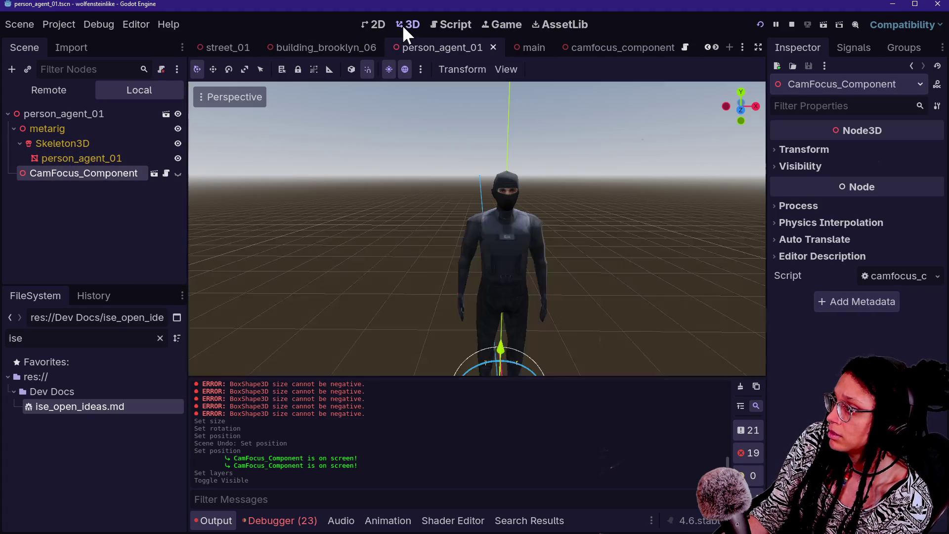
click(796, 150)
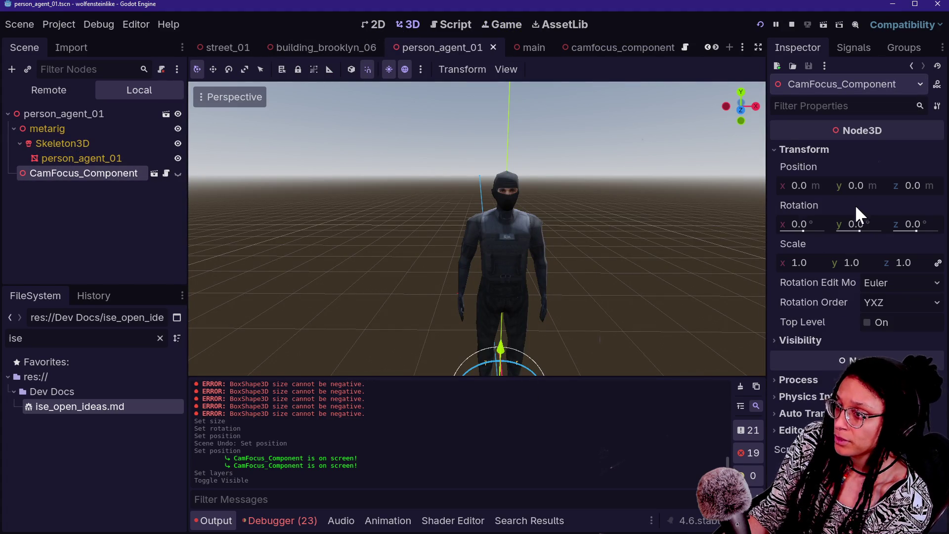
key(Return)
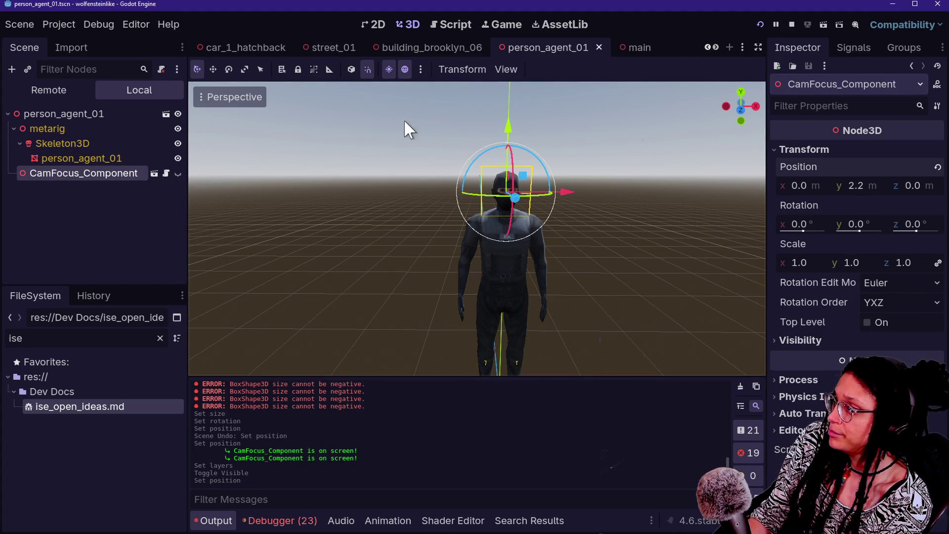
scroll(252, 53, up, 4)
Switch through the player scene to the person_01 scene.
click(288, 47)
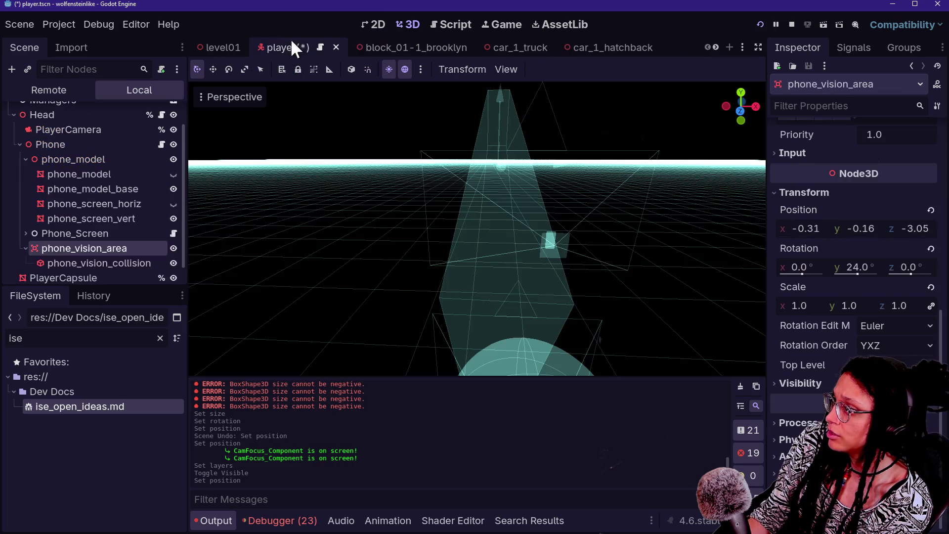
scroll(411, 44, down, 6)
click(672, 45)
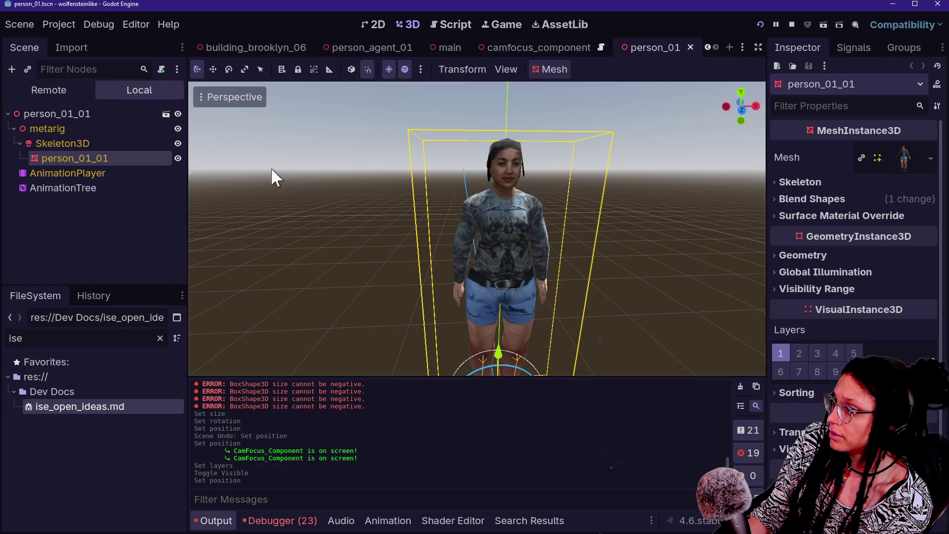
Instance camfocus_component.tscn into person_01 and raise it to Y 1.988.
click(70, 332)
text(compon)
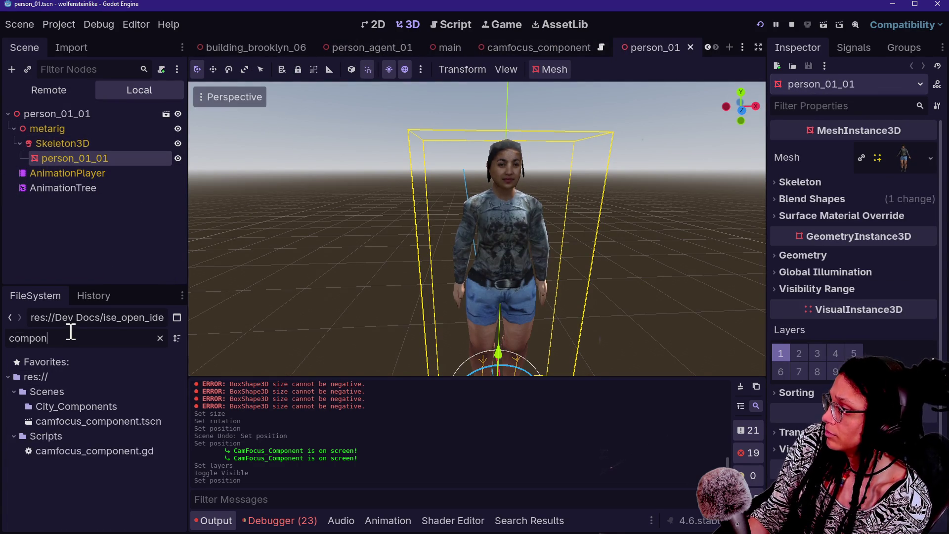
mouse_move(100, 420)
mouse_down()
mouse_move(91, 144)
mouse_move(111, 115)
mouse_up()
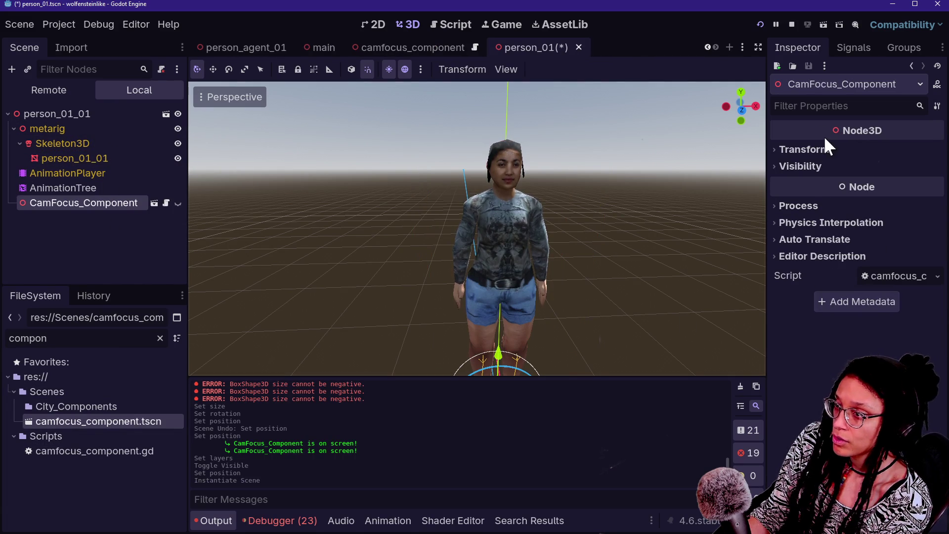
click(851, 145)
drag(855, 187, 878, 187)
Save and run with F5, then take control of the embedded game view.
key(F5)
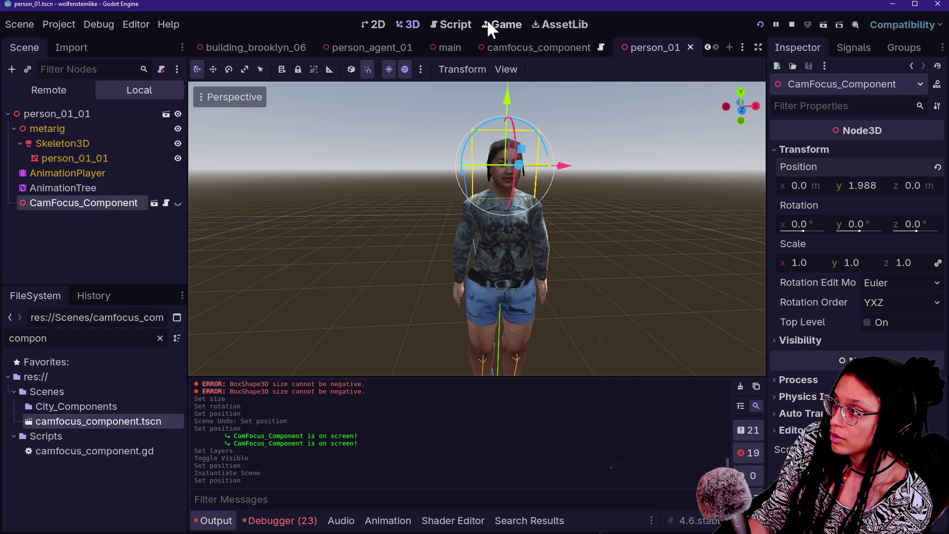
click(487, 20)
click(521, 147)
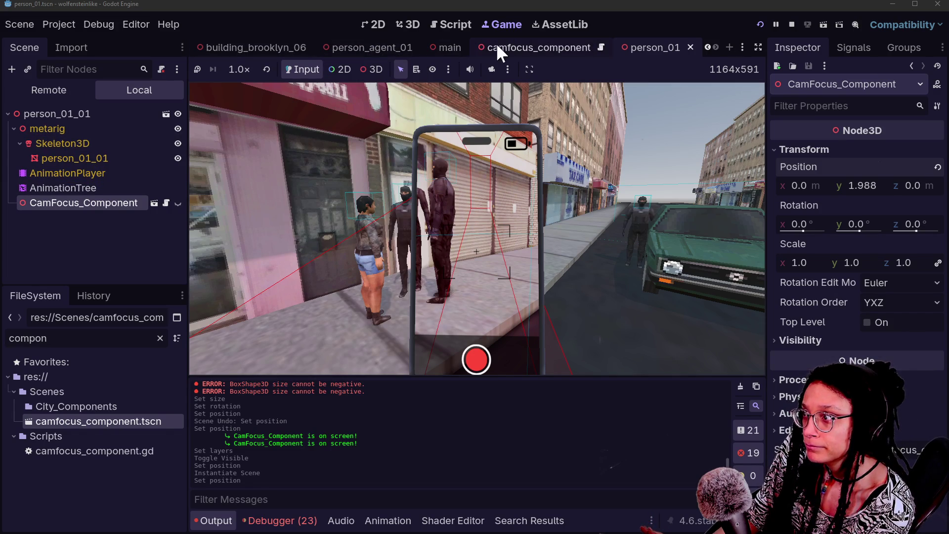
Close the person_01 tab and select Face_Area_Collision in camfocus_component.
key(ctrl+w)
click(90, 159)
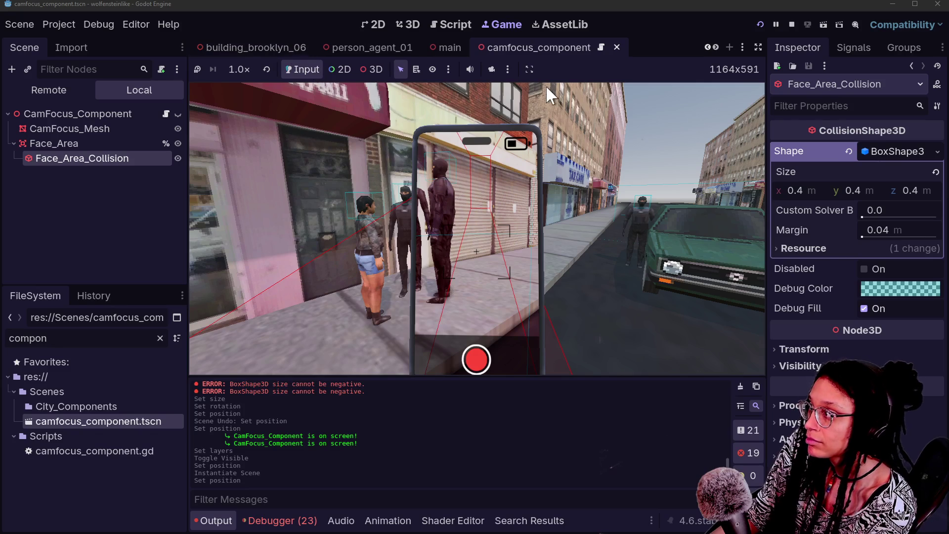
In the player scene, stretch the phone_vision_collision box, settling its height at 2.304.
scroll(253, 47, up, 5)
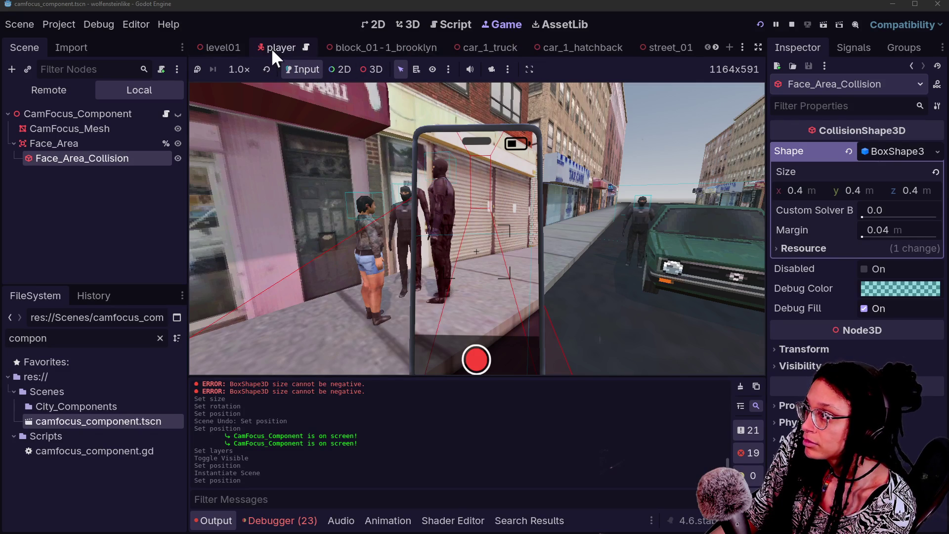
click(271, 47)
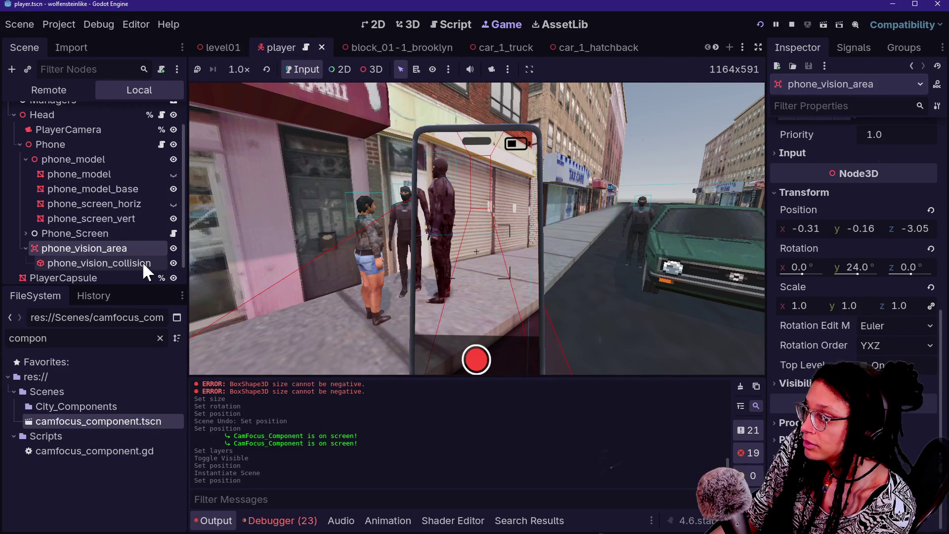
click(142, 262)
drag(861, 144, 948, 143)
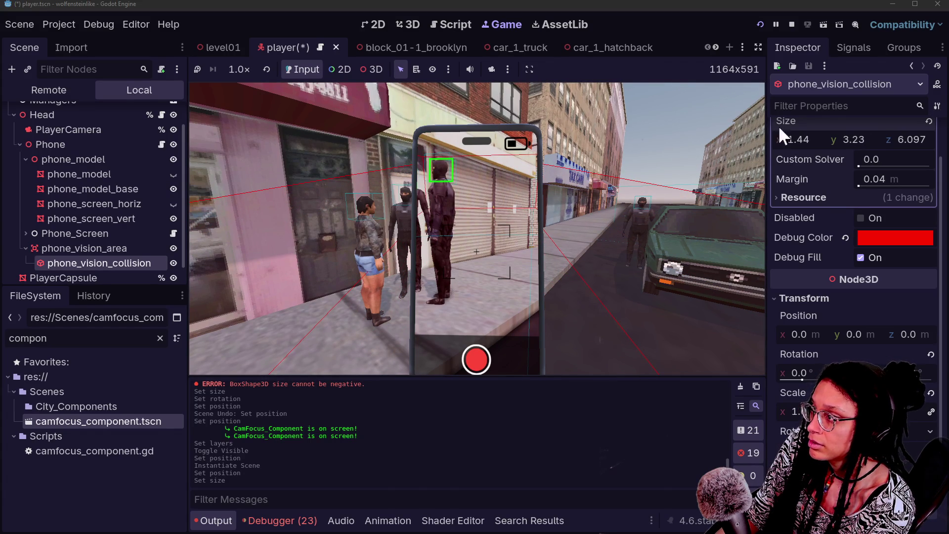
drag(843, 140, 825, 140)
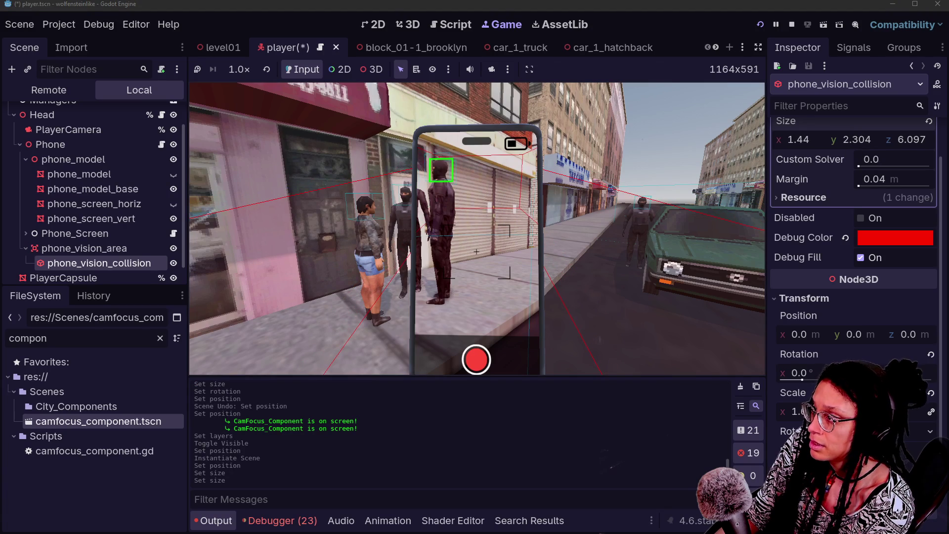
Walk forward in the running game to test the vision box, then browse other shape types.
click(476, 227)
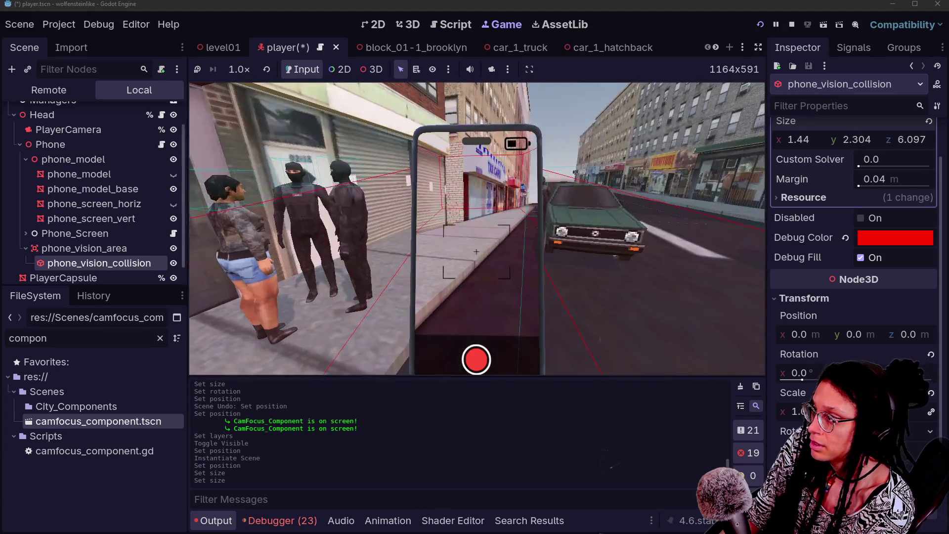
key(w)
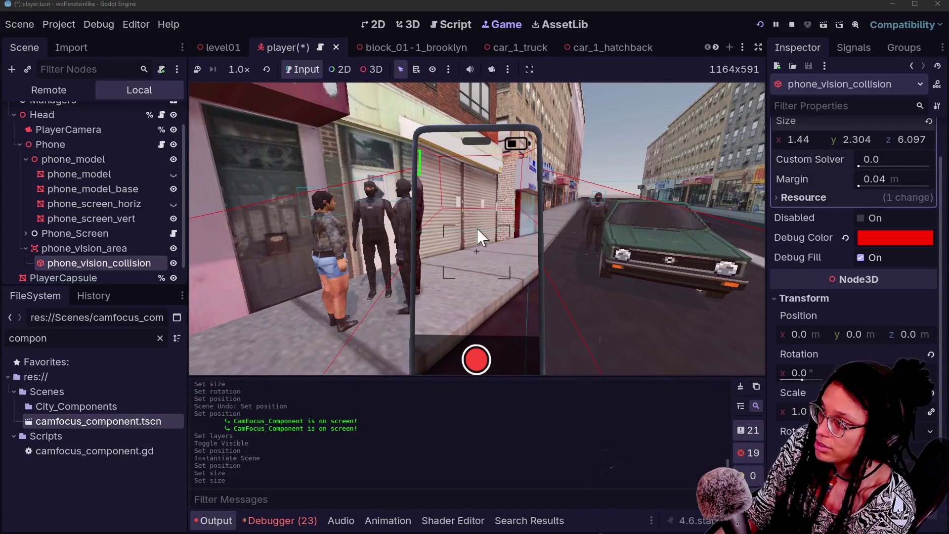
scroll(804, 274, up, 2)
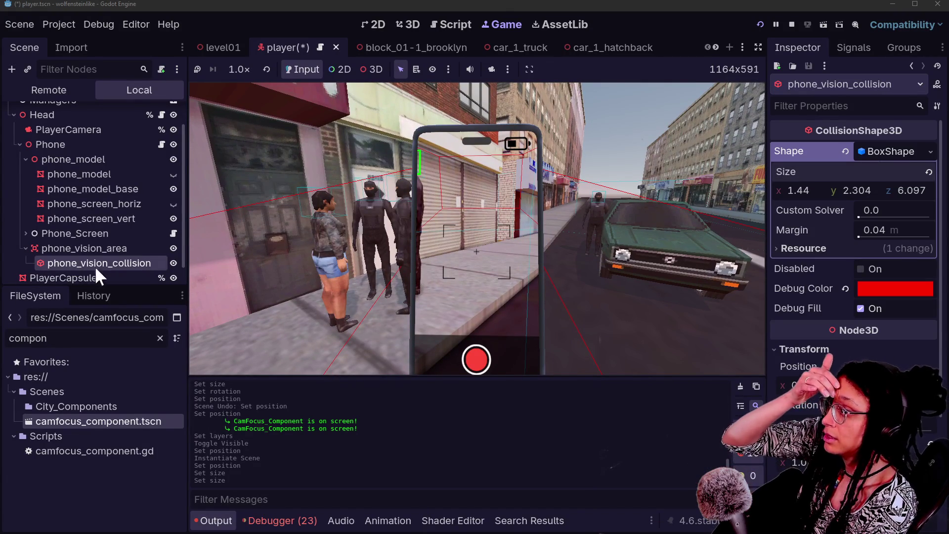
click(931, 152)
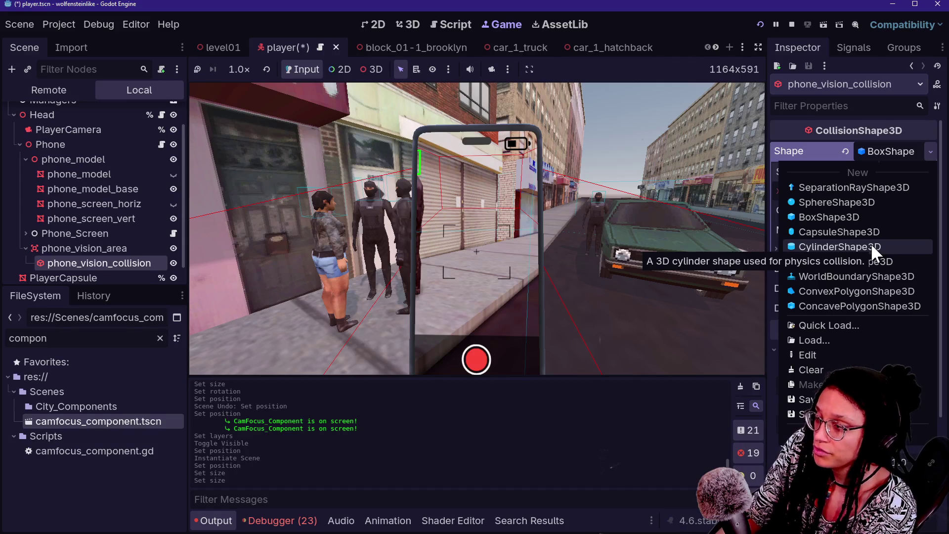
key(alt+Tab)
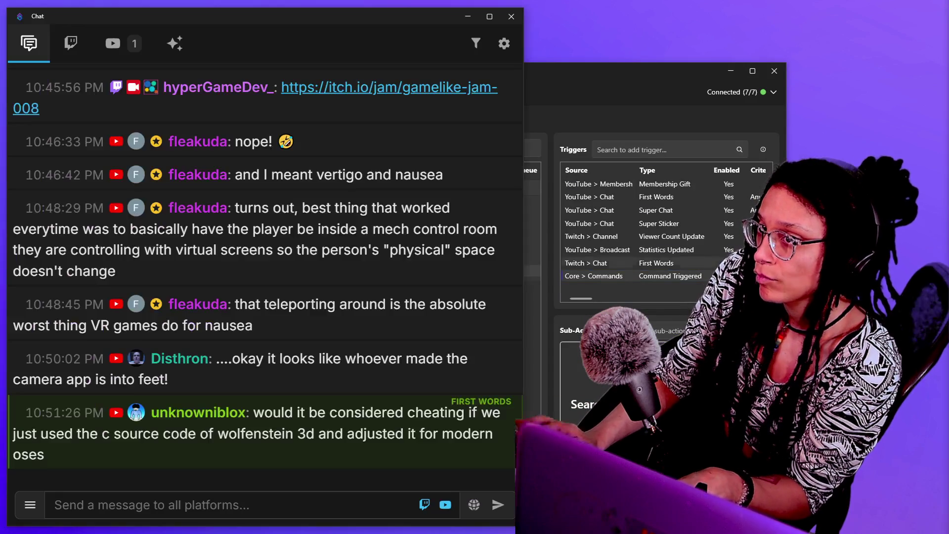
Open Streamer.bot's Chat window and minimize the main Streamer.bot window.
click(371, 92)
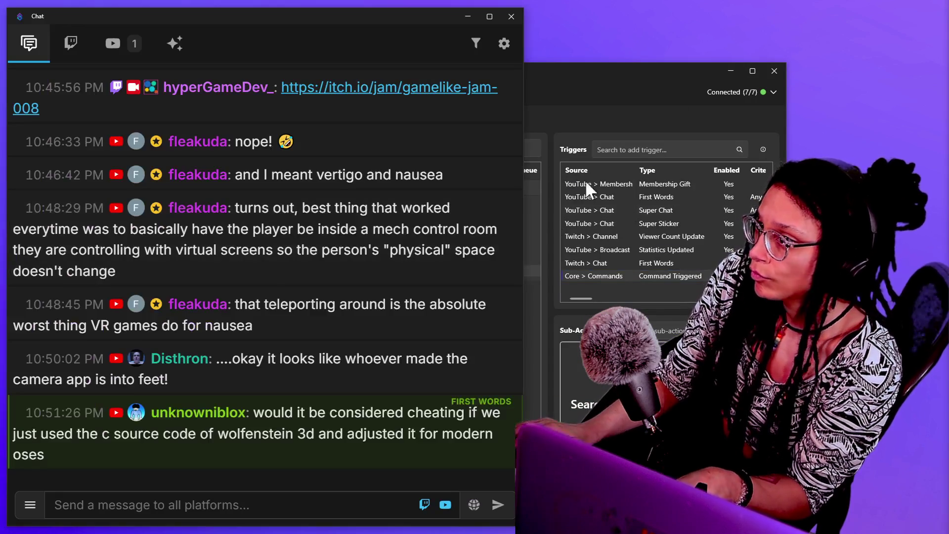
click(730, 71)
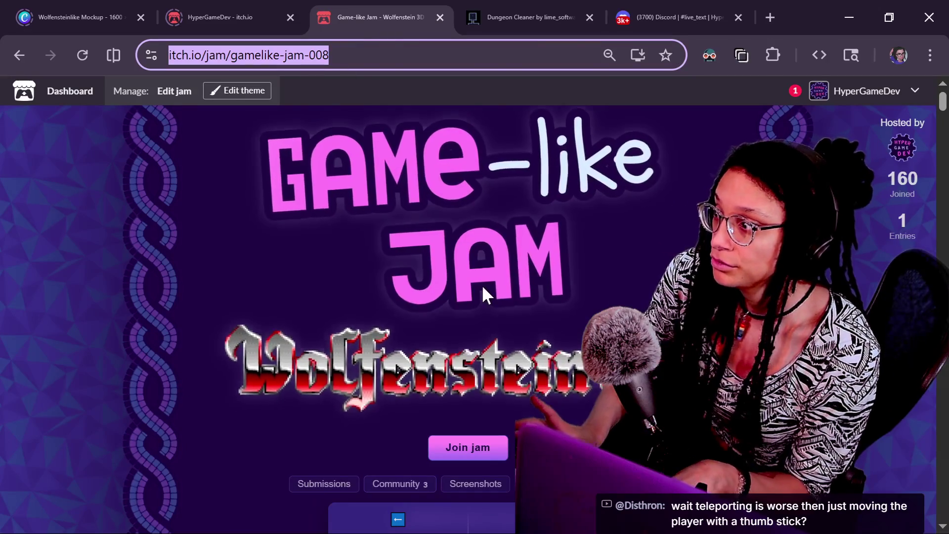
Scroll down to read further down the page.
scroll(482, 284, down, 3)
scroll(482, 285, down, 20)
scroll(481, 284, down, 10)
scroll(482, 284, up, 15)
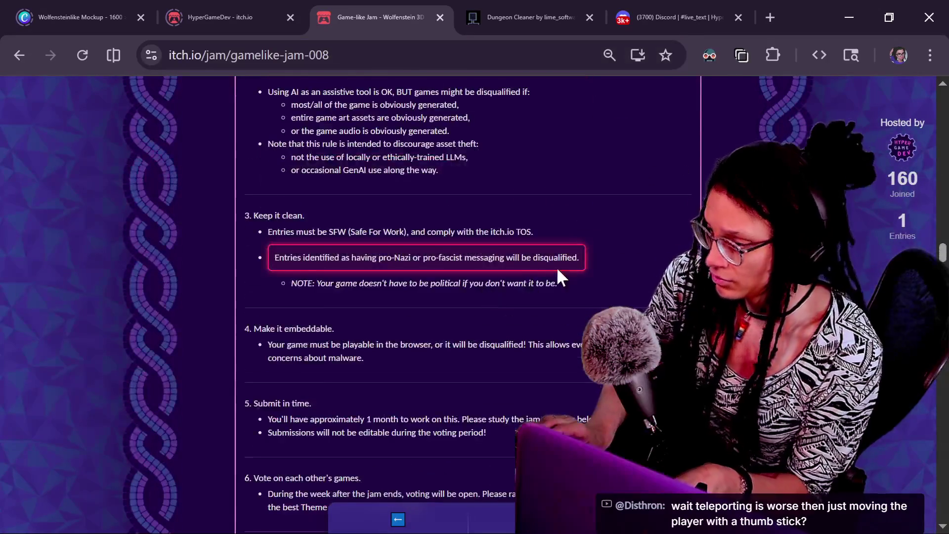
key(ctrl+plus)
key(ctrl+plus)
scroll(556, 266, up, 5)
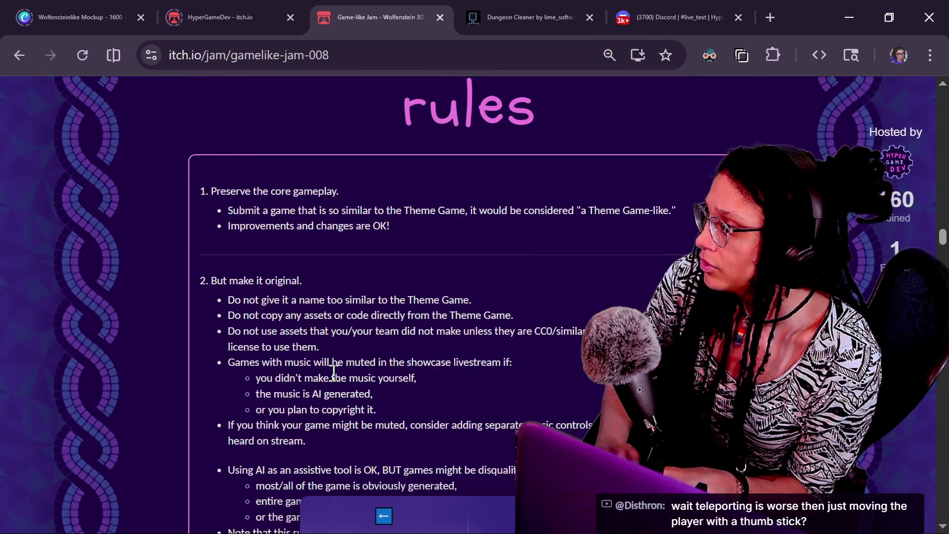
scroll(333, 371, down, 1)
mouse_move(231, 252)
mouse_down()
mouse_move(383, 232)
mouse_move(527, 247)
mouse_up()
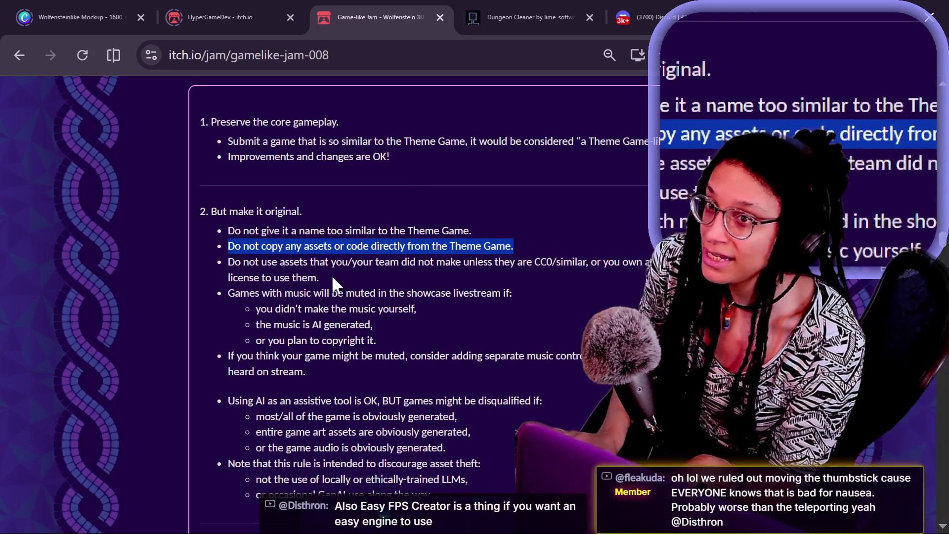
key(super+Escape)
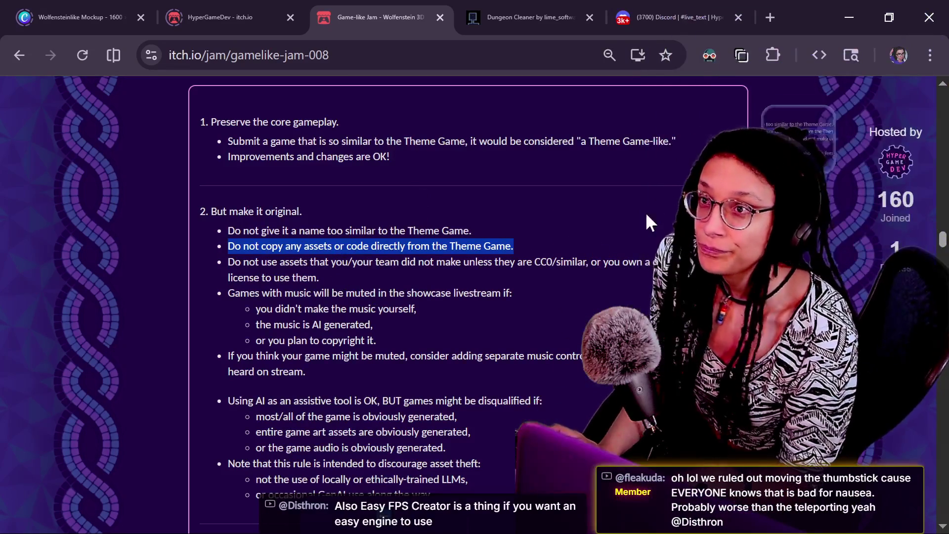
key(alt+Tab)
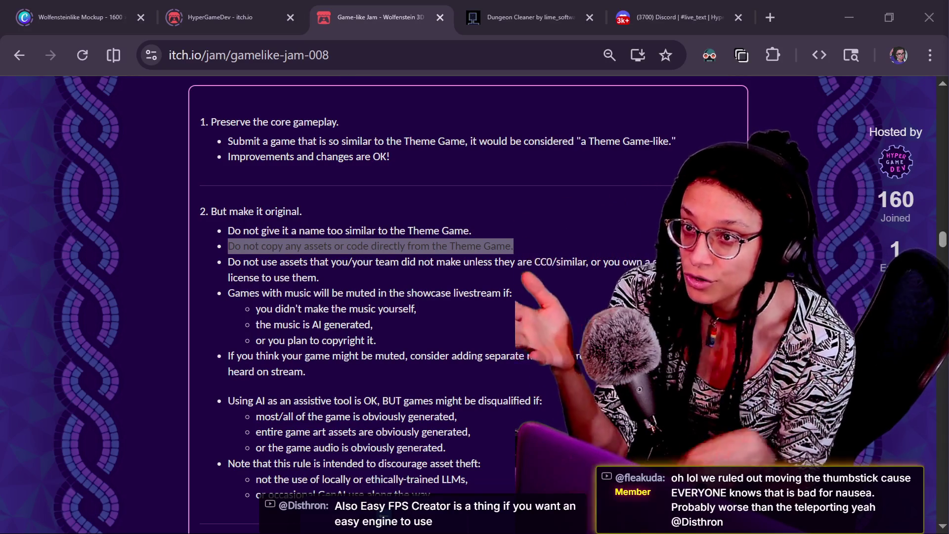
key(alt+Tab)
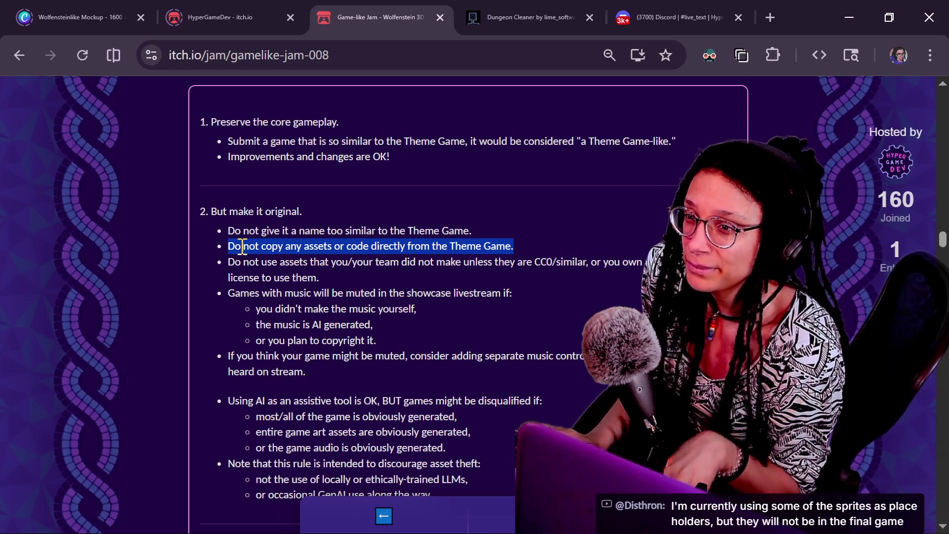
click(849, 17)
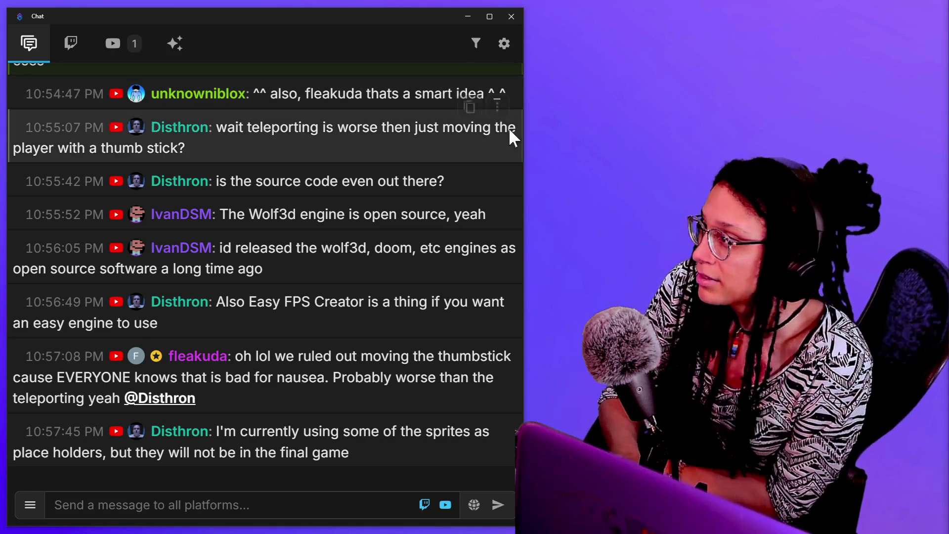
Scroll up through older chat messages, then back down to the newest ones.
scroll(511, 131, up, 2)
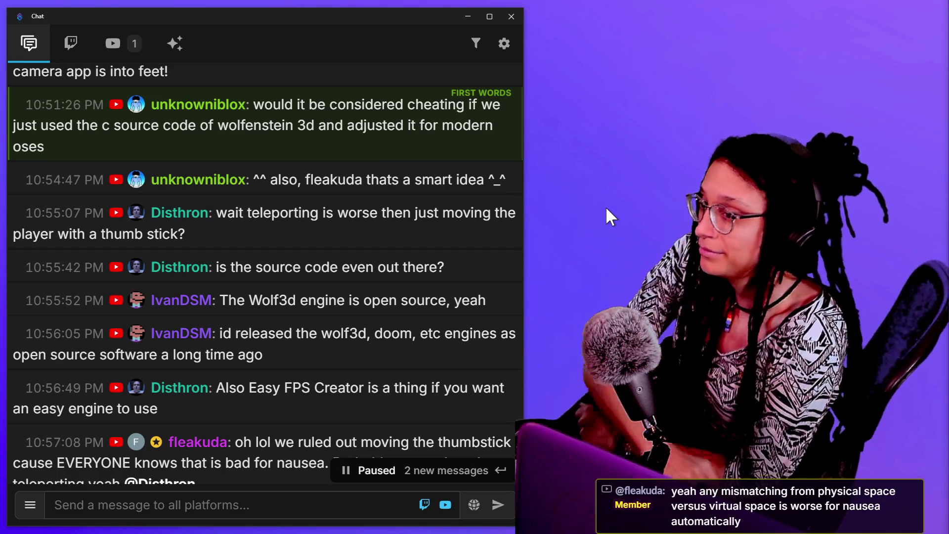
mouse_move(443, 270)
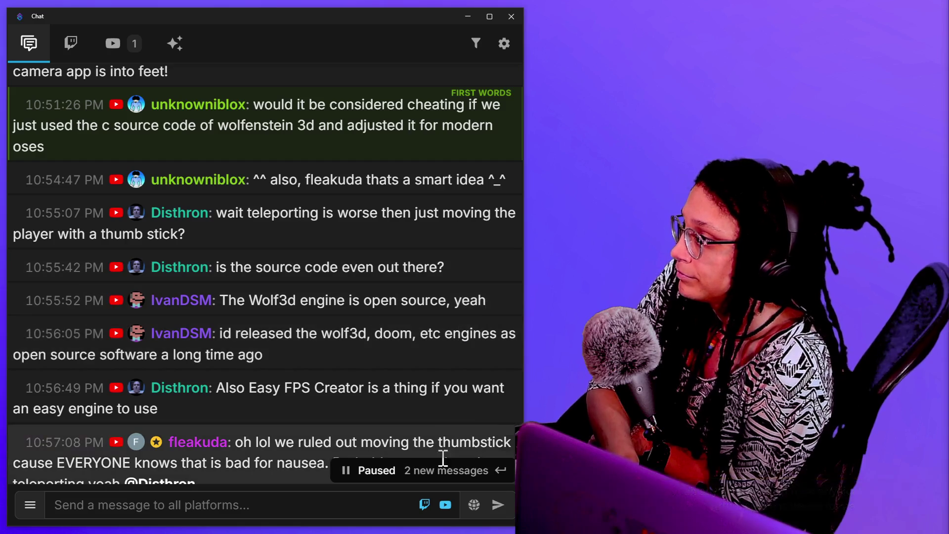
scroll(442, 408, down, 3)
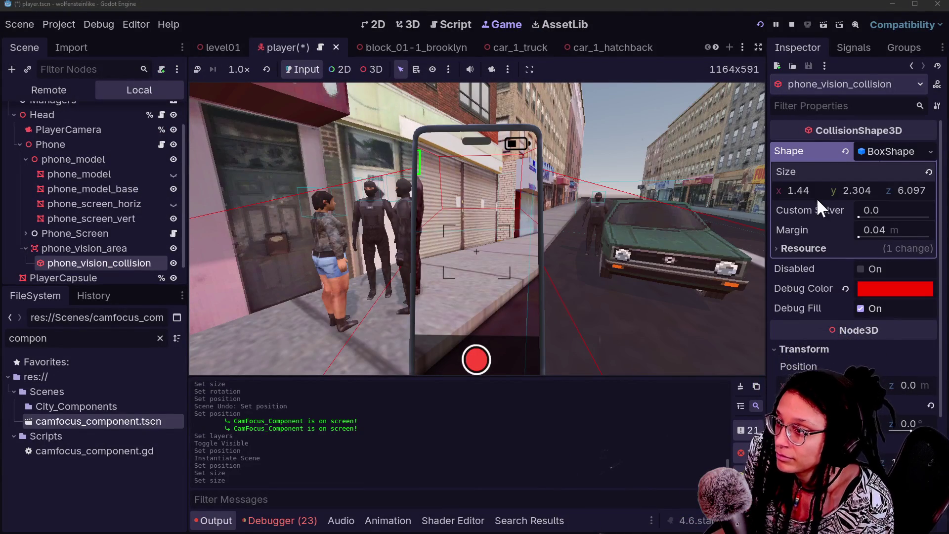
Set the collision box's y size to 1.61, undoing an accidental x size change.
drag(804, 191, 809, 190)
key(ctrl+z)
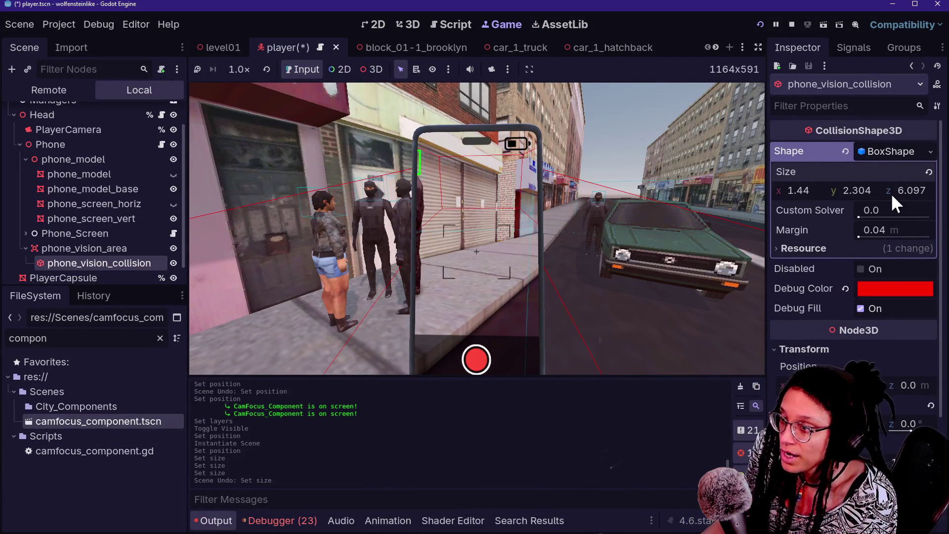
click(855, 191)
text(1.61)
key(Return)
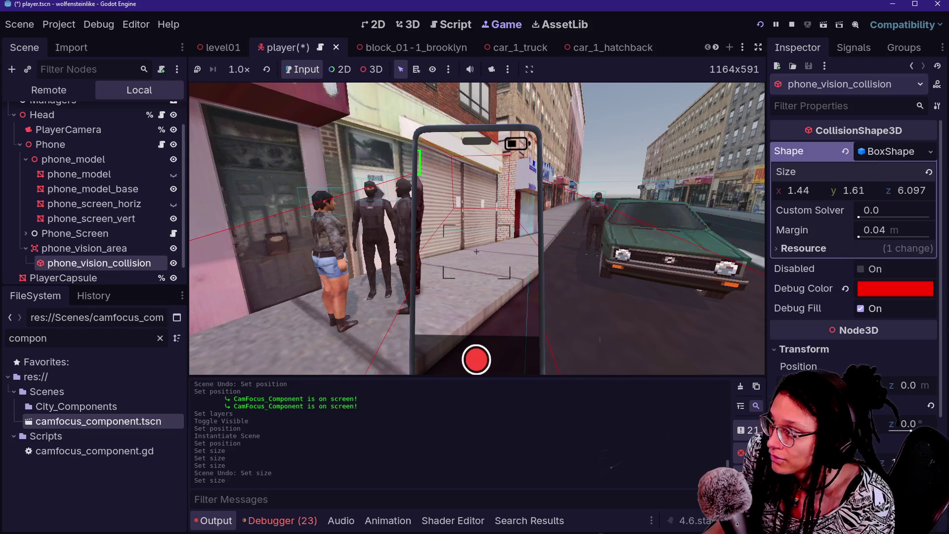
Switch the shape to a new CylinderShape3D, save the player scene and relaunch the game.
click(931, 152)
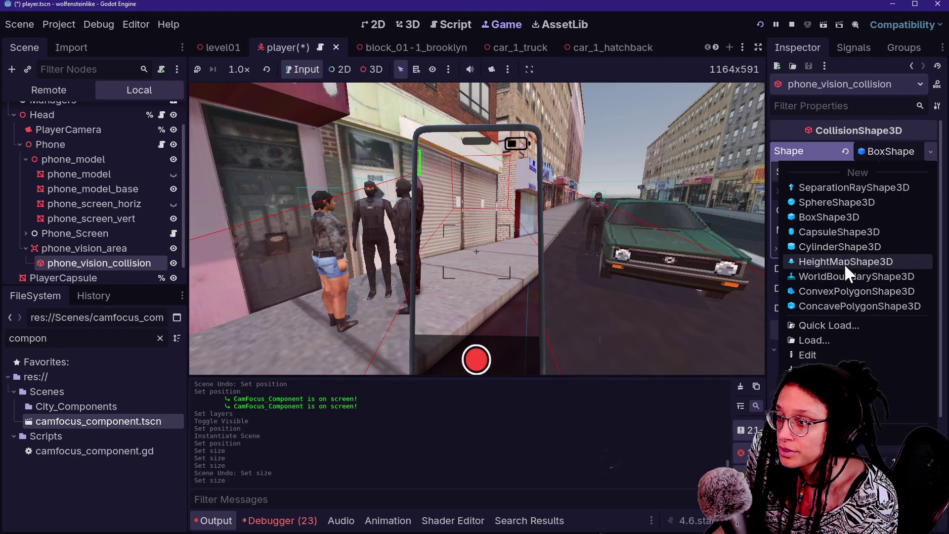
click(846, 245)
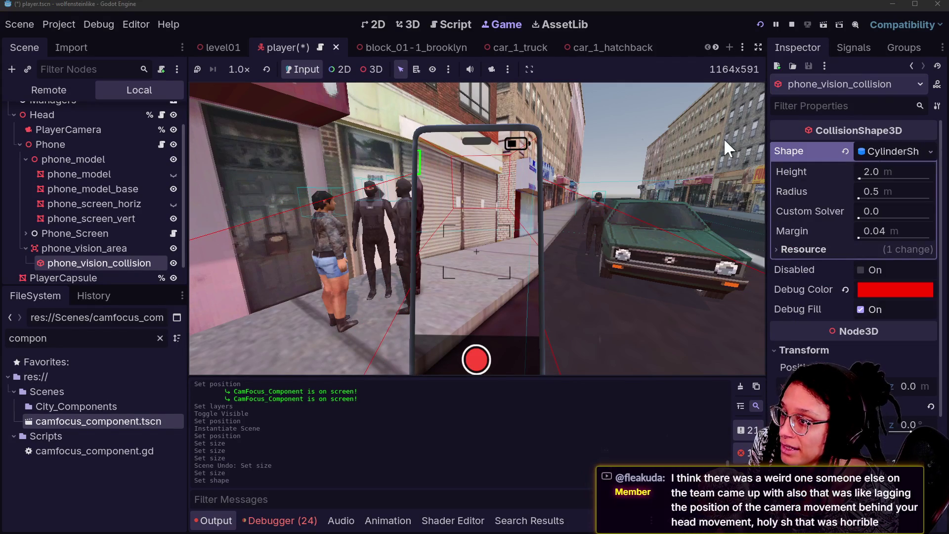
click(761, 25)
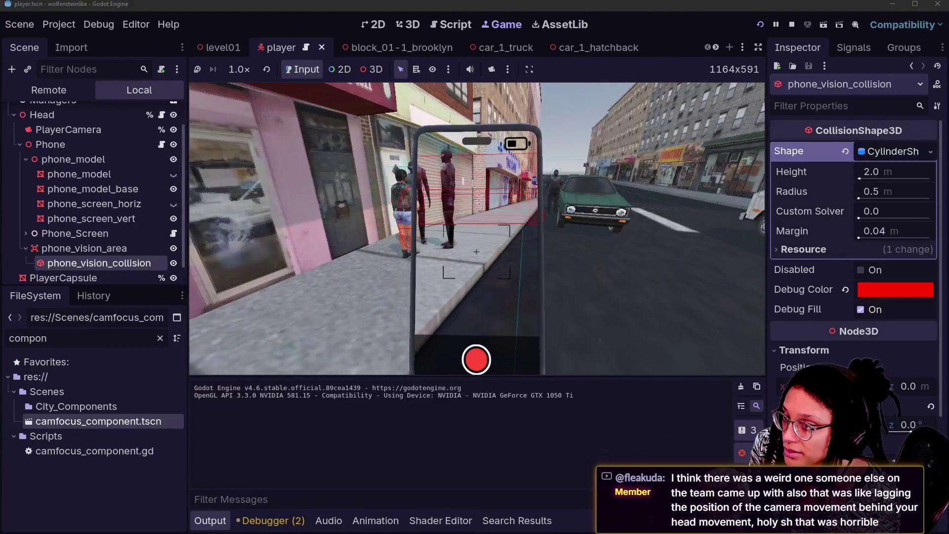
click(888, 289)
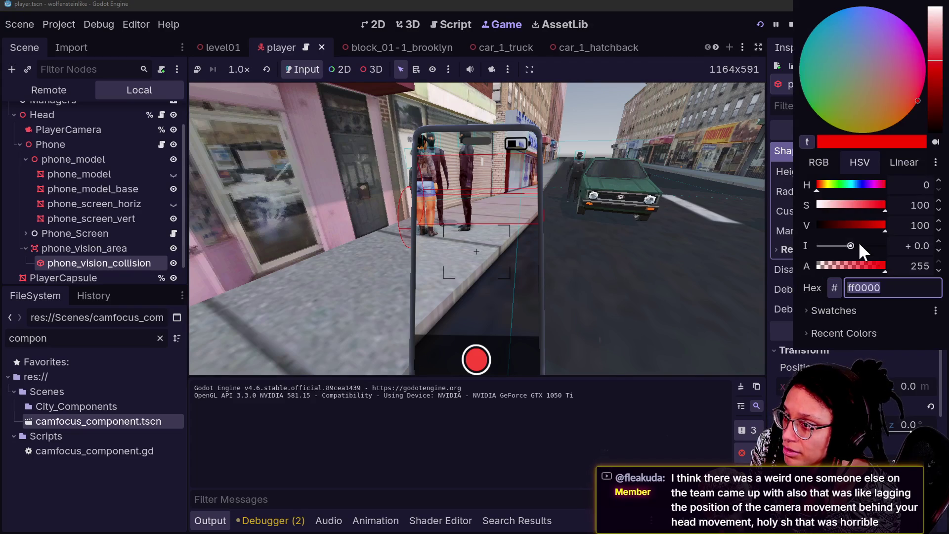
Try white, red and then green as the collision shape's debug colour.
drag(825, 204, 769, 211)
click(771, 216)
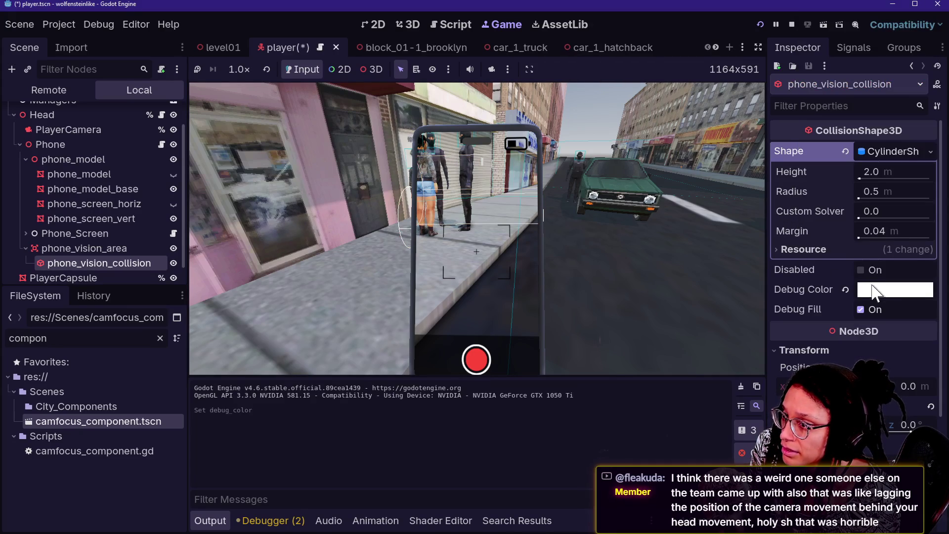
click(874, 291)
drag(856, 203, 888, 203)
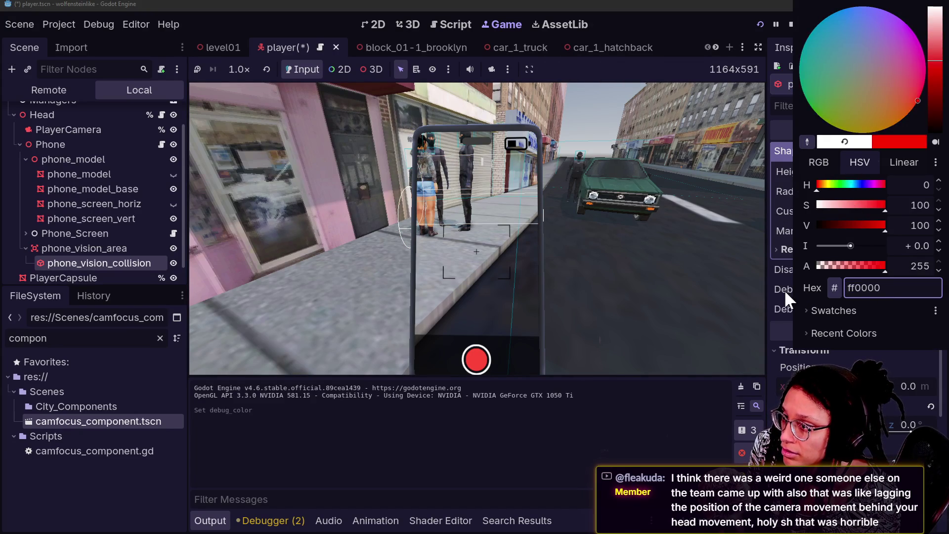
click(784, 289)
click(896, 281)
drag(866, 185, 839, 185)
click(792, 248)
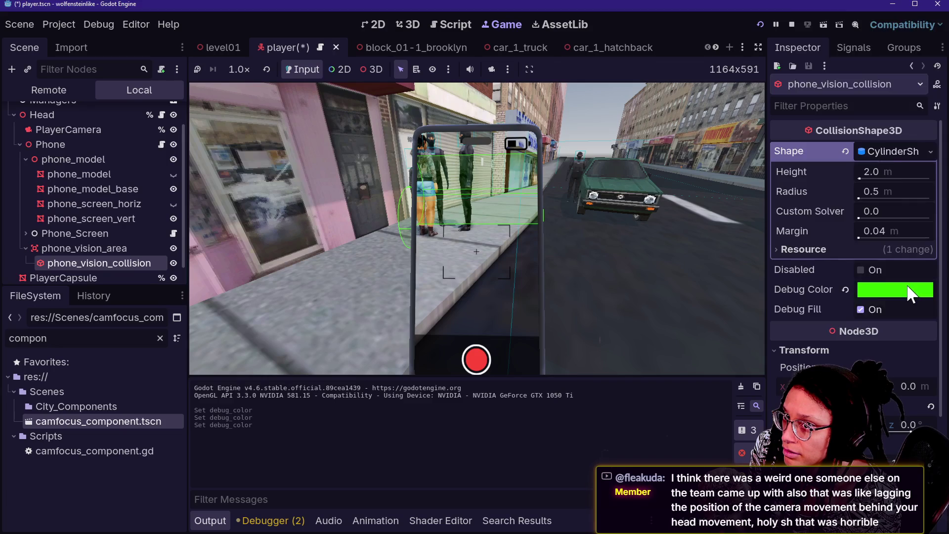
Try blue and cyan, then settle on purple (a600ff) as the debug colour.
click(911, 293)
mouse_move(867, 176)
mouse_down()
mouse_move(845, 197)
mouse_move(853, 188)
mouse_up()
click(773, 295)
click(888, 287)
click(781, 275)
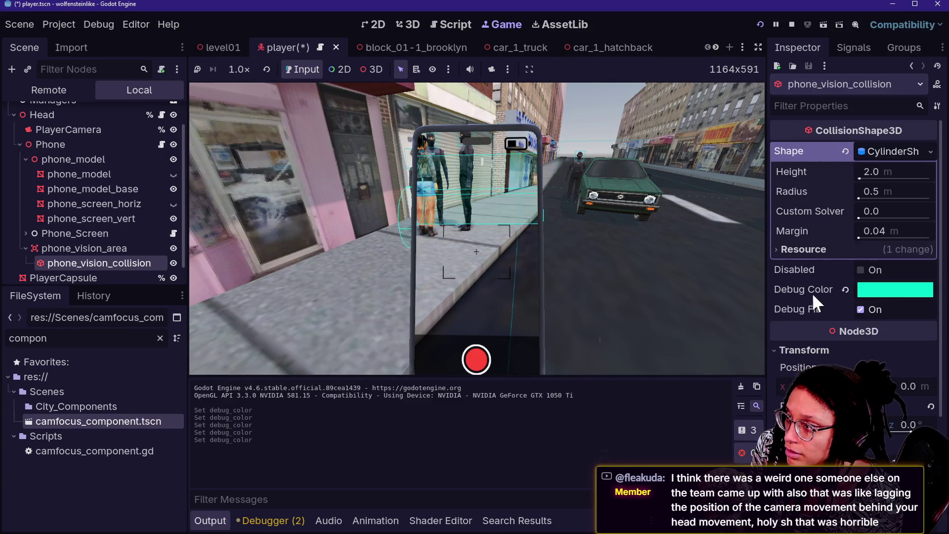
click(897, 290)
click(870, 185)
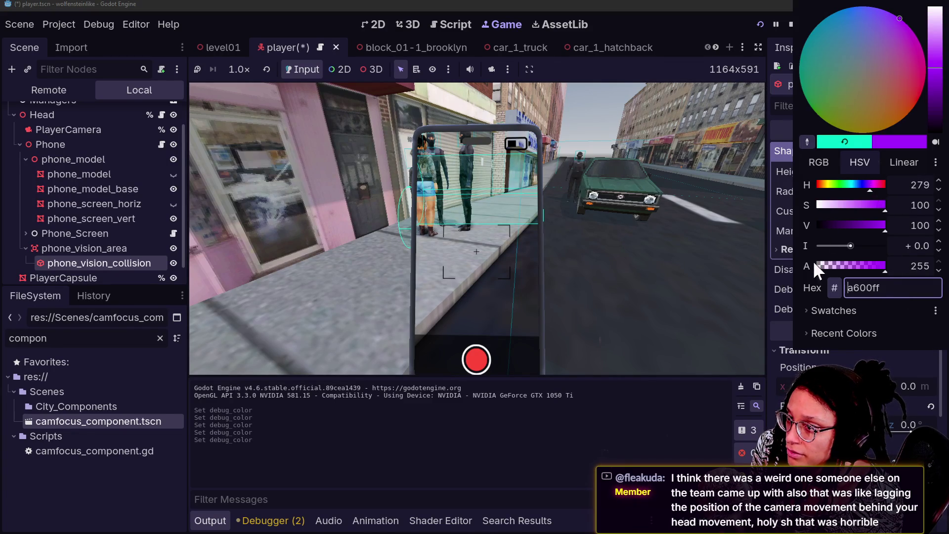
click(790, 299)
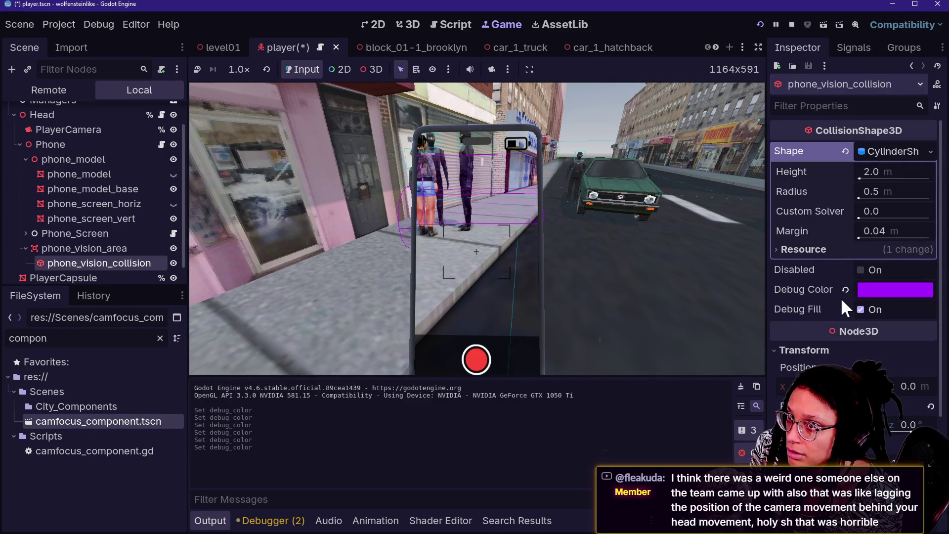
Check the purple vision cylinder in the running game and confirm the debug colour.
click(677, 244)
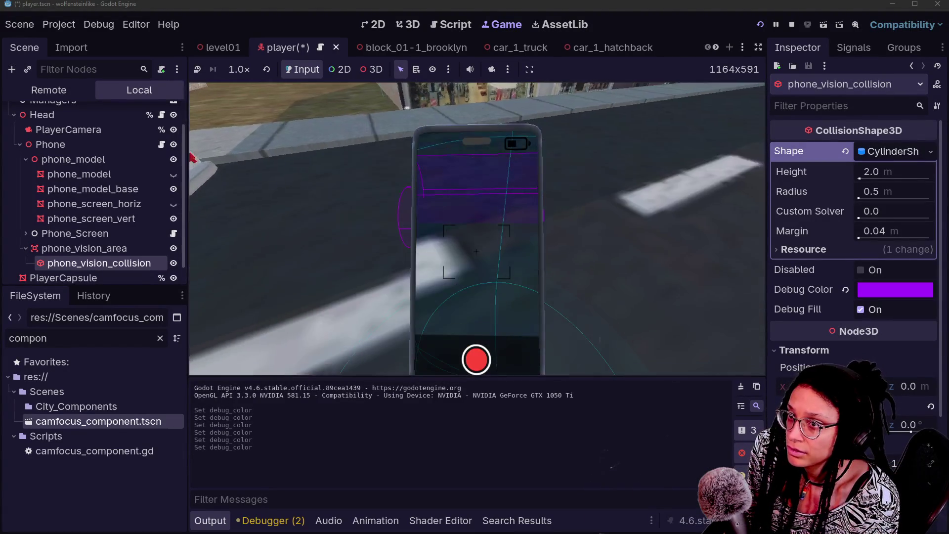
key(Escape)
click(888, 290)
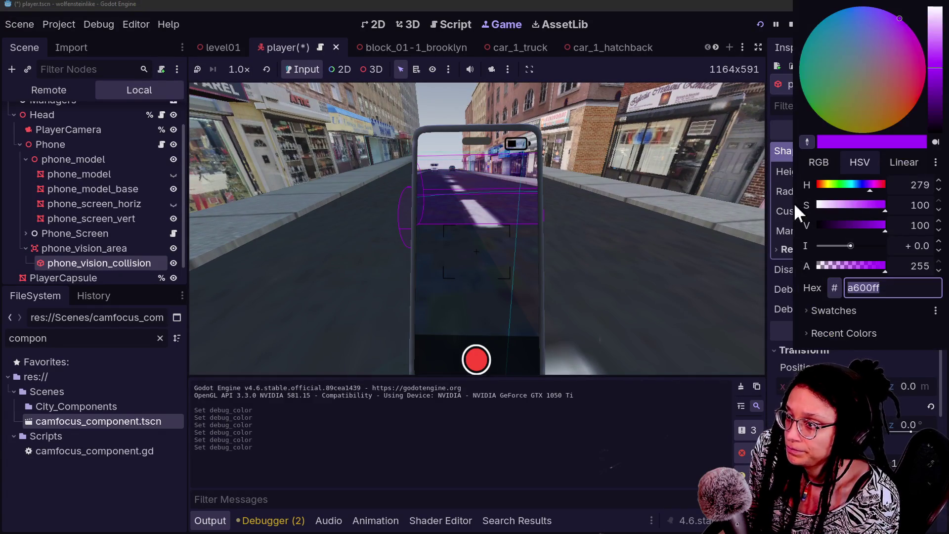
click(772, 245)
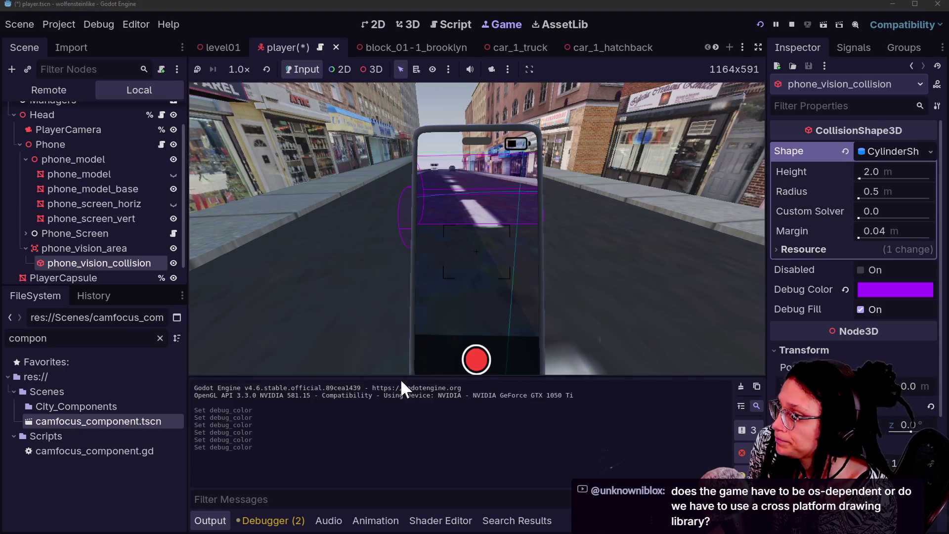
Try nudging the cylinder's height, then undo the change.
scroll(841, 296, down, 3)
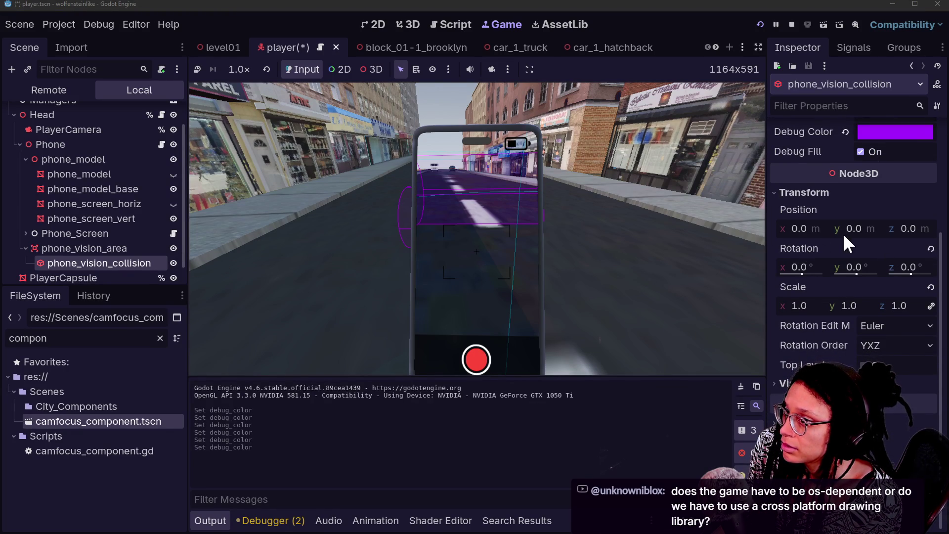
drag(845, 228, 849, 226)
key(ctrl+z)
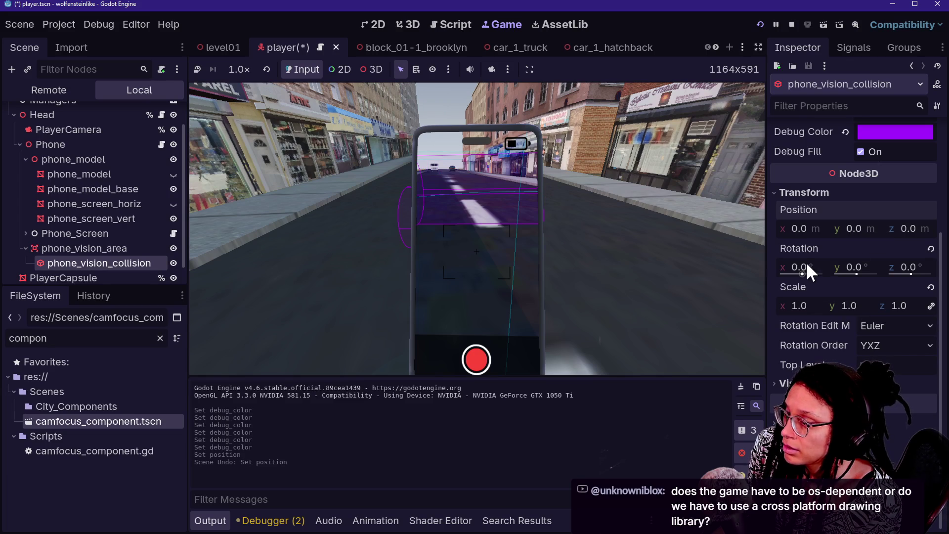
scroll(801, 269, up, 3)
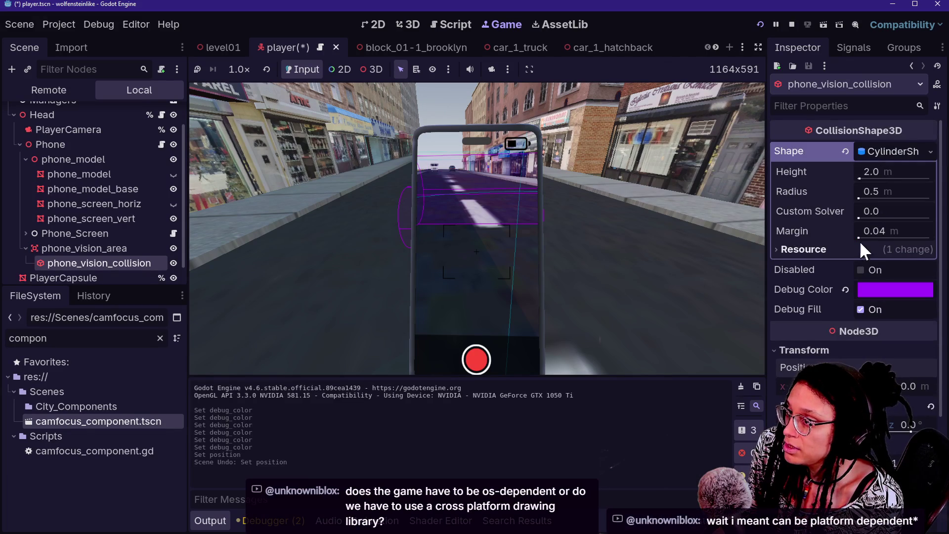
Select phone_vision_area, reset its Y rotation to zero and experiment with its X tilt.
click(148, 247)
drag(864, 228, 872, 229)
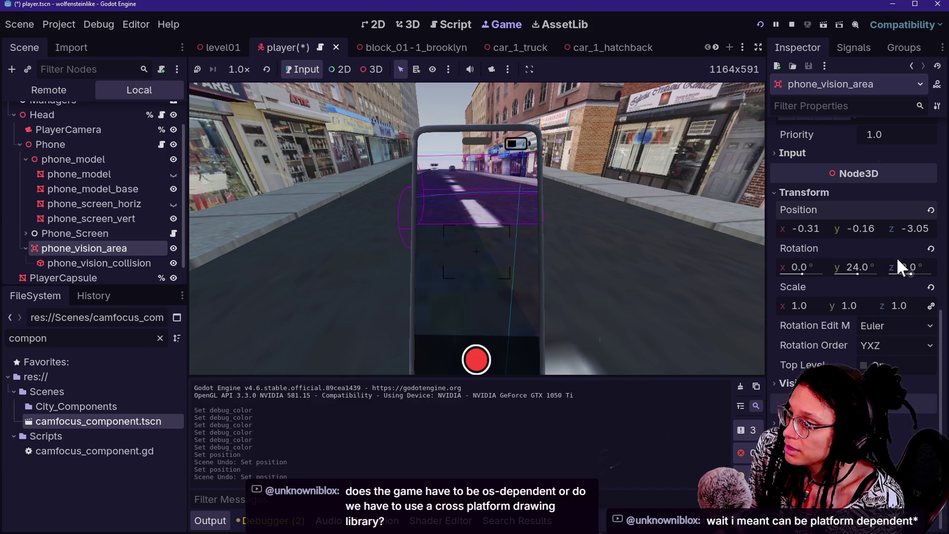
click(931, 248)
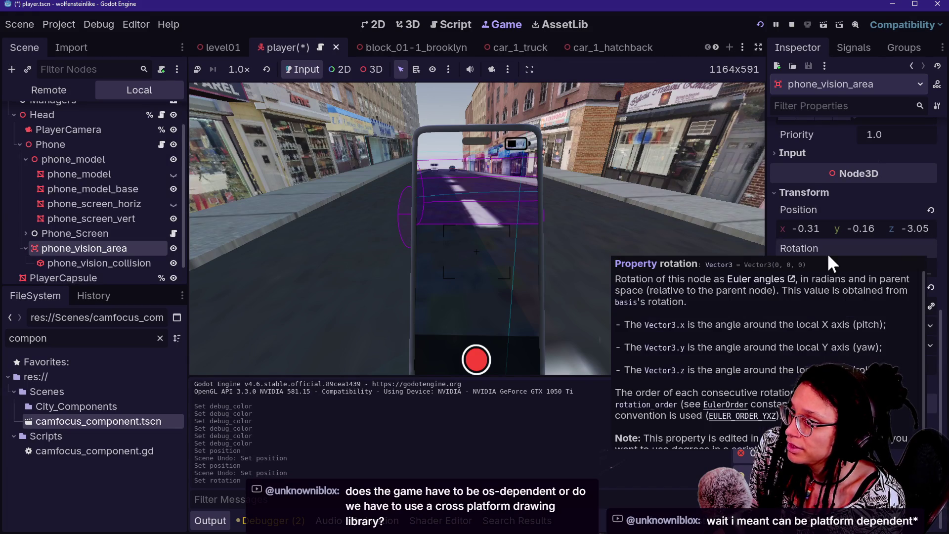
drag(847, 230, 862, 228)
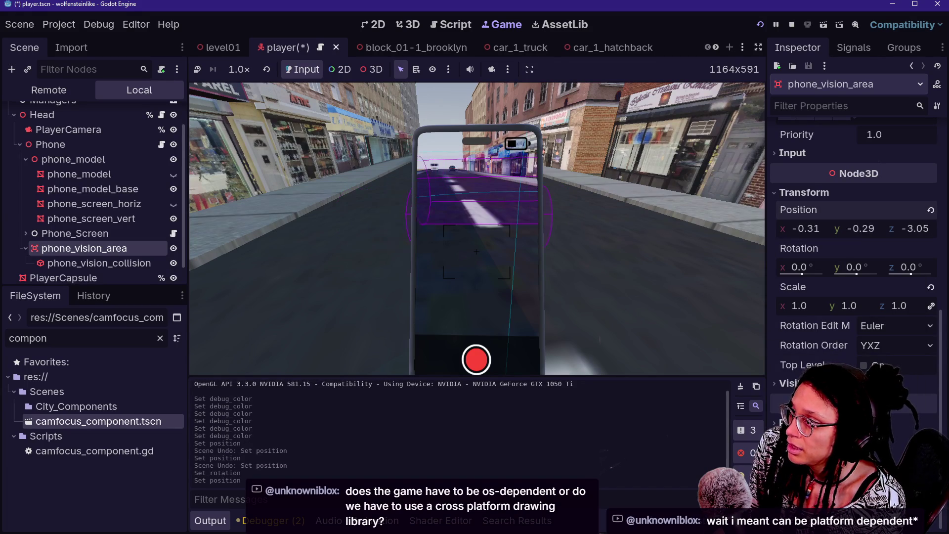
key(ctrl+z)
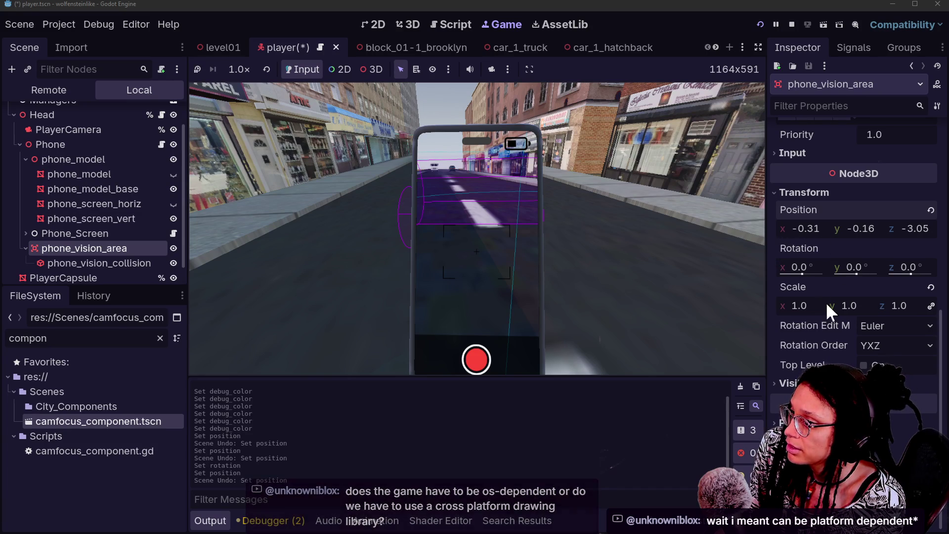
mouse_move(801, 268)
mouse_down()
mouse_move(828, 271)
mouse_move(787, 273)
mouse_up()
key(ctrl+z)
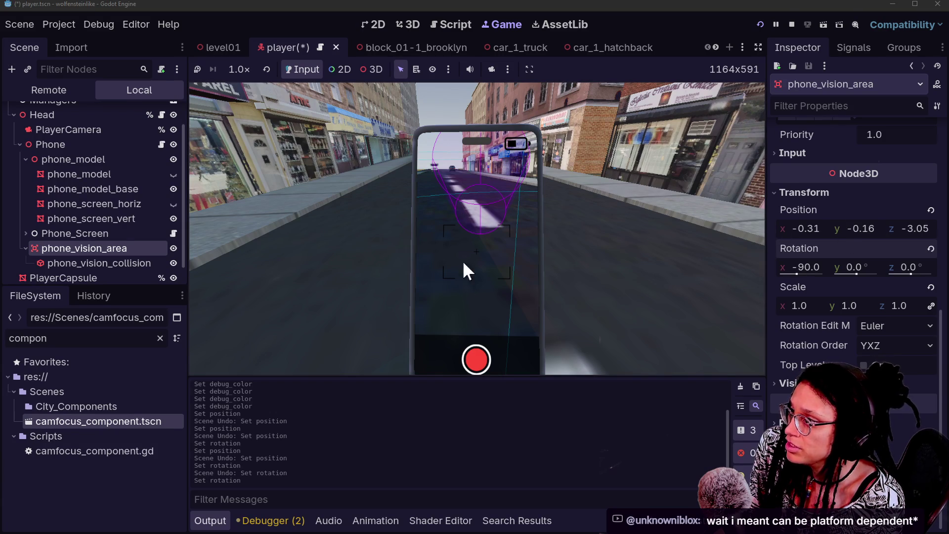
Try sliding the vision area sideways and lower, undoing those position changes.
scroll(846, 194, up, 5)
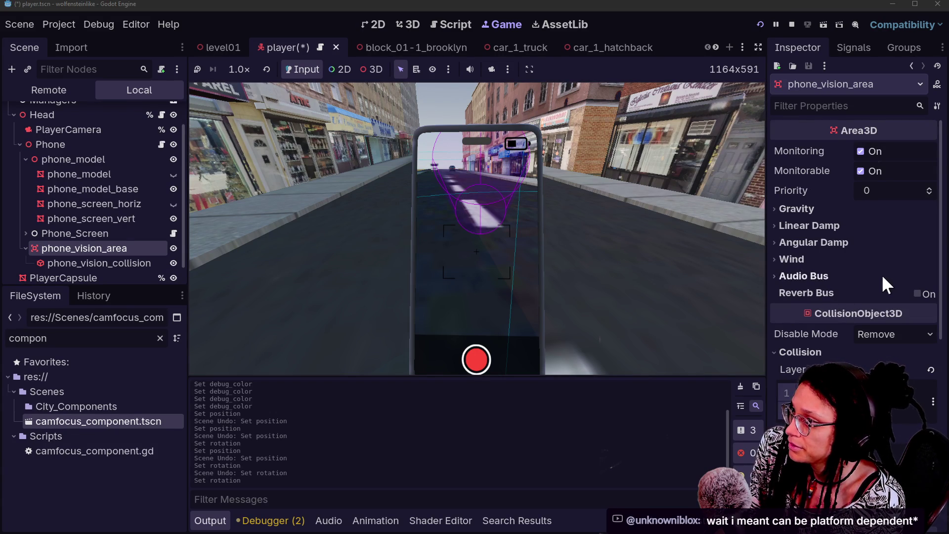
scroll(788, 272, down, 5)
drag(924, 227, 920, 227)
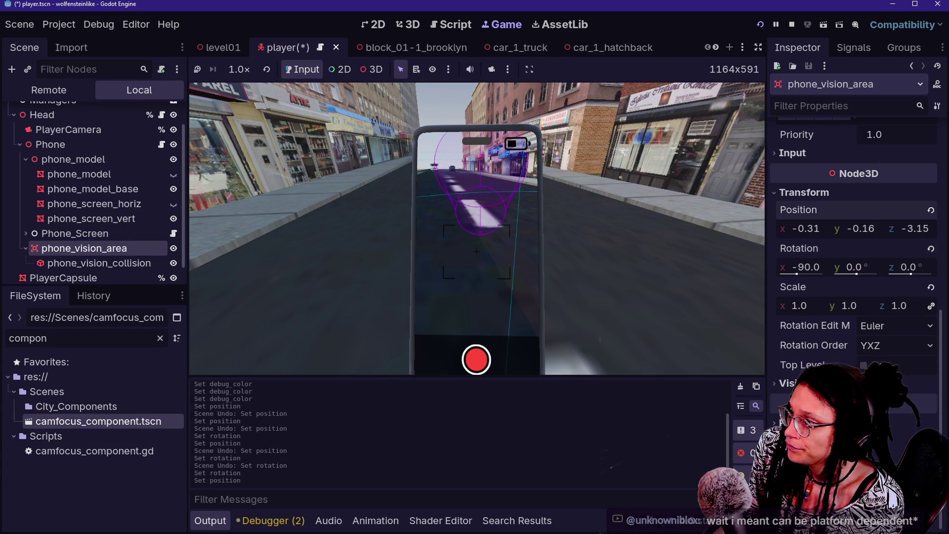
mouse_move(786, 228)
mouse_down()
mouse_move(944, 228)
mouse_move(917, 228)
mouse_up()
key(ctrl+z)
drag(859, 224, 850, 229)
key(ctrl+z)
key(ctrl+z)
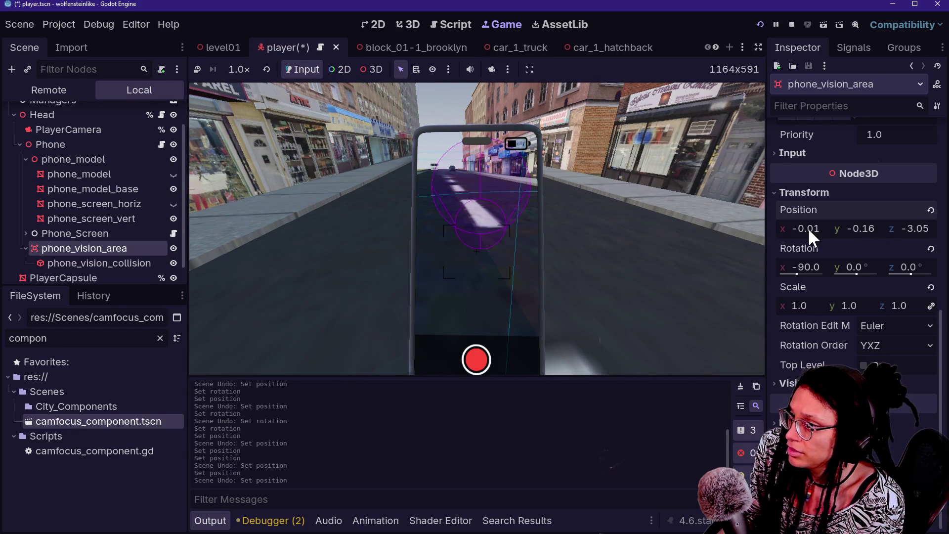
Fine-tune the vision area's position to 0.638, -0.16, -1.0 in front of the phone.
mouse_move(904, 236)
mouse_down()
mouse_move(894, 236)
mouse_move(920, 229)
mouse_up()
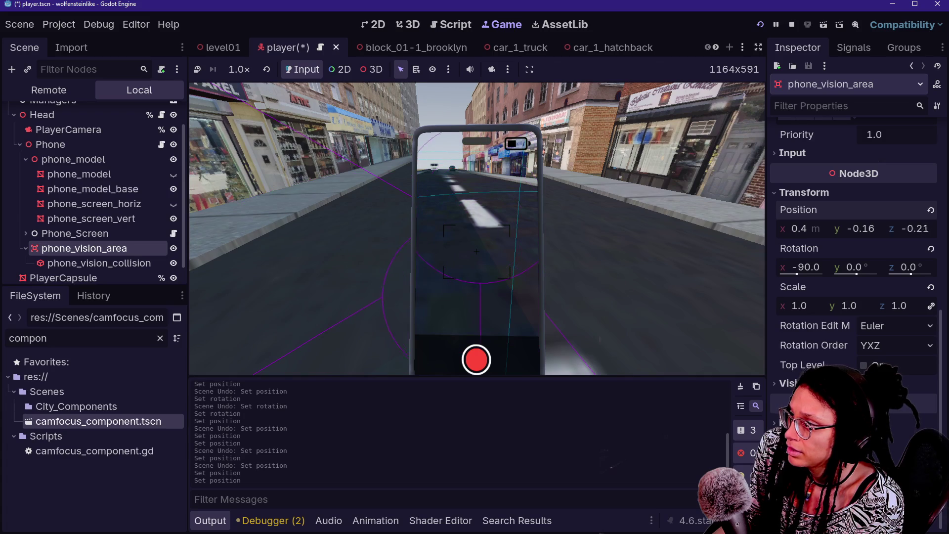
drag(804, 228, 806, 229)
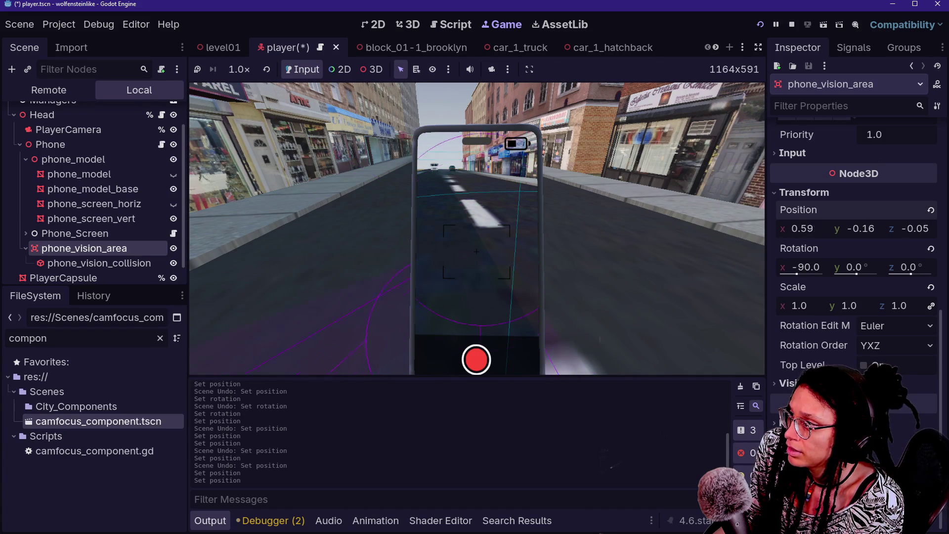
mouse_move(917, 231)
mouse_down()
mouse_move(896, 231)
mouse_move(919, 229)
mouse_up()
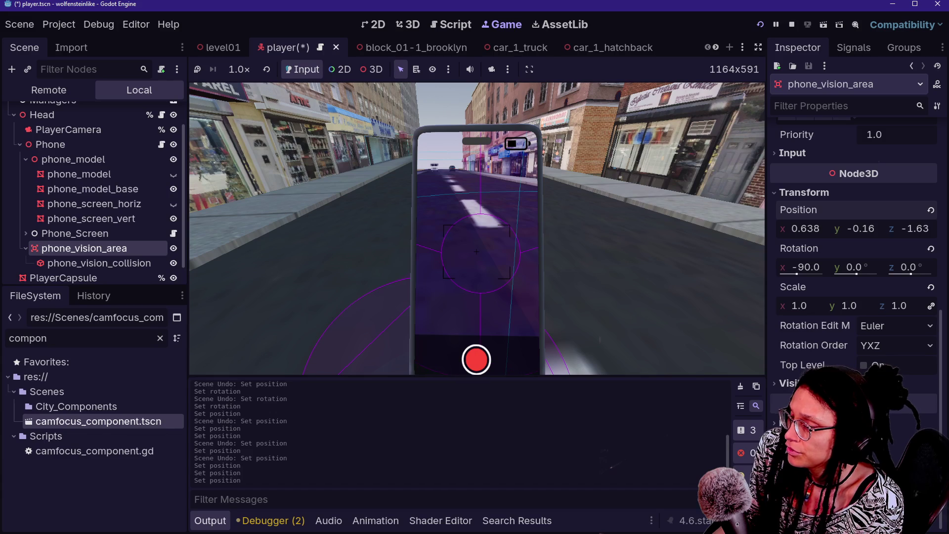
drag(914, 228, 922, 229)
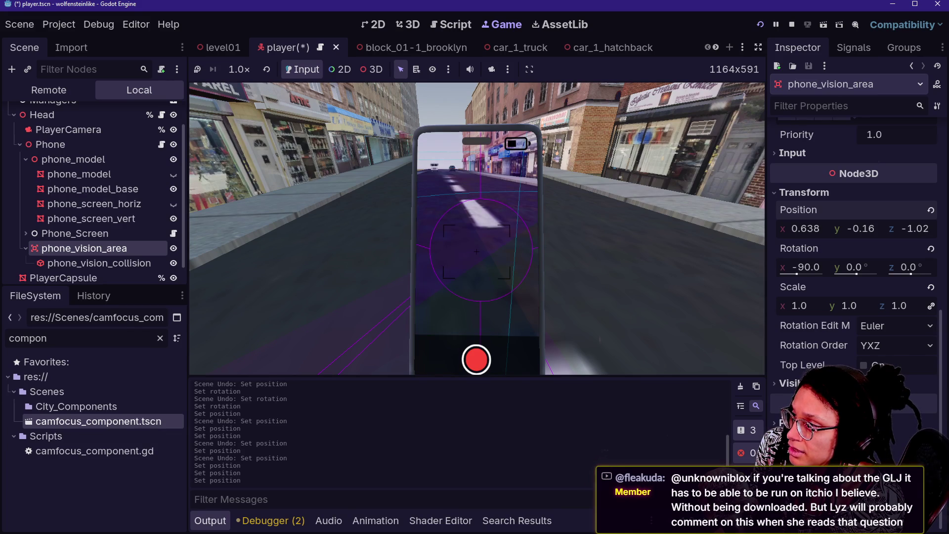
click(916, 229)
text(-1.0)
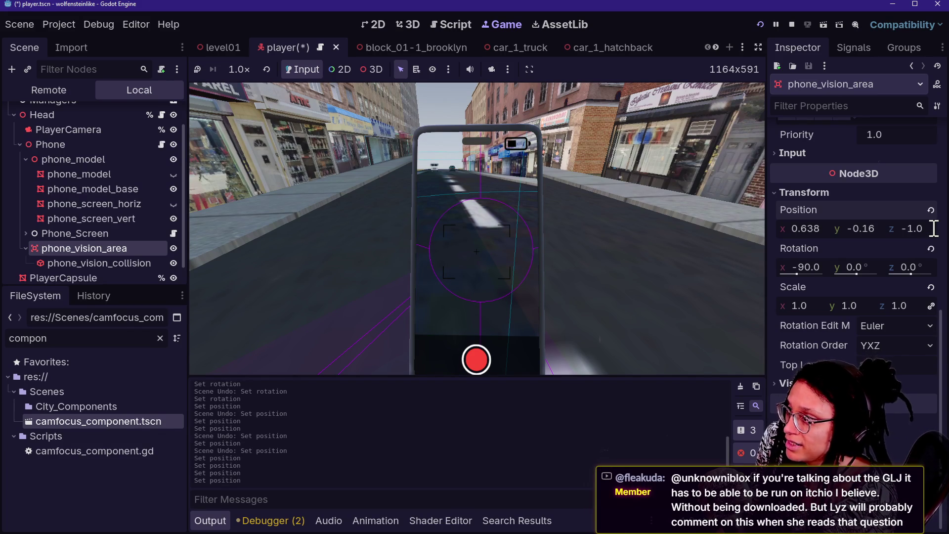
key(ctrl+z)
key(ctrl+shift+z)
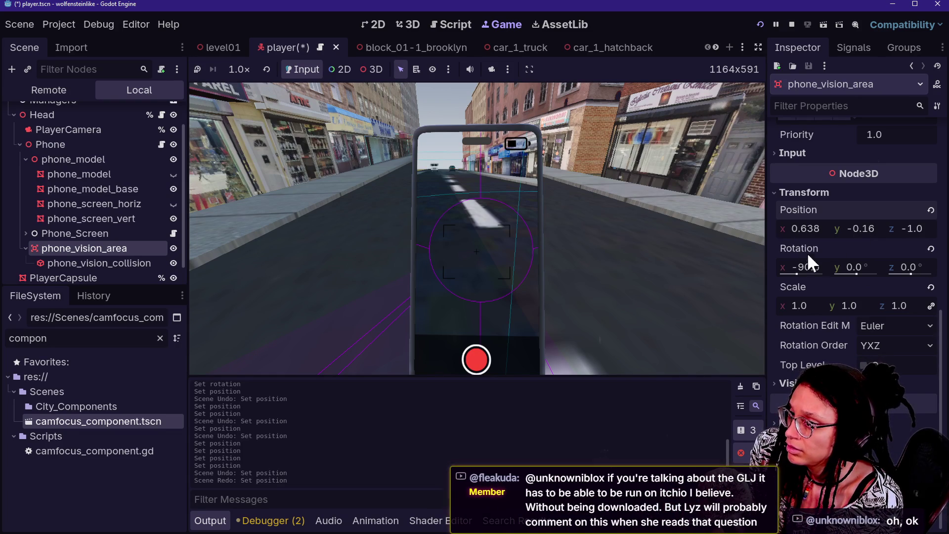
scroll(796, 247, up, 5)
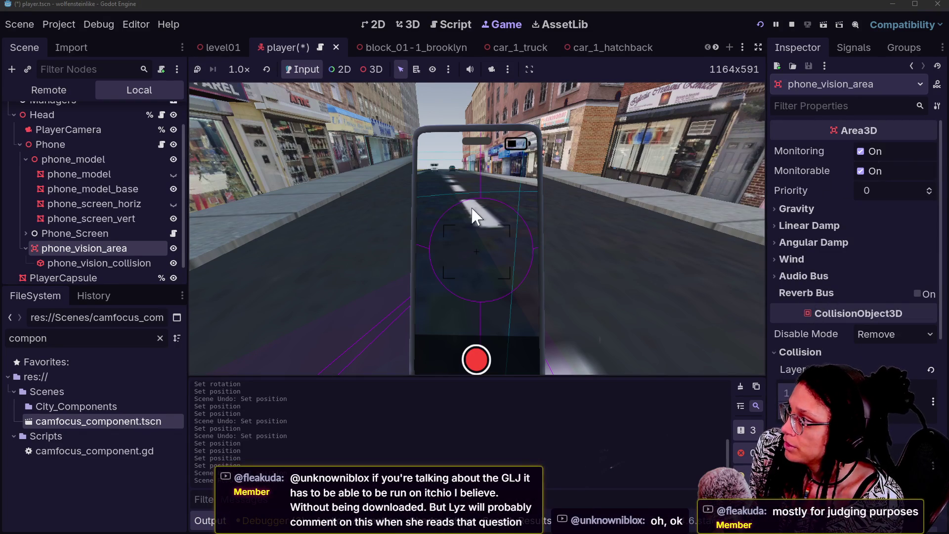
click(76, 261)
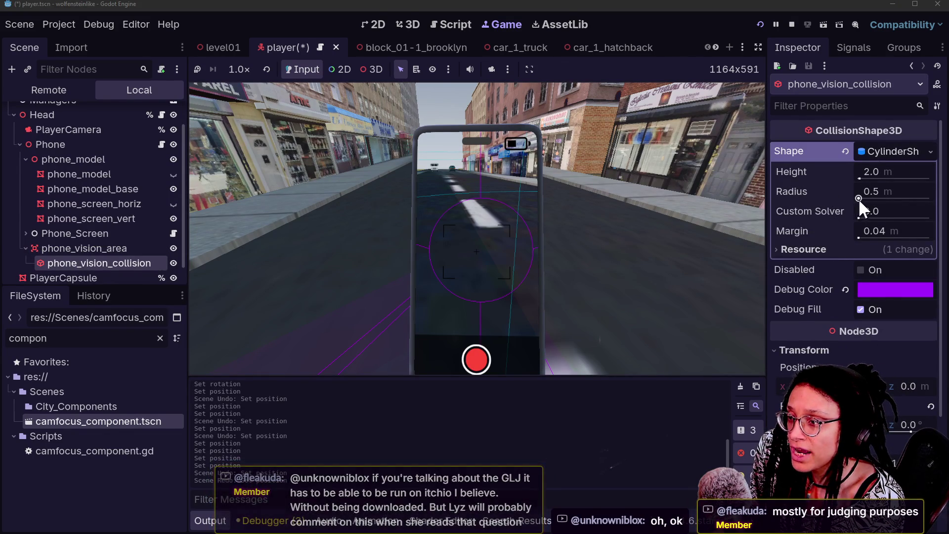
click(832, 249)
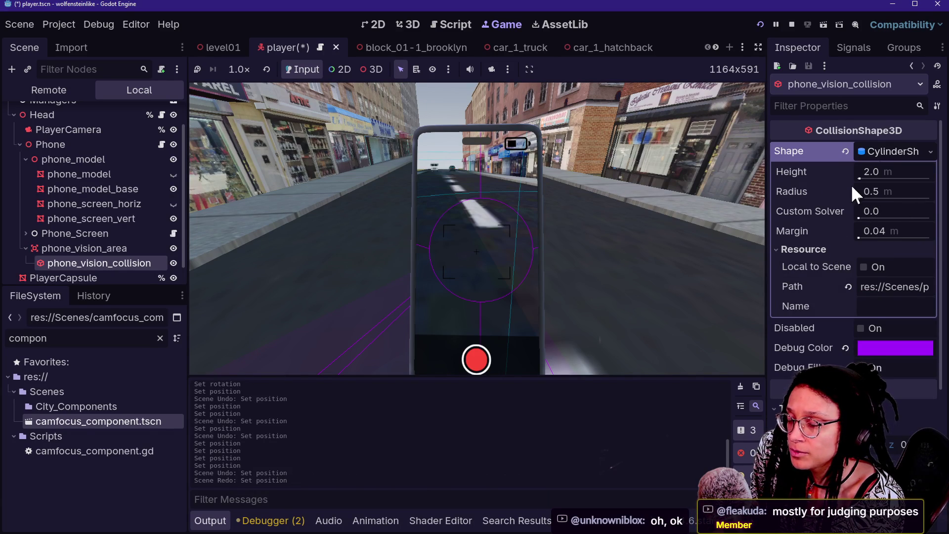
click(931, 153)
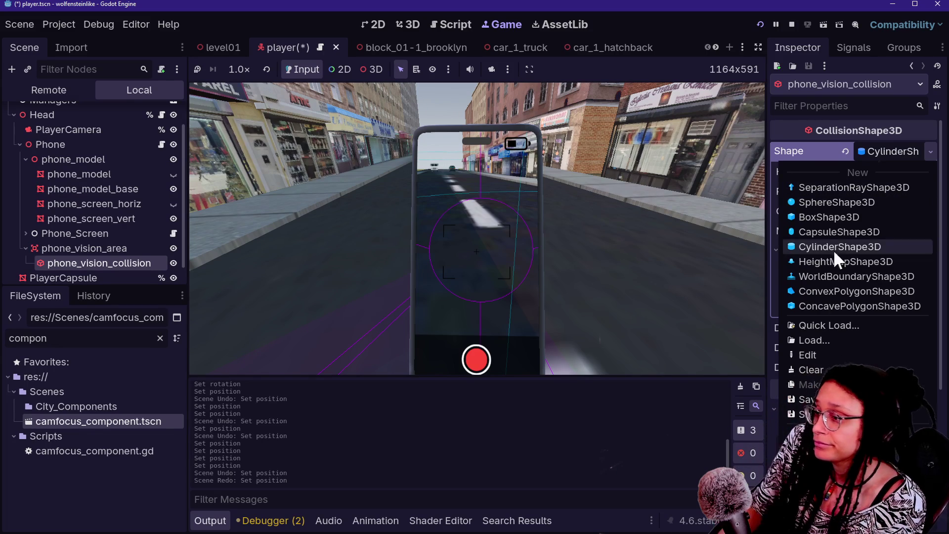
click(74, 240)
click(84, 248)
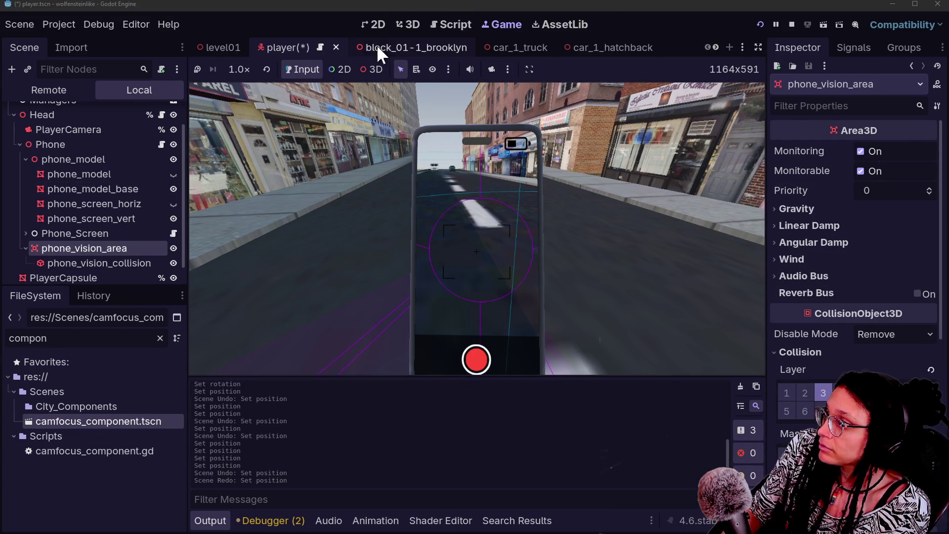
click(412, 25)
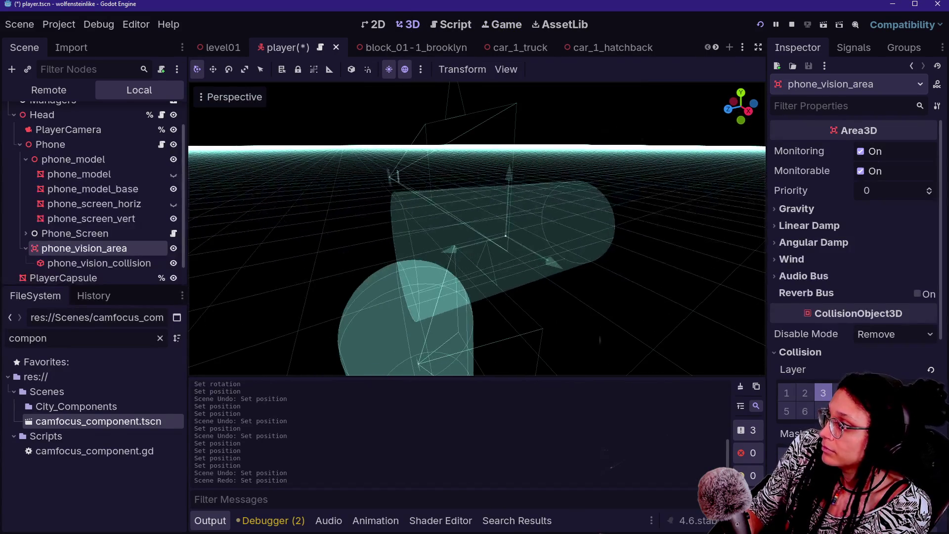
Add a MeshInstance3D child node under phone_vision_area.
right_click(85, 248)
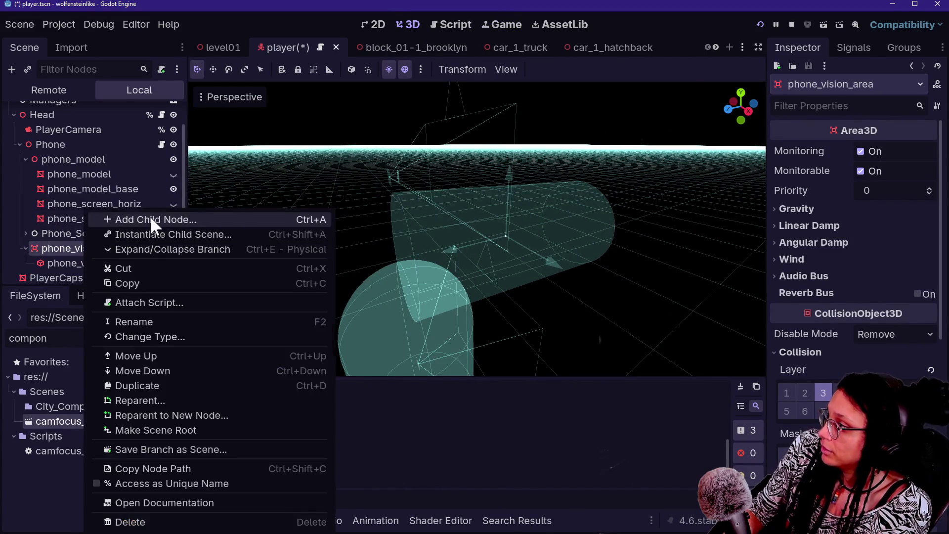
click(149, 218)
text(mesh)
key(Return)
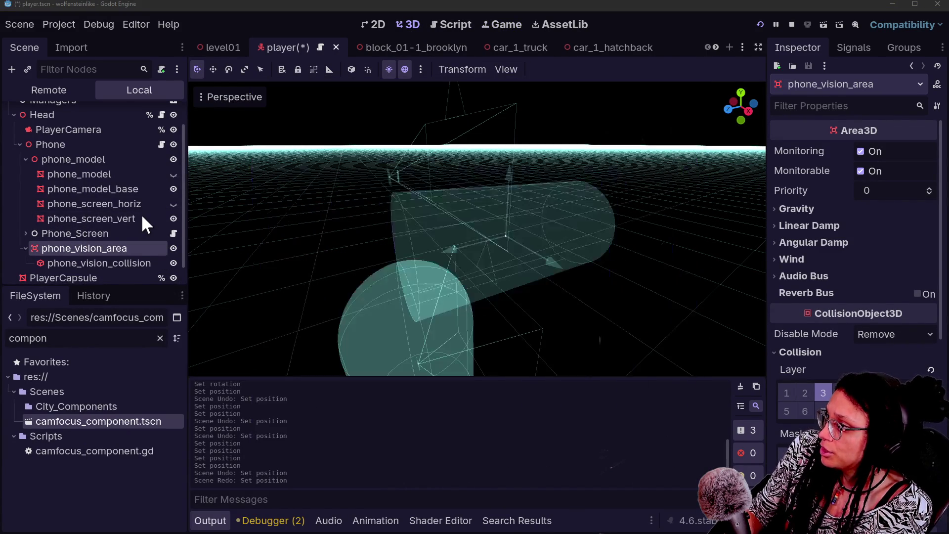
Give the new node a CylinderMesh, replacing a mistakenly chosen capsule mesh.
click(931, 151)
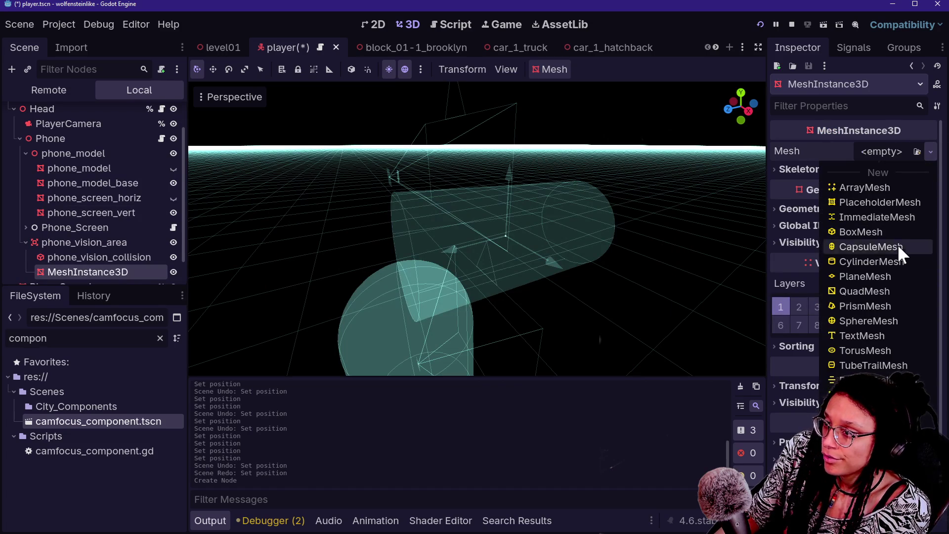
click(874, 251)
key(ctrl+z)
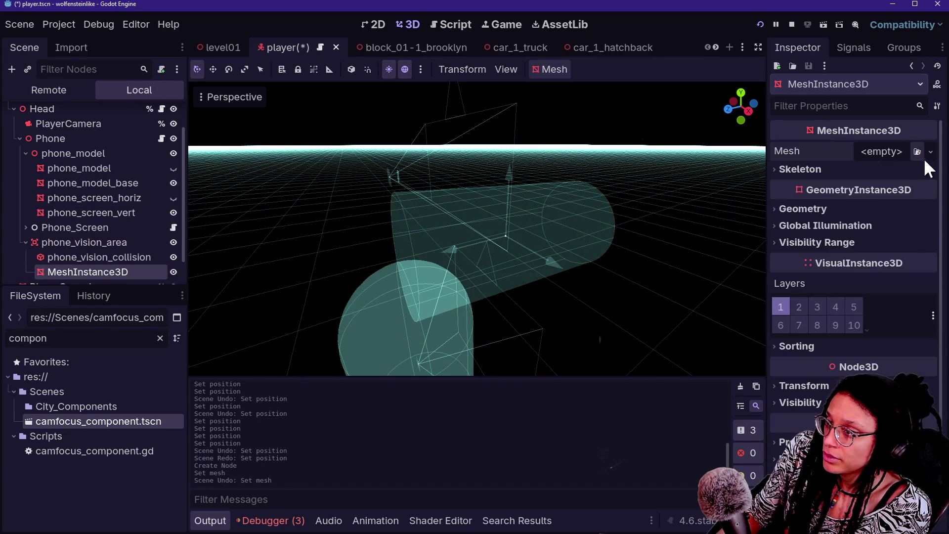
click(930, 151)
click(861, 261)
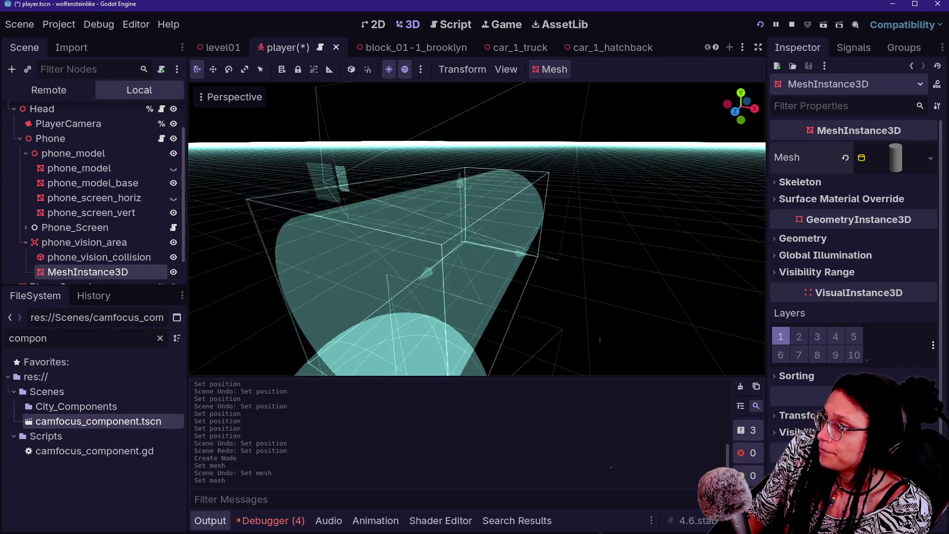
Narrow the cylinder mesh's bottom radius to taper it into a cone.
drag(740, 106, 740, 106)
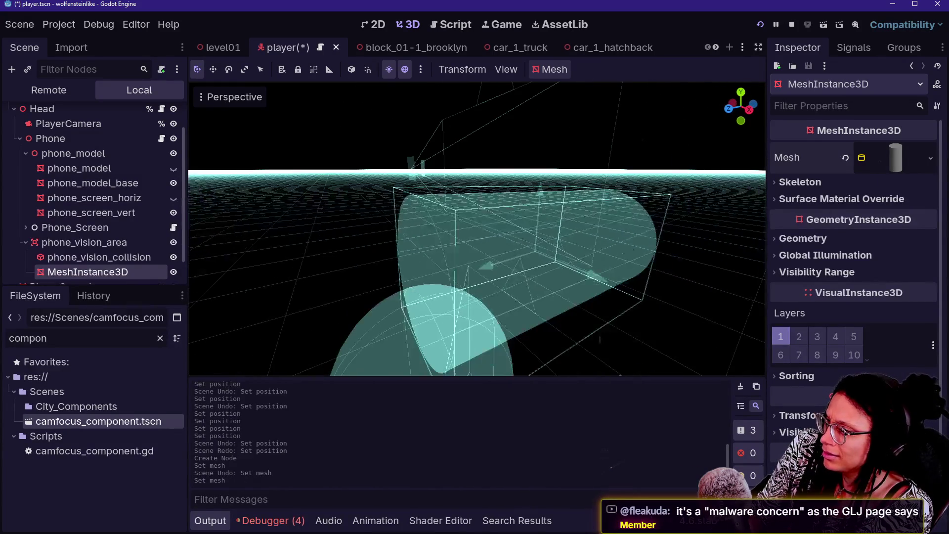
click(901, 160)
mouse_move(860, 267)
mouse_down()
mouse_move(890, 280)
mouse_move(867, 280)
mouse_up()
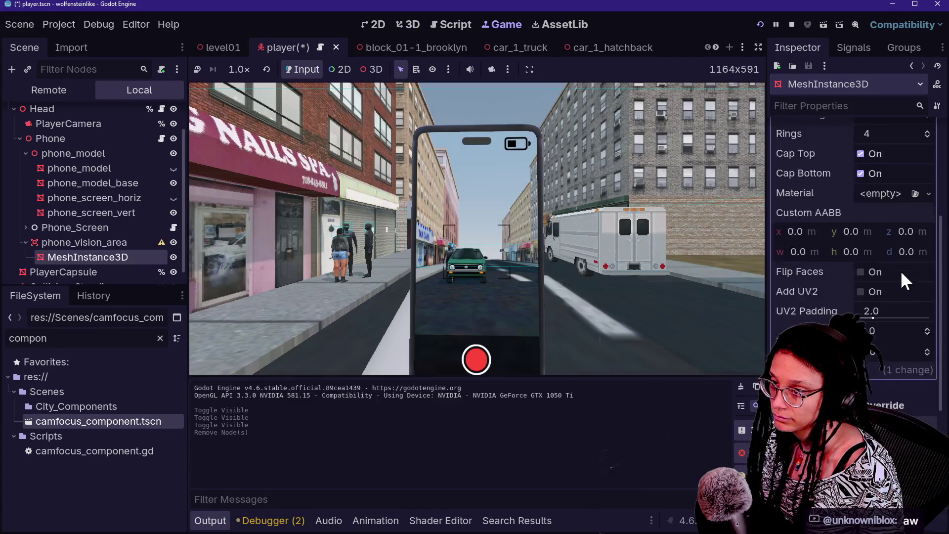
scroll(901, 272, up, 3)
scroll(901, 273, down, 3)
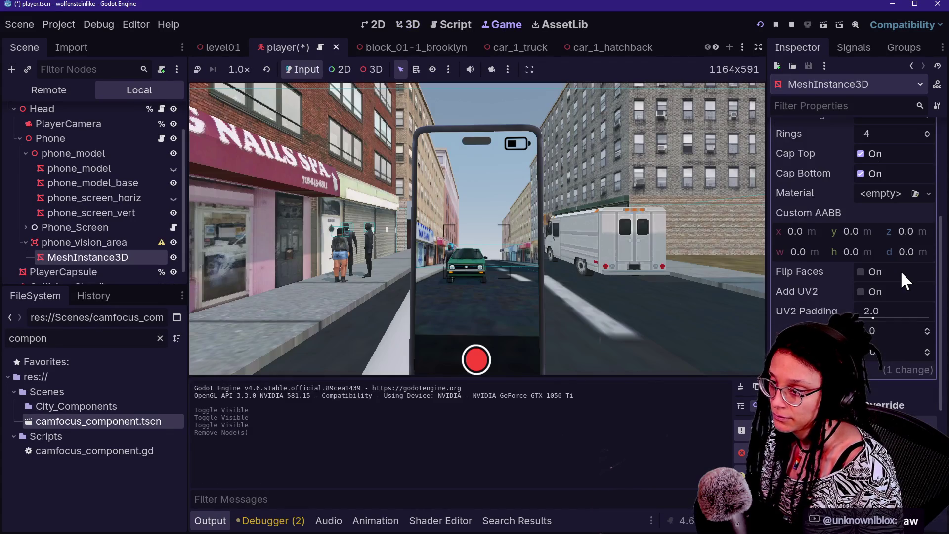
Select the new MeshInstance3D and try shifting it along z, then undo it.
click(78, 241)
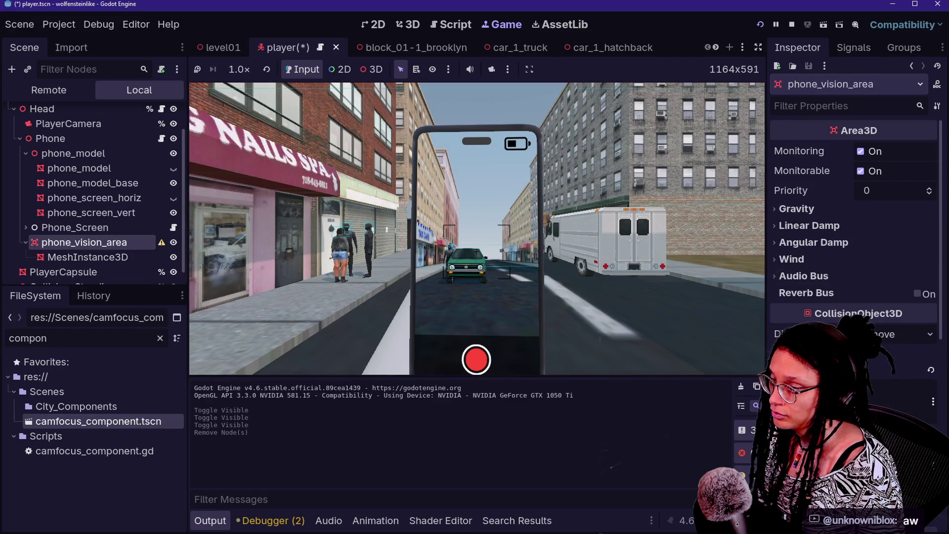
click(80, 258)
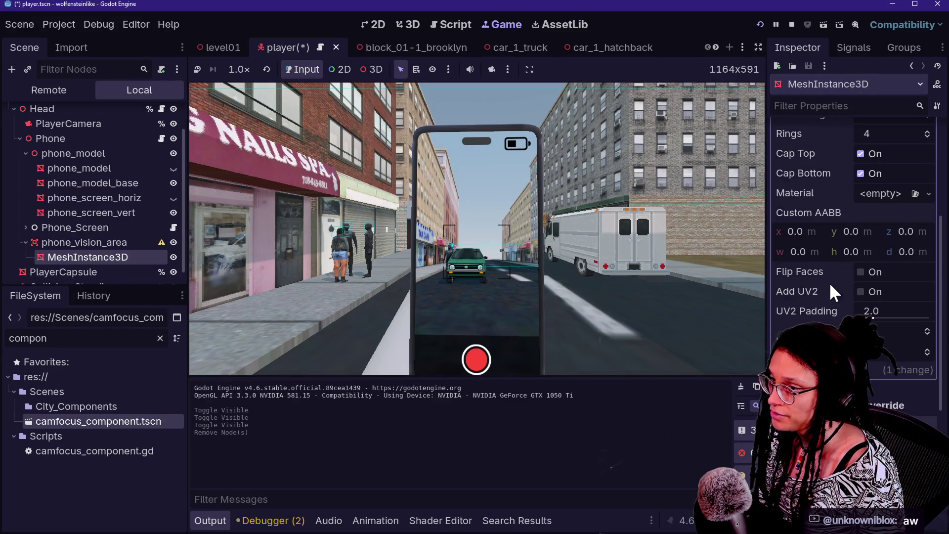
scroll(830, 282, up, 5)
scroll(831, 281, down, 5)
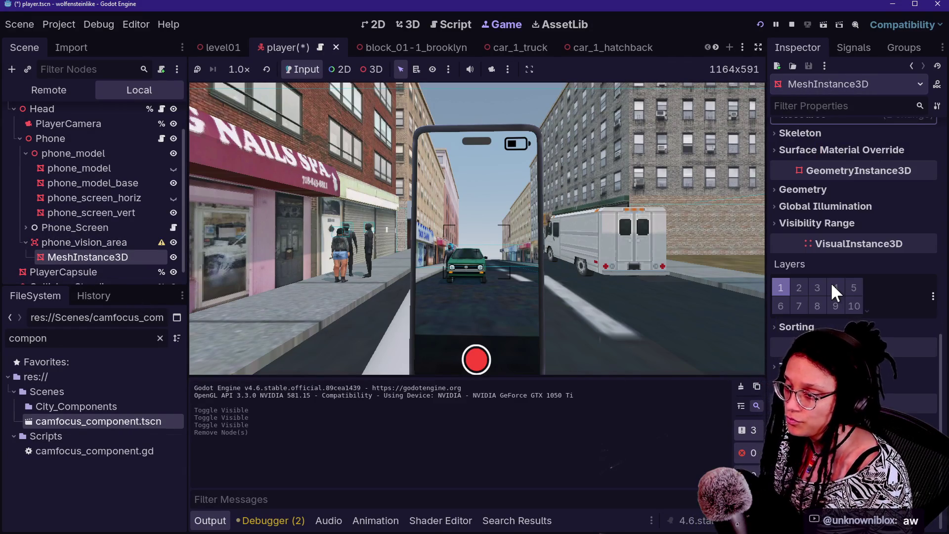
click(852, 368)
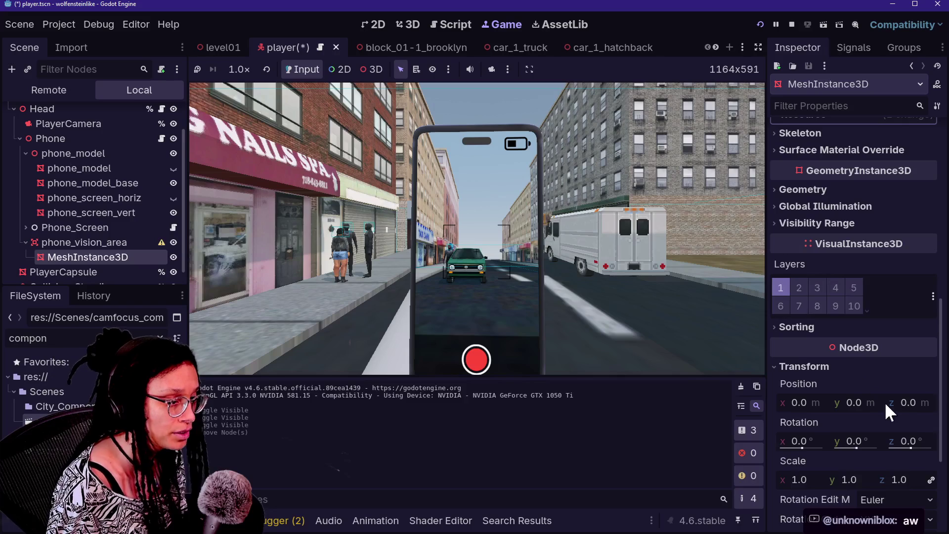
mouse_move(906, 403)
mouse_down()
mouse_move(919, 403)
mouse_move(865, 402)
mouse_up()
key(ctrl+z)
Set the cone's y position to 0.214, then undo it back to the origin.
click(860, 402)
text(0.214)
key(Return)
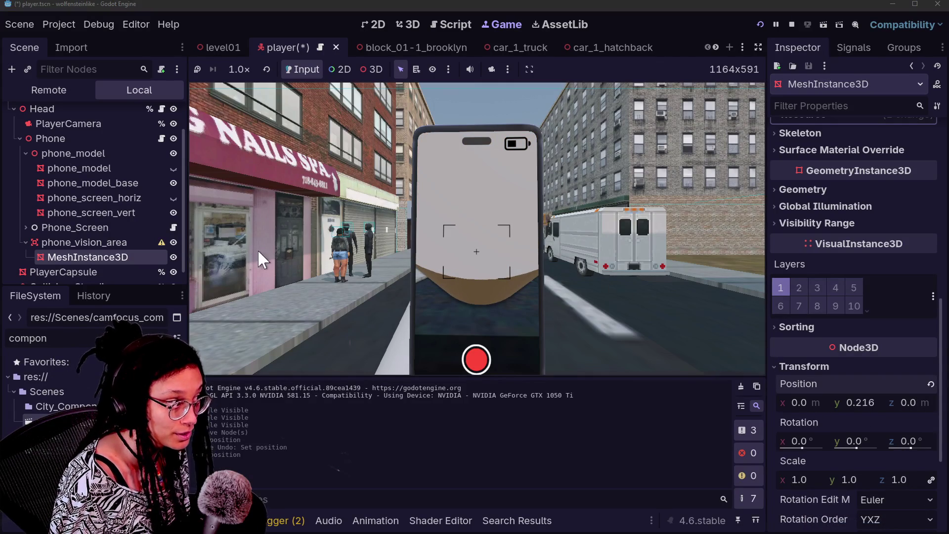
scroll(909, 253, up, 5)
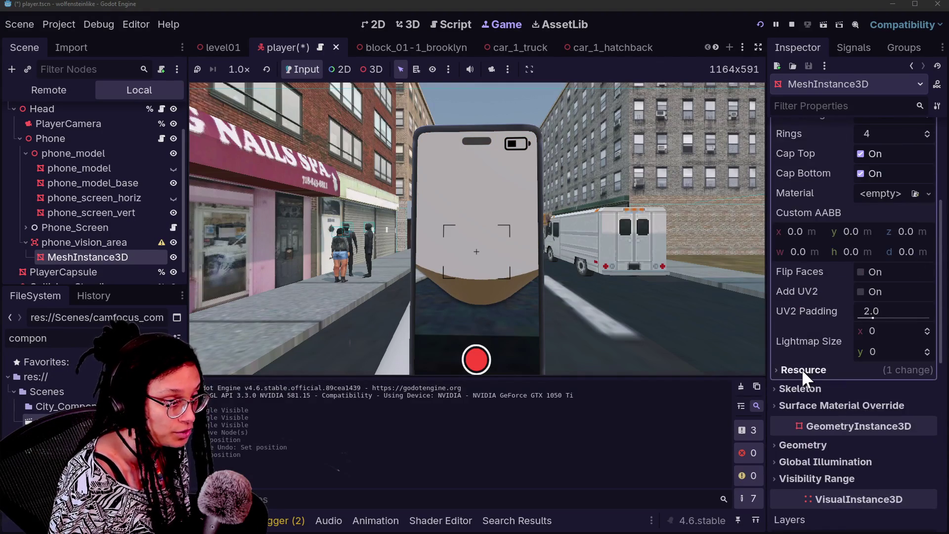
scroll(801, 369, up, 2)
scroll(801, 391, down, 10)
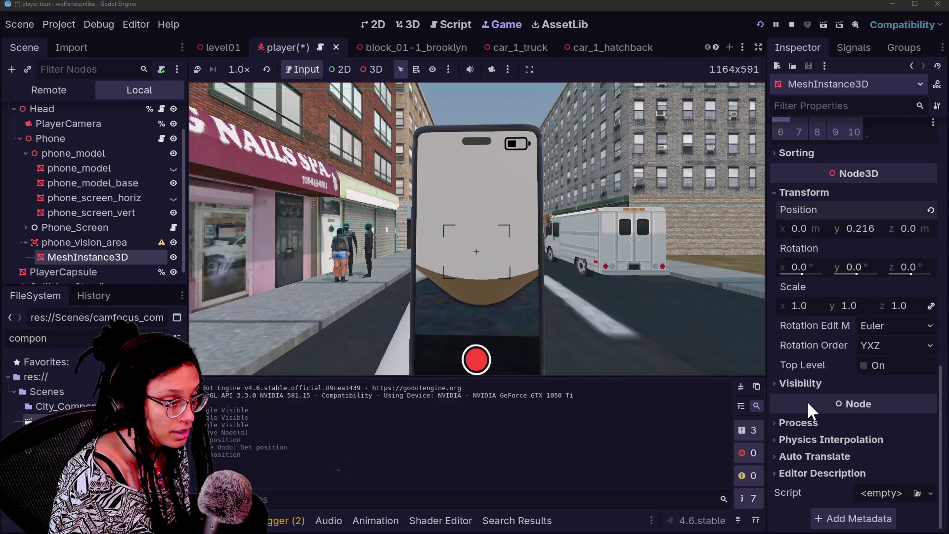
key(ctrl+z)
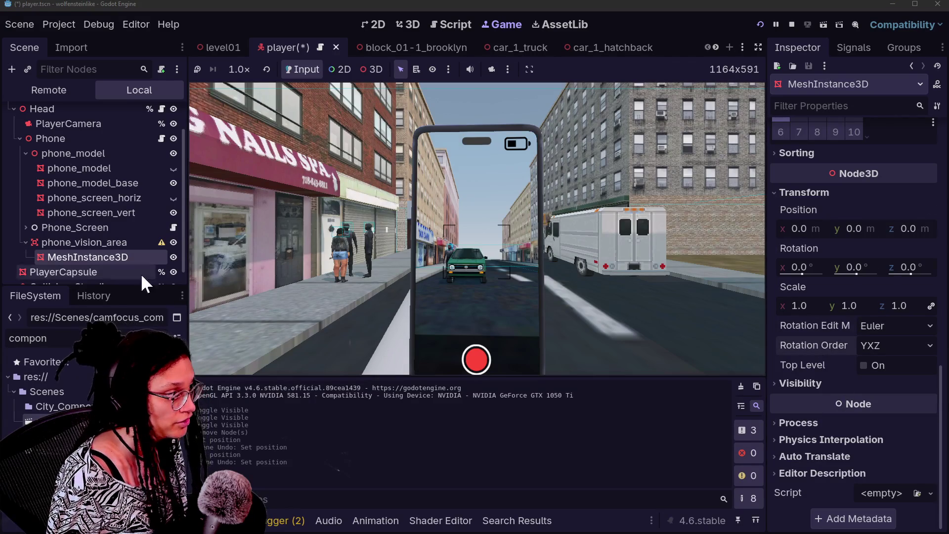
Reselect the MeshInstance3D, expand its Surface Material Override, and return to the 3D editor.
click(126, 243)
click(122, 256)
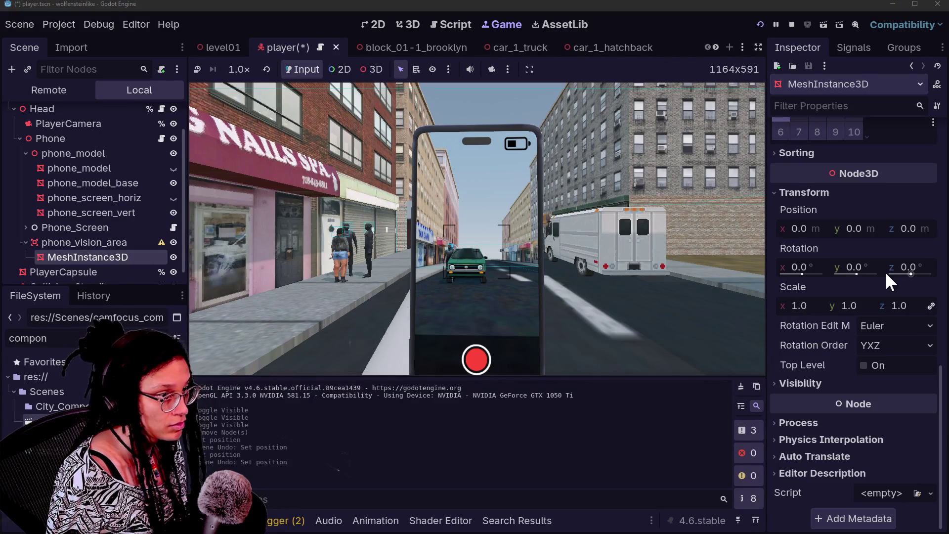
scroll(884, 270, up, 6)
scroll(870, 329, up, 5)
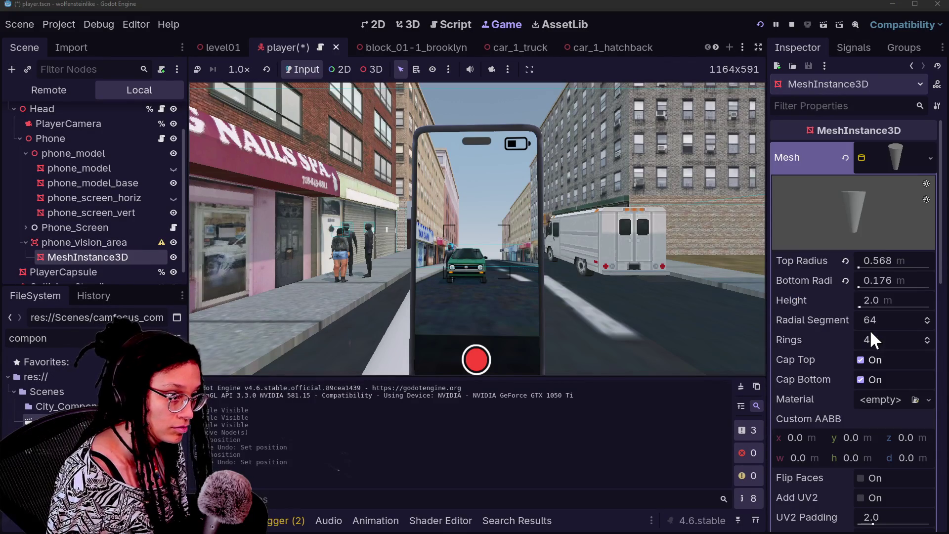
scroll(872, 345, down, 4)
click(872, 352)
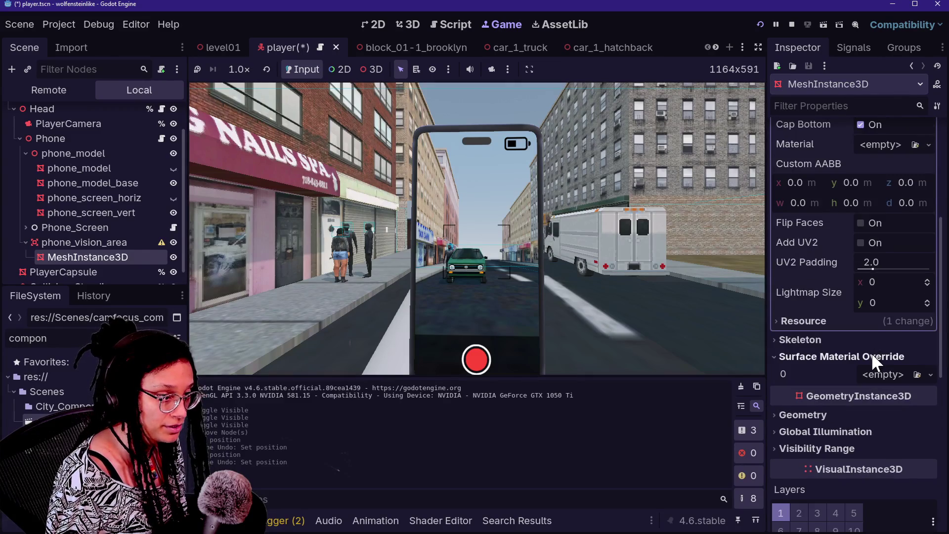
click(437, 23)
click(420, 18)
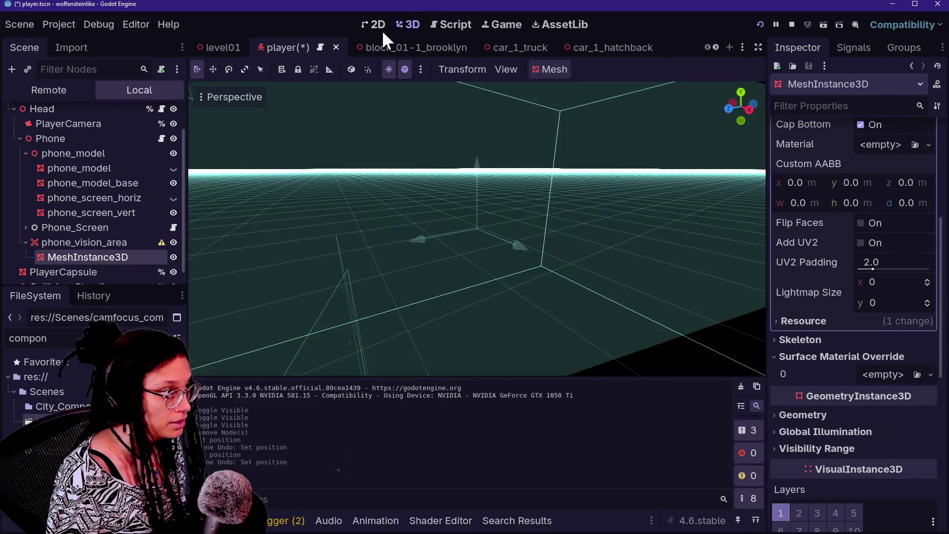
Return the 3D viewport to normal shading.
click(225, 96)
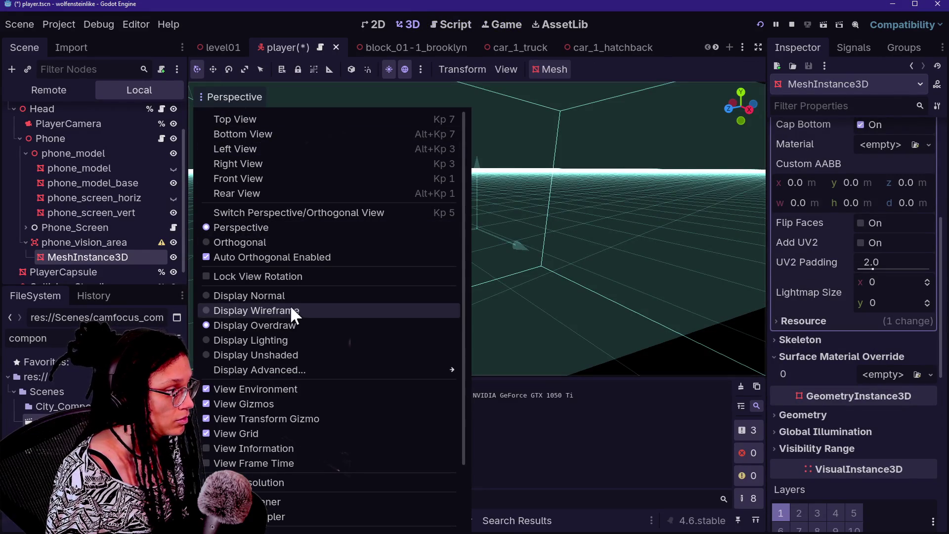
click(290, 296)
click(458, 134)
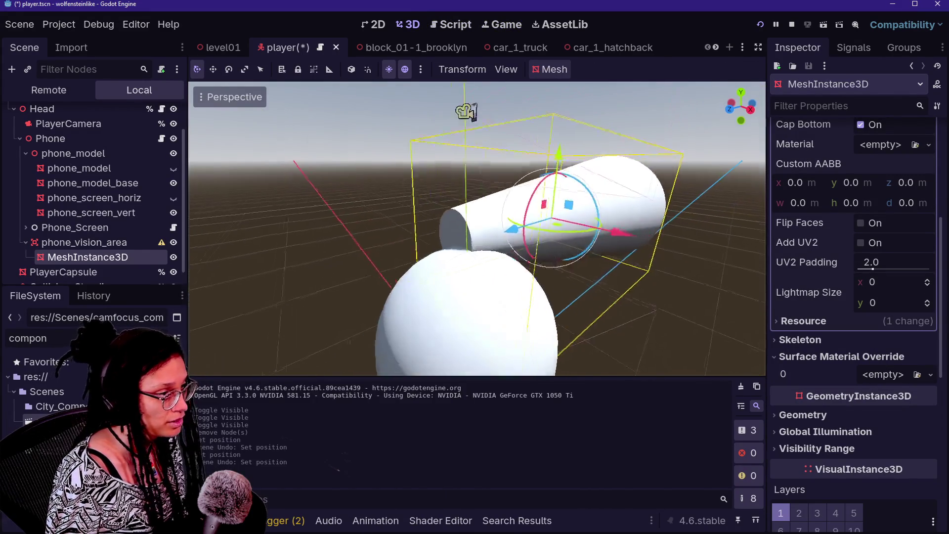
Give the cone mesh a new standard material and inspect its Stencil mode options.
click(887, 361)
scroll(843, 413, down, 10)
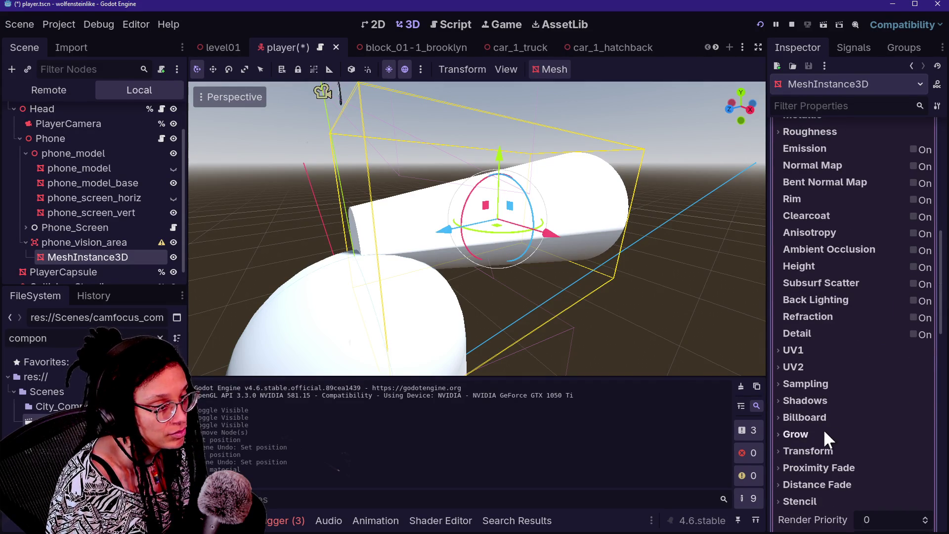
scroll(823, 429, down, 1)
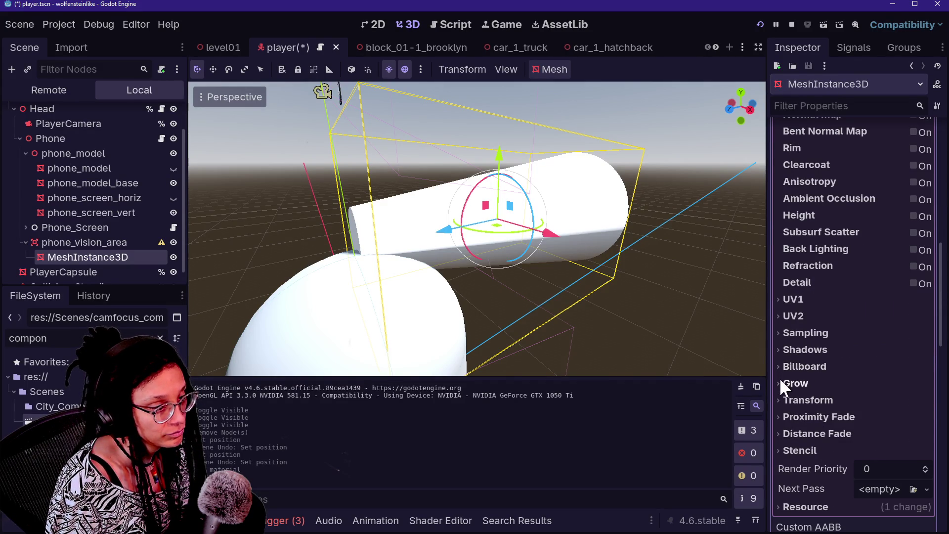
scroll(905, 452, down, 1)
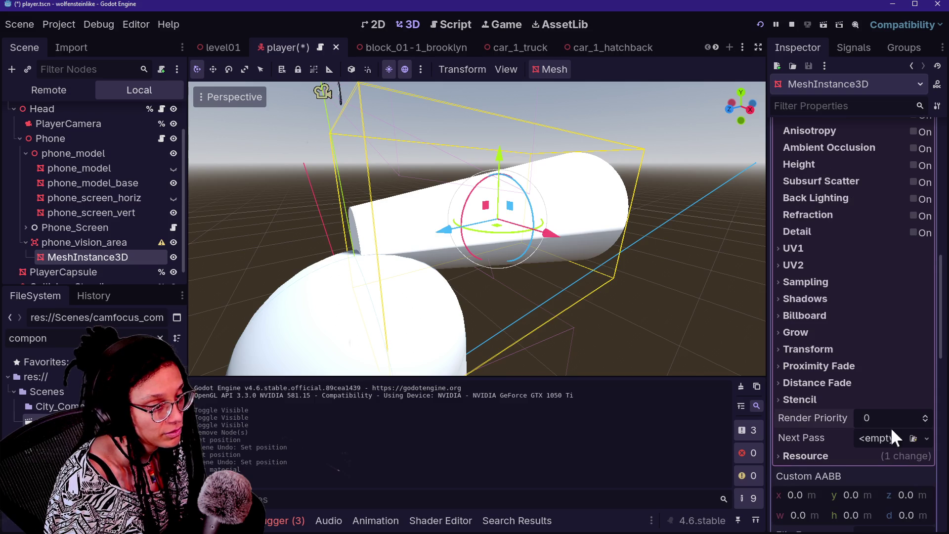
click(793, 404)
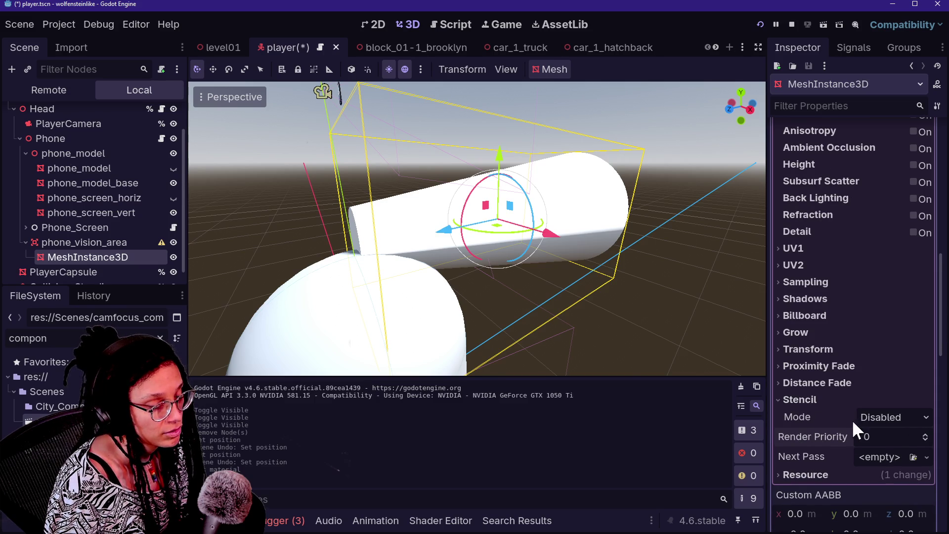
click(870, 418)
key(Escape)
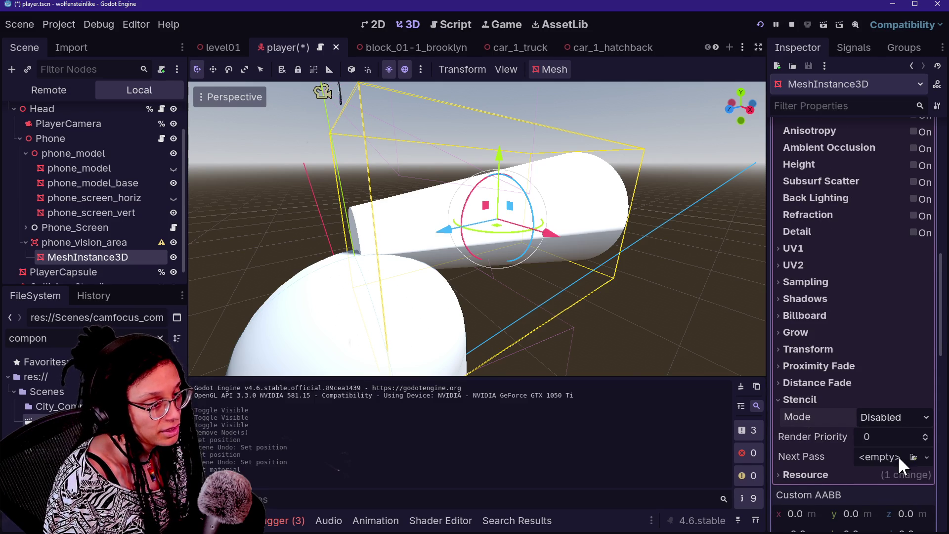
Set the stencil mode to Outline with 0.04 m thickness, after briefly trying X-Ray and off.
click(878, 418)
click(877, 435)
mouse_move(476, 227)
mouse_down()
mouse_move(444, 217)
mouse_move(415, 237)
mouse_move(356, 227)
mouse_up()
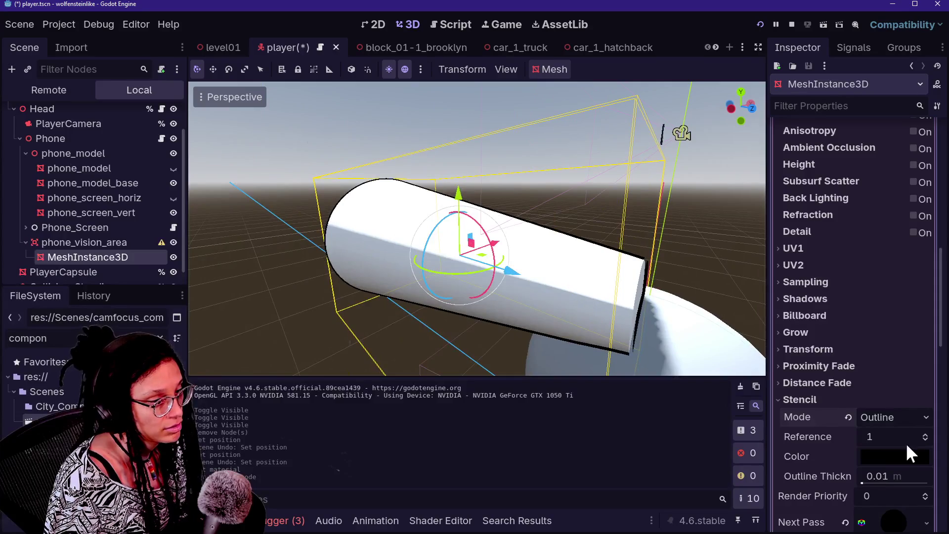
click(900, 420)
click(895, 451)
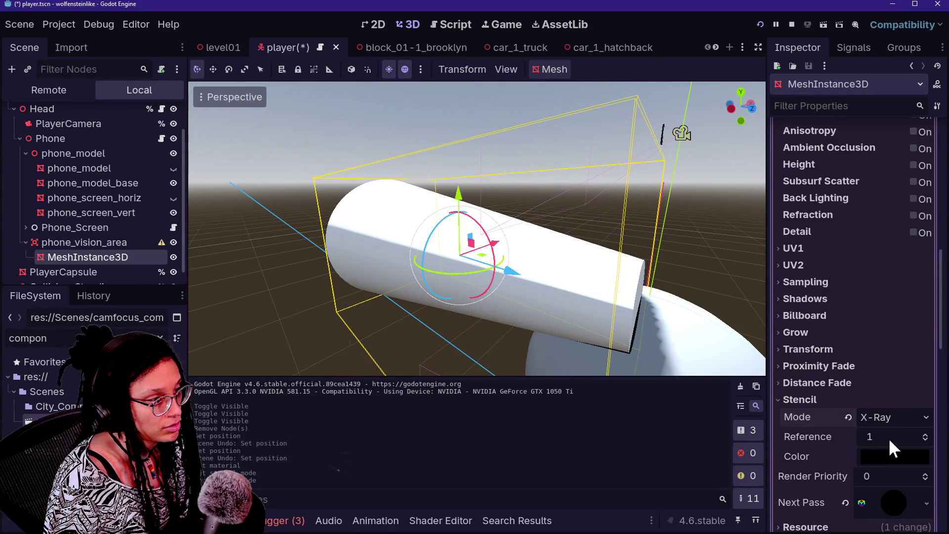
click(870, 417)
click(873, 436)
click(872, 415)
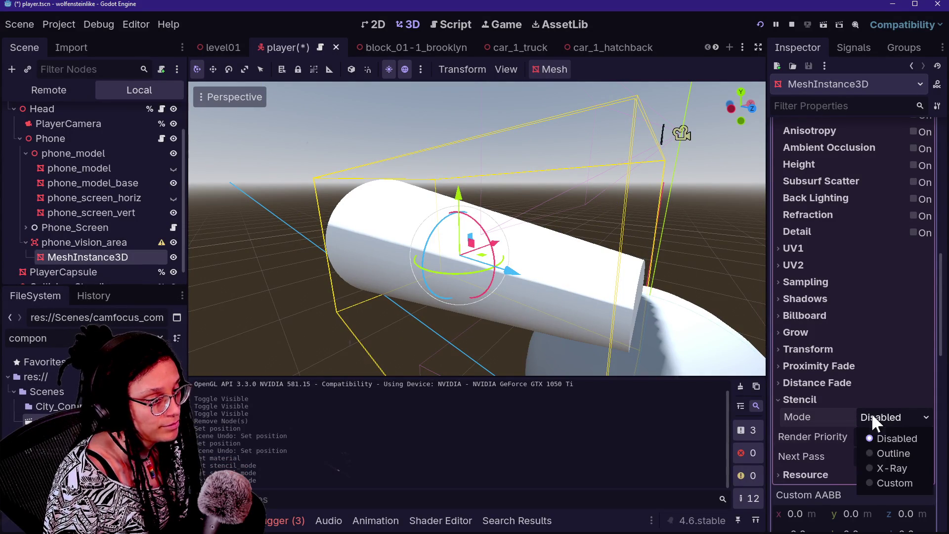
click(888, 450)
scroll(832, 416, down, 5)
mouse_move(861, 330)
mouse_down()
mouse_move(876, 327)
mouse_move(863, 331)
mouse_up()
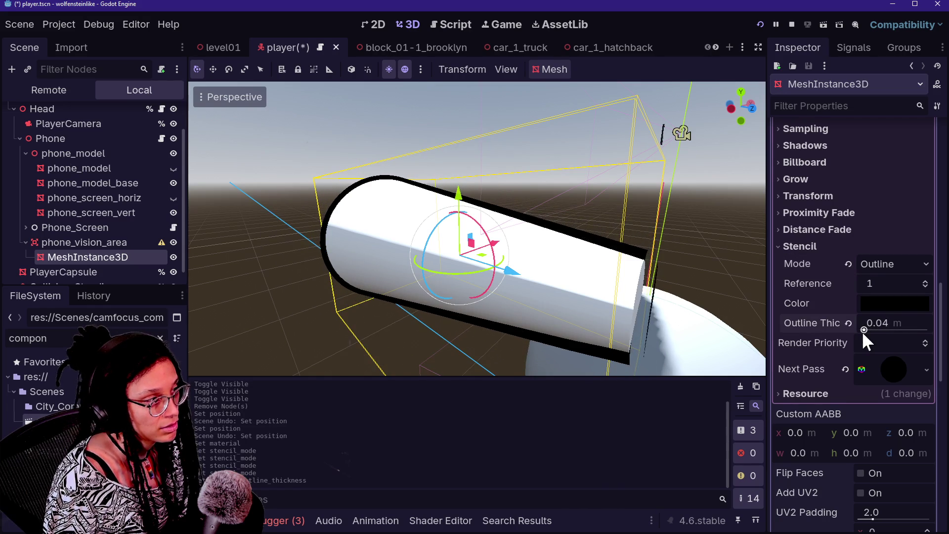
scroll(817, 312, up, 8)
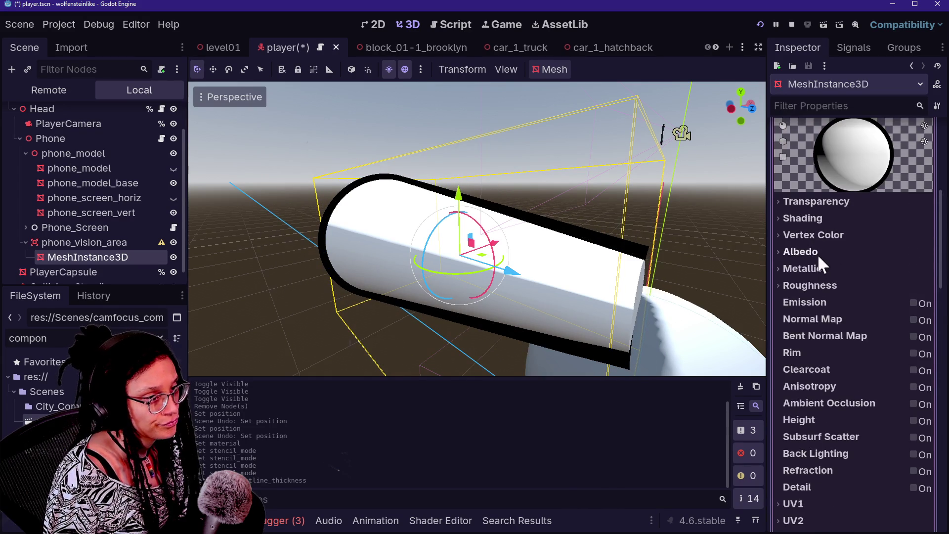
Make the albedo colour fully transparent (alpha 0) and set Transparency to Alpha.
click(816, 253)
click(896, 271)
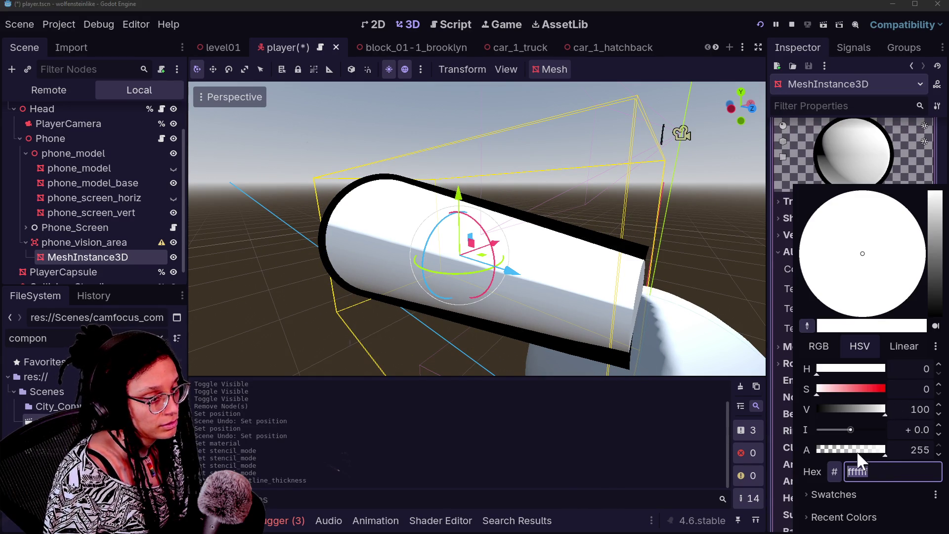
drag(864, 454, 702, 442)
click(832, 173)
click(815, 203)
click(885, 219)
click(873, 240)
click(701, 248)
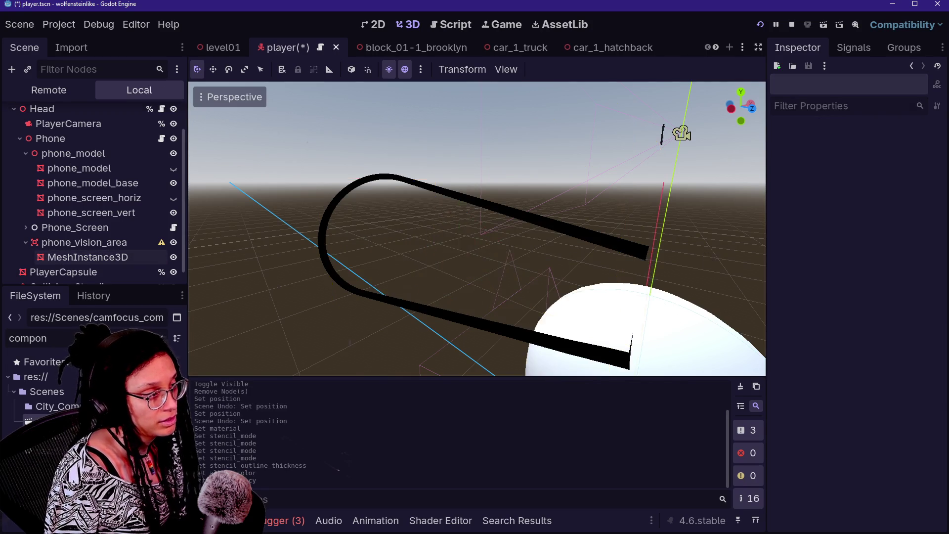
Select the MeshInstance3D vision mesh and locate its material's stencil settings.
scroll(477, 228, down, 5)
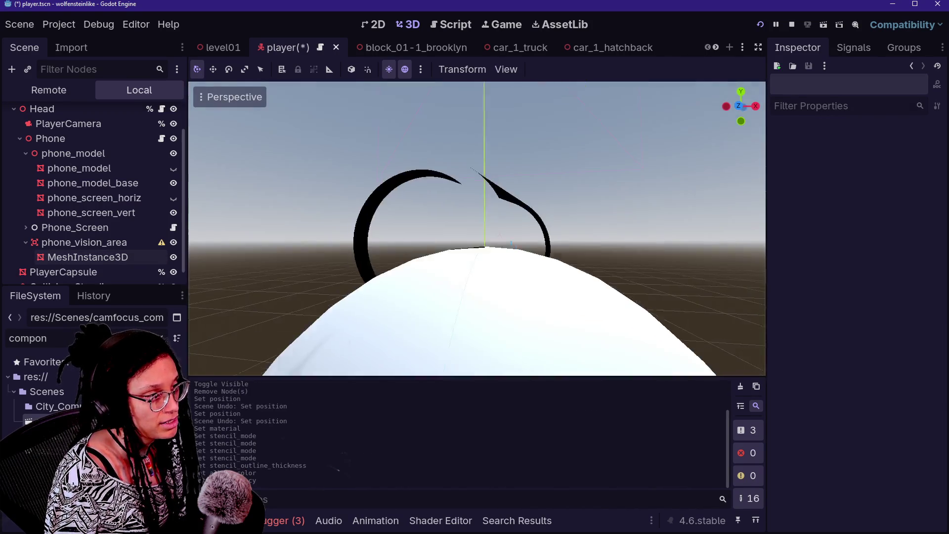
scroll(477, 228, up, 5)
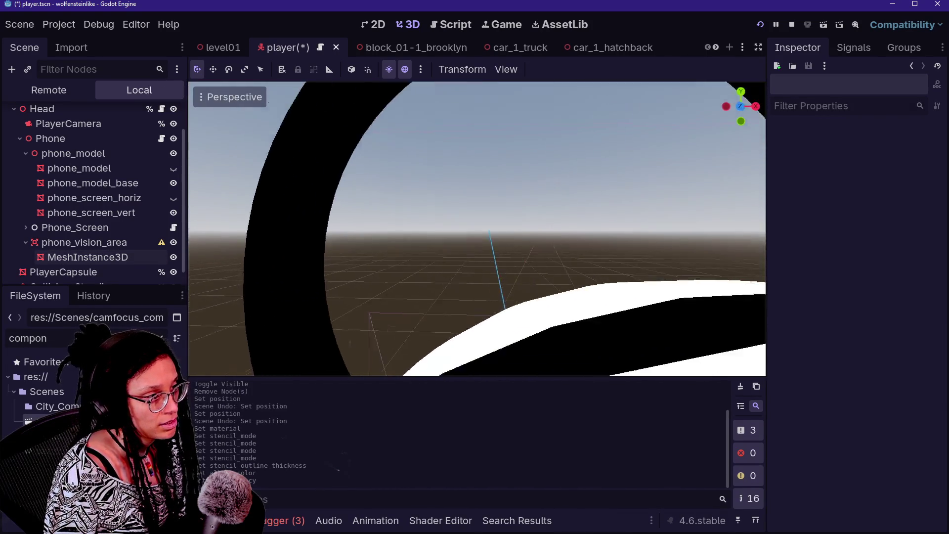
scroll(477, 228, down, 4)
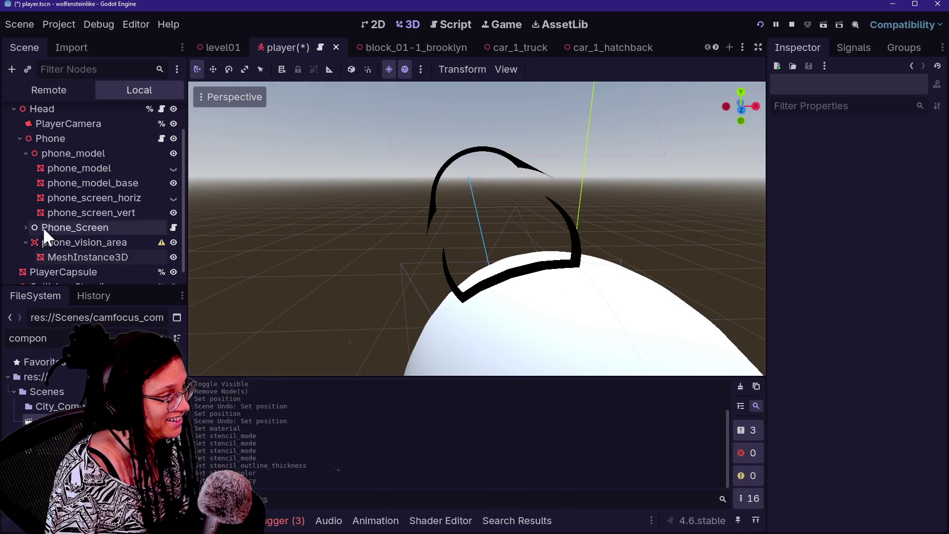
click(86, 254)
scroll(882, 322, down, 5)
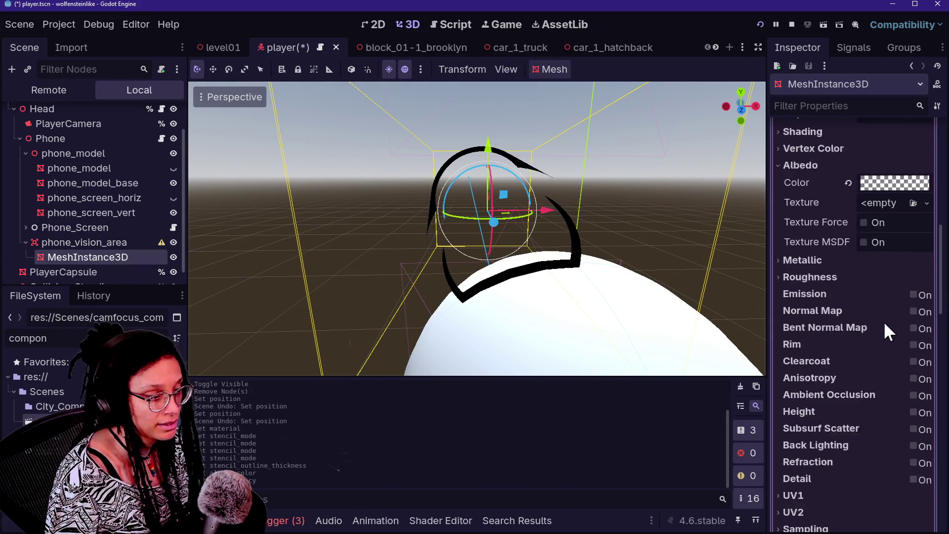
scroll(886, 317, down, 6)
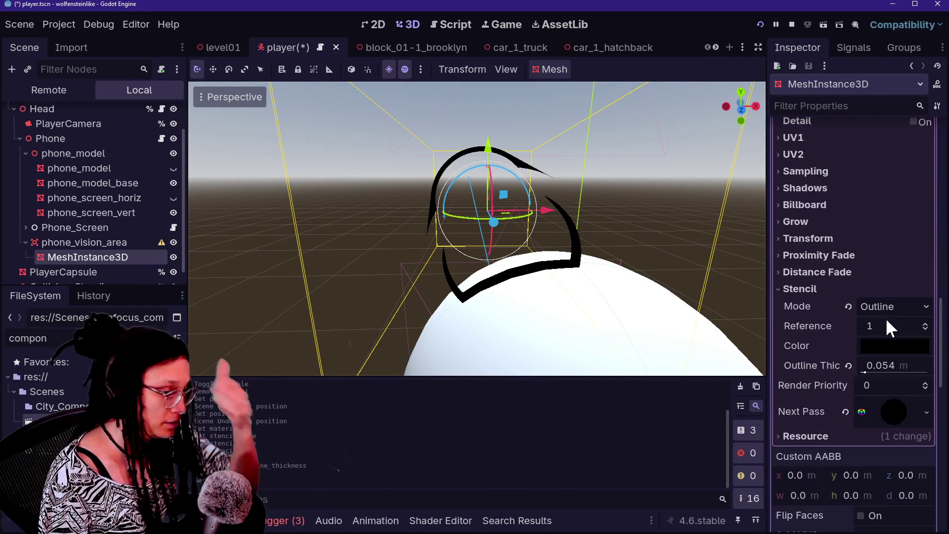
scroll(820, 389, down, 1)
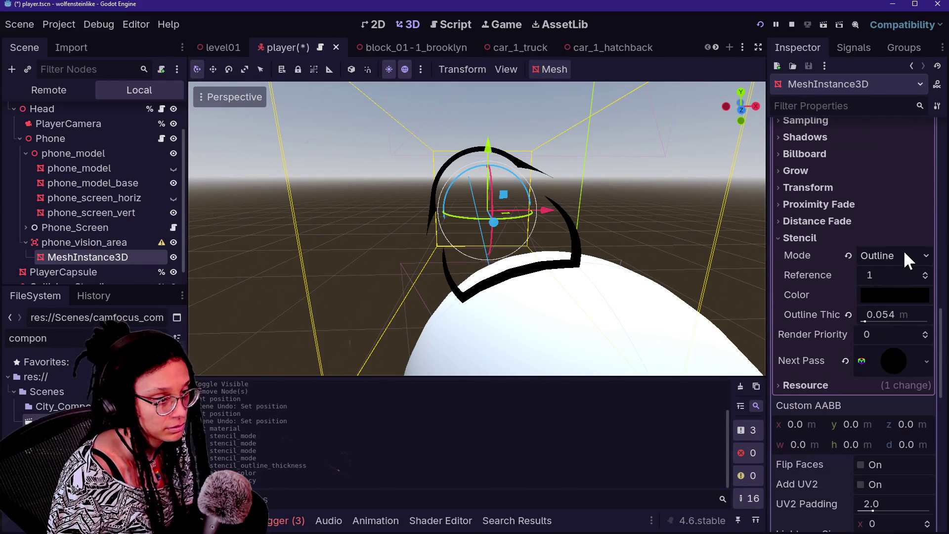
scroll(889, 335, up, 1)
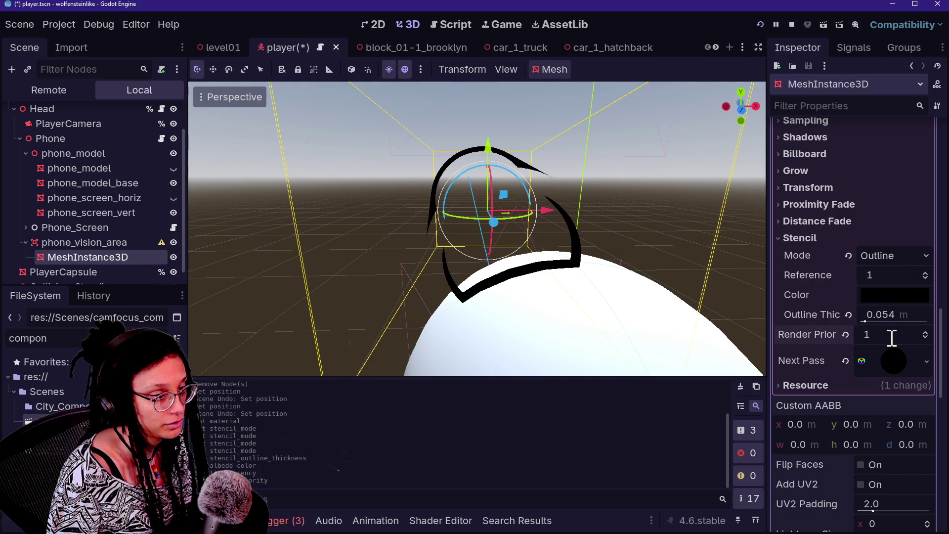
Change the mesh material's stencil mode from Outline to X-Ray.
click(892, 239)
click(875, 237)
click(889, 256)
click(895, 306)
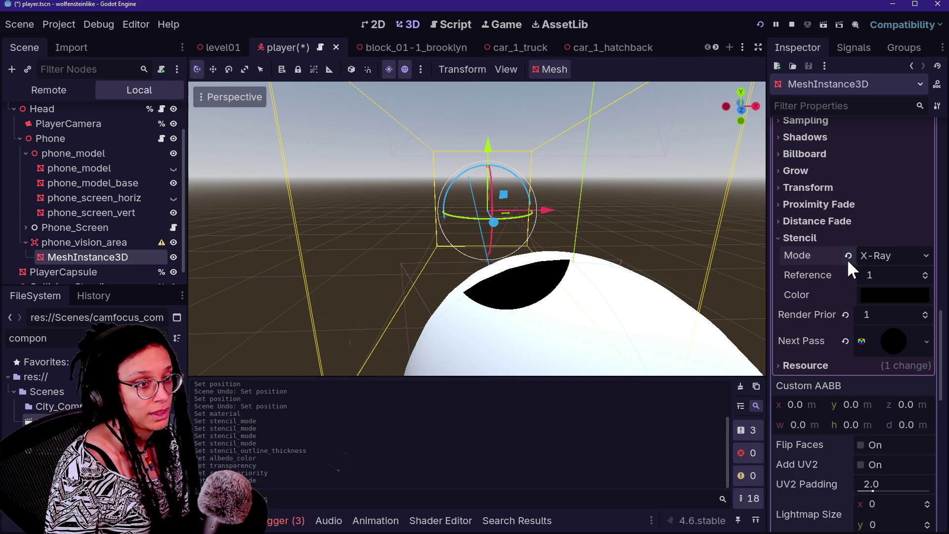
key(alt+Tab)
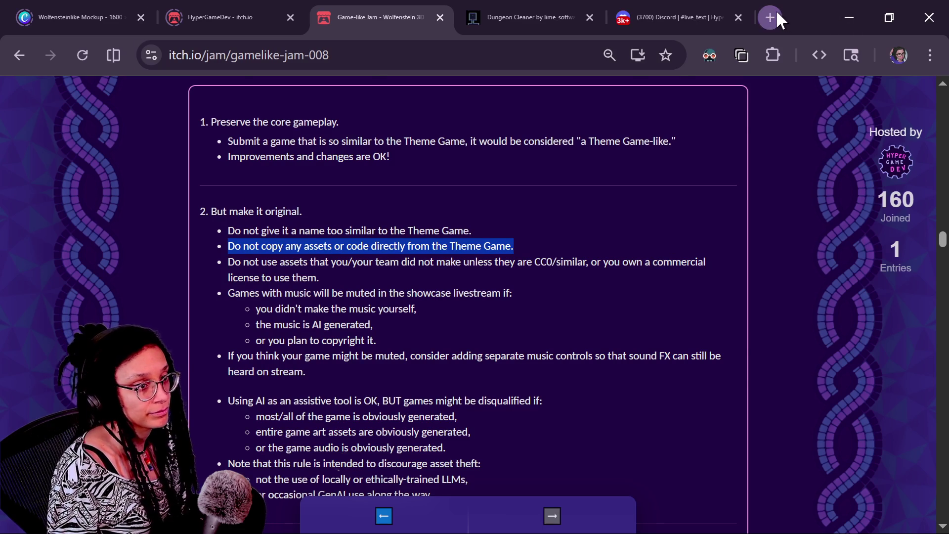
Load godotshaders.com in a new Chrome tab.
click(776, 10)
text(godot)
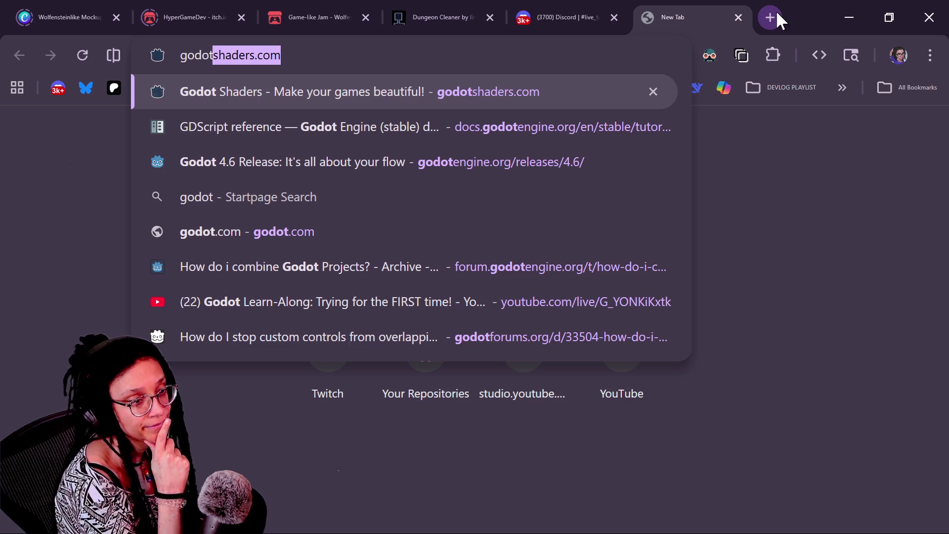
key(Return)
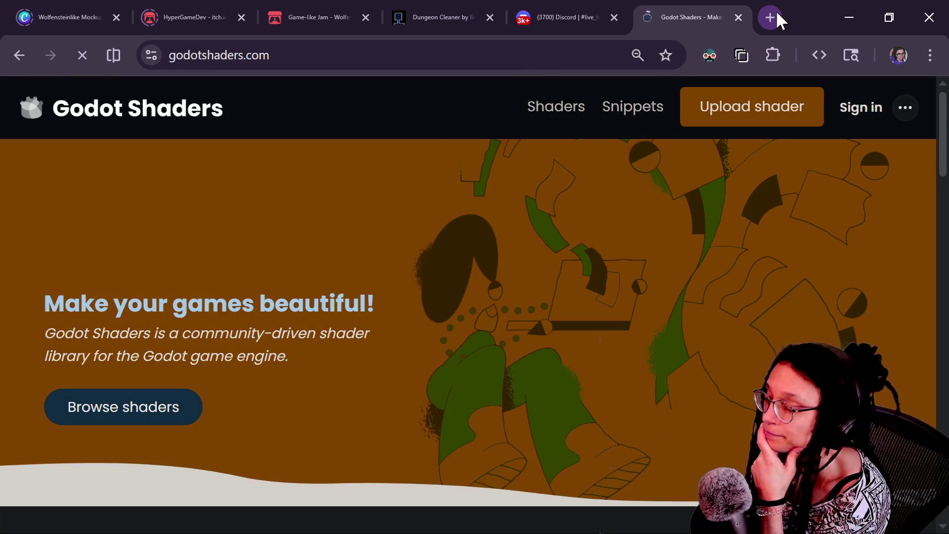
key(alt+Tab)
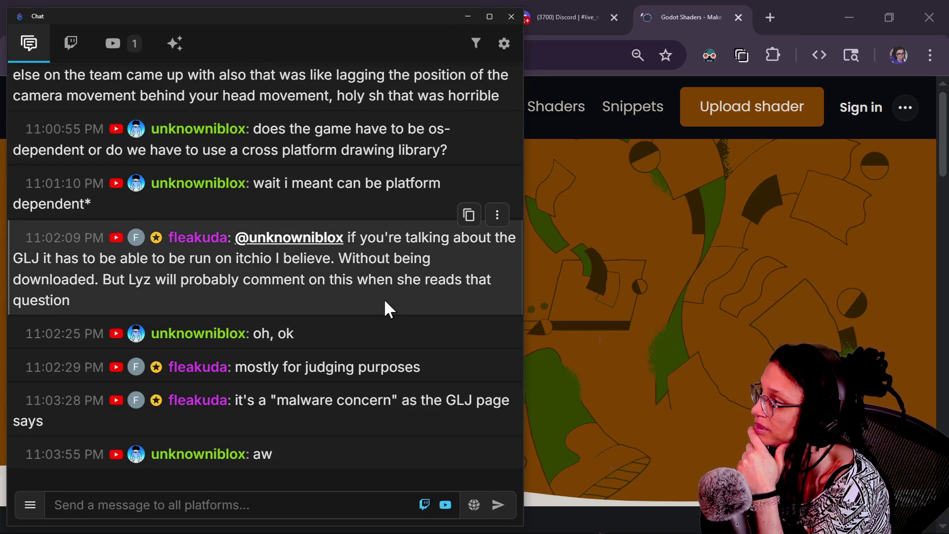
scroll(384, 299, up, 3)
scroll(421, 301, down, 3)
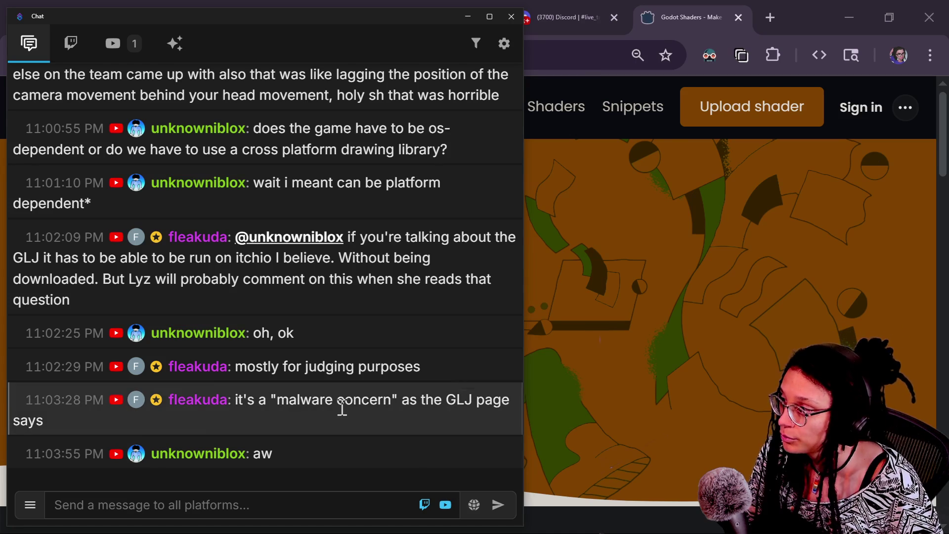
scroll(431, 472, up, 5)
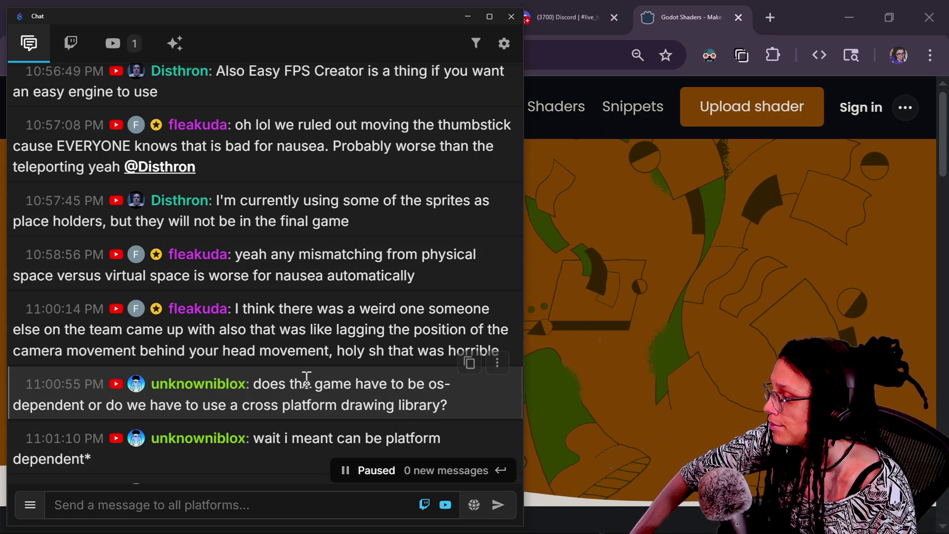
drag(254, 384, 467, 414)
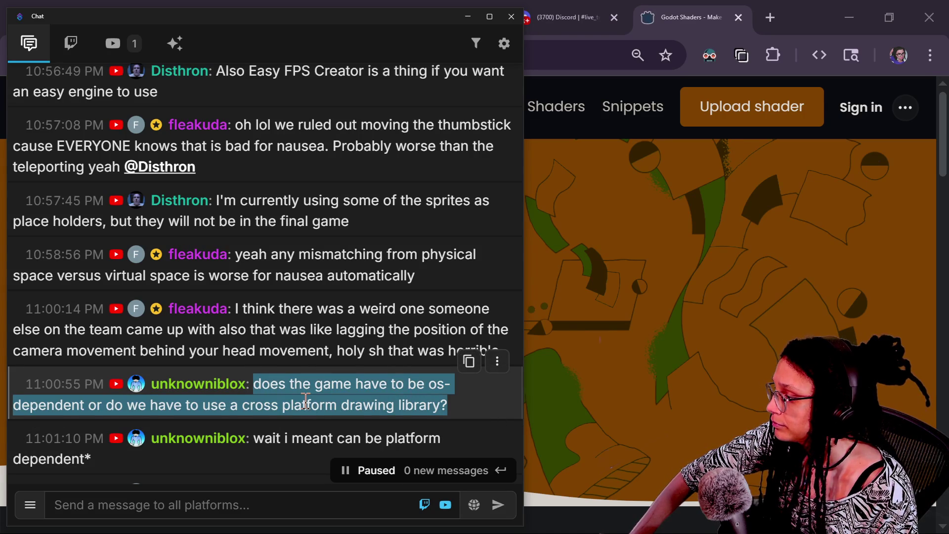
scroll(305, 402, down, 3)
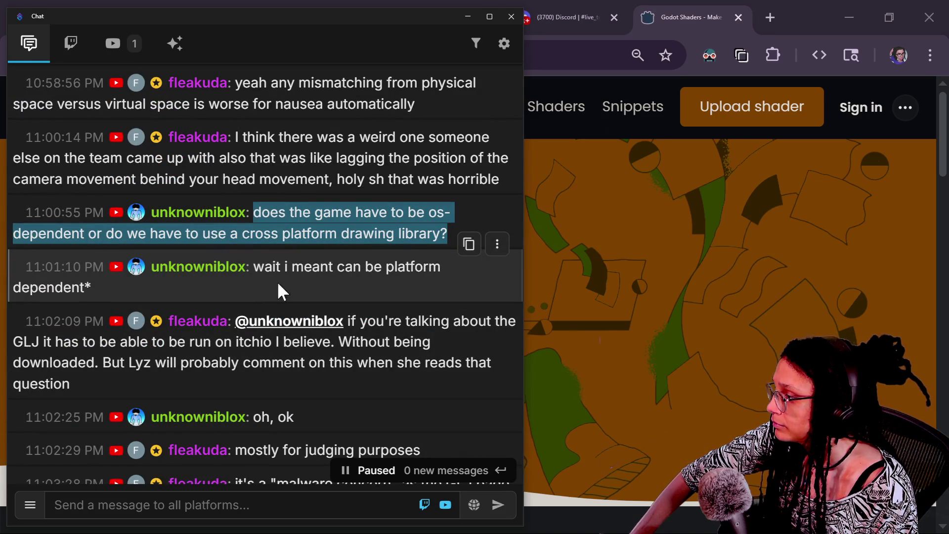
drag(263, 381, 241, 341)
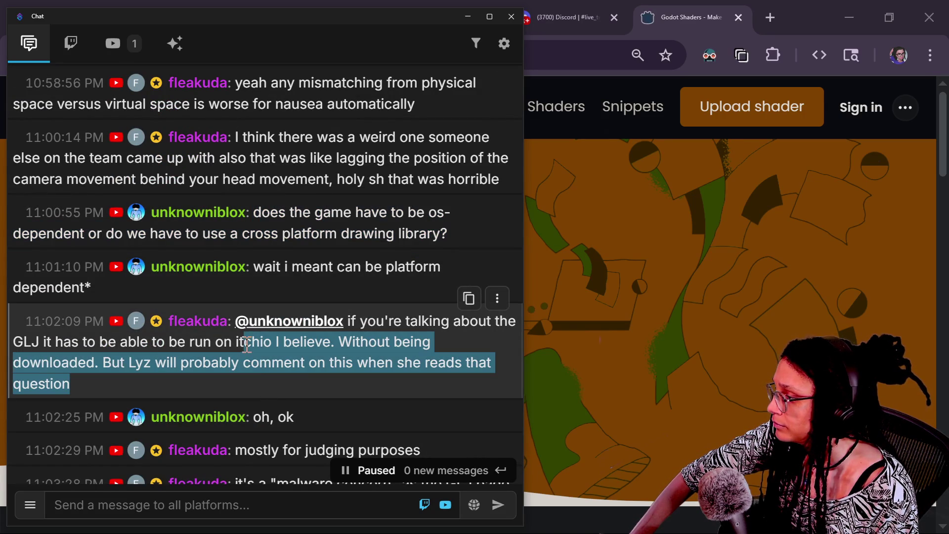
click(290, 397)
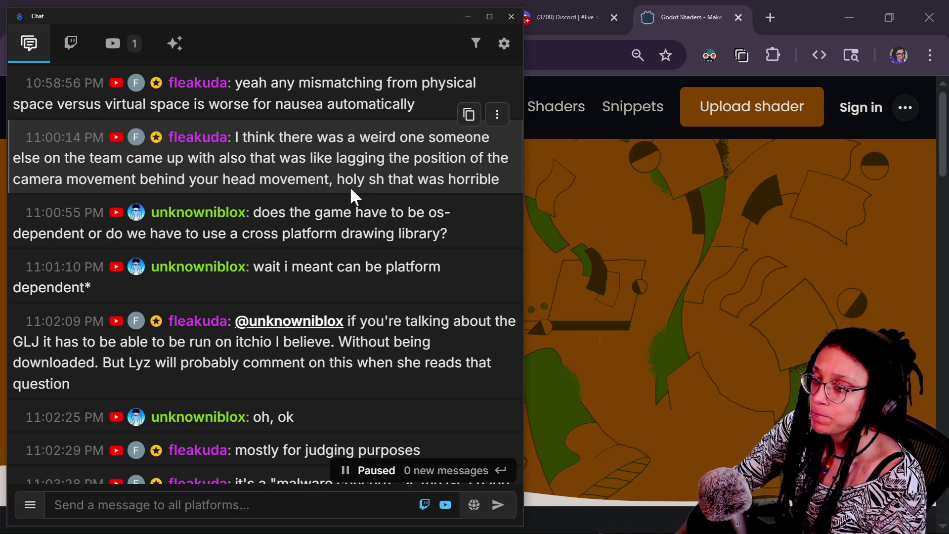
scroll(294, 183, down, 3)
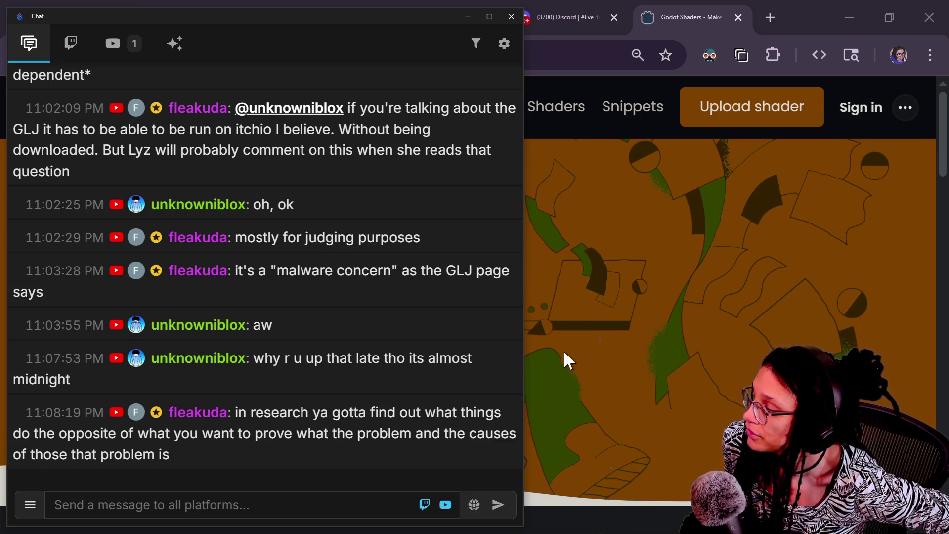
Leave the stream chat and return to the Godot editor's player scene.
key(alt+Tab)
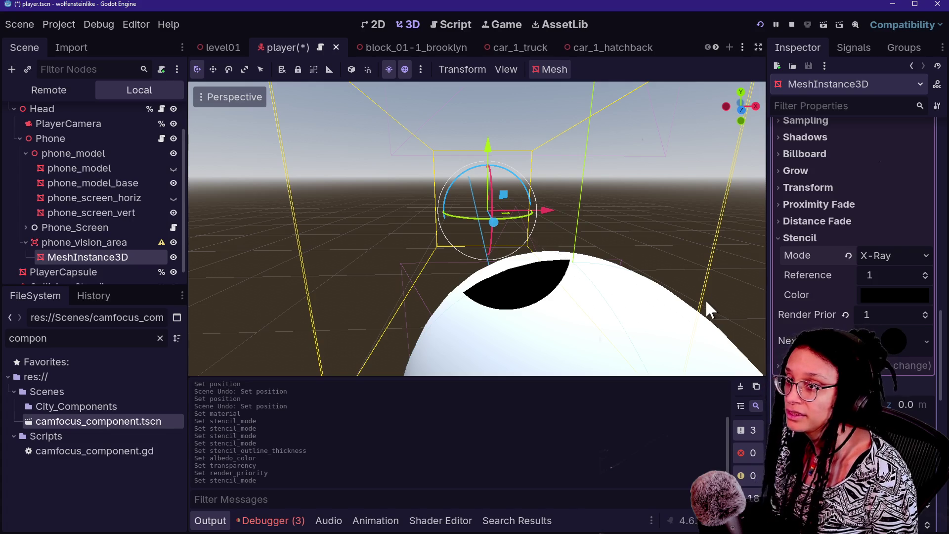
Search the shader library for 'sobel outline' and open the Sobel Outline Postprocess Shader page.
key(alt+Tab)
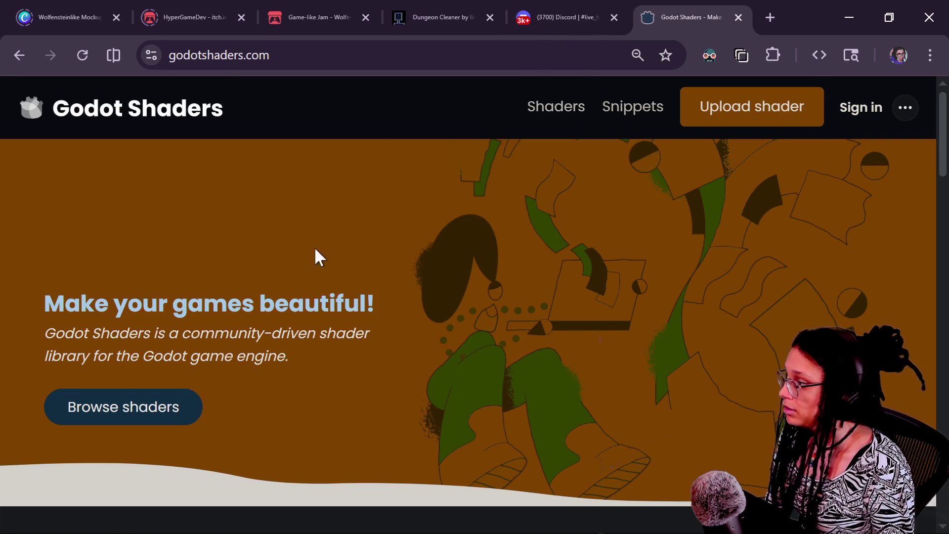
click(147, 421)
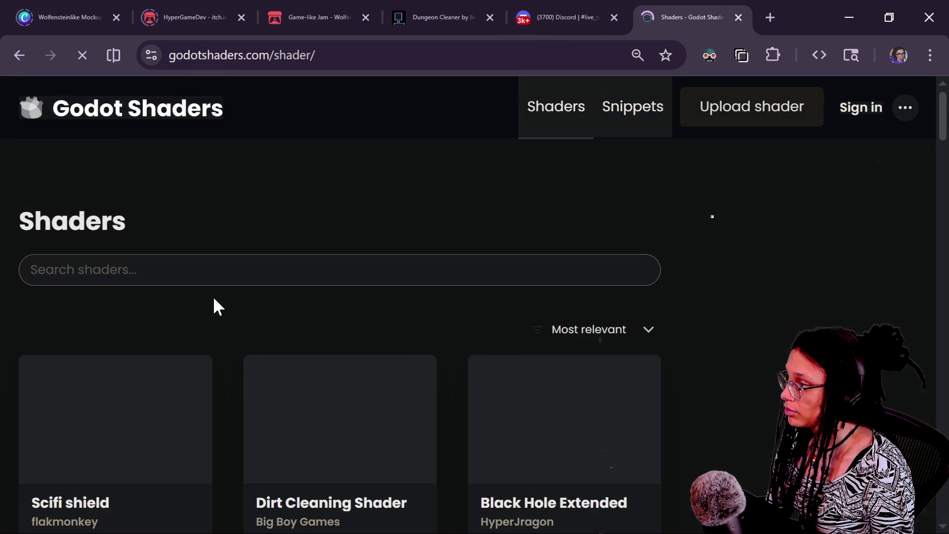
click(246, 260)
text(sobel outline)
key(Return)
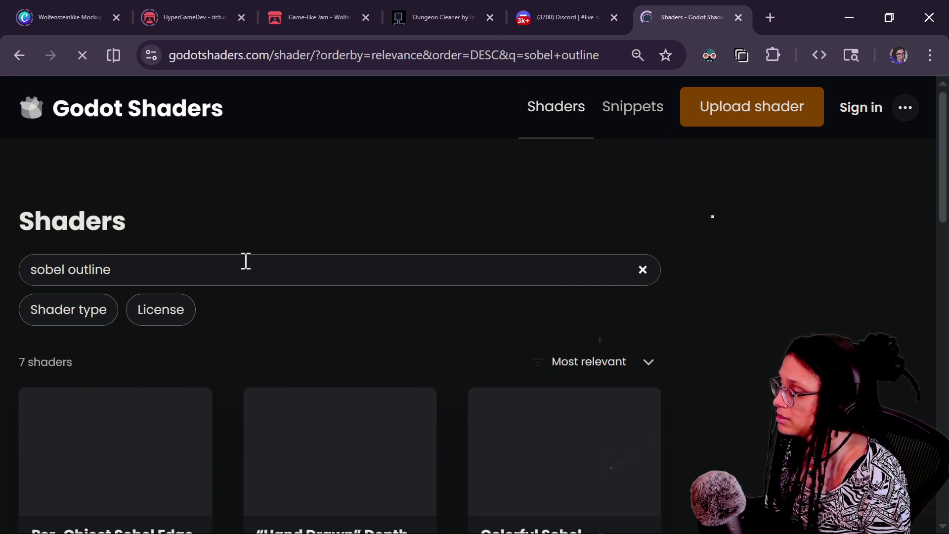
scroll(385, 279, down, 6)
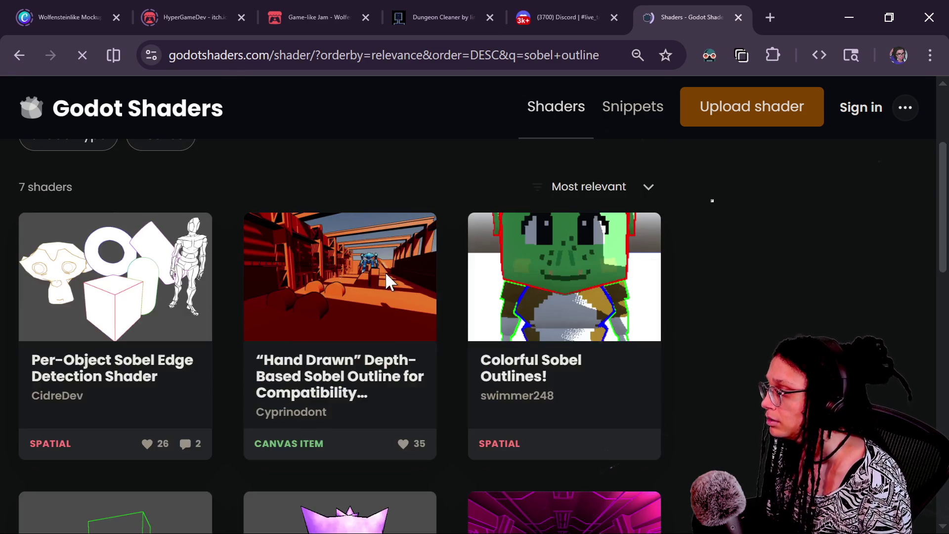
scroll(385, 277, down, 2)
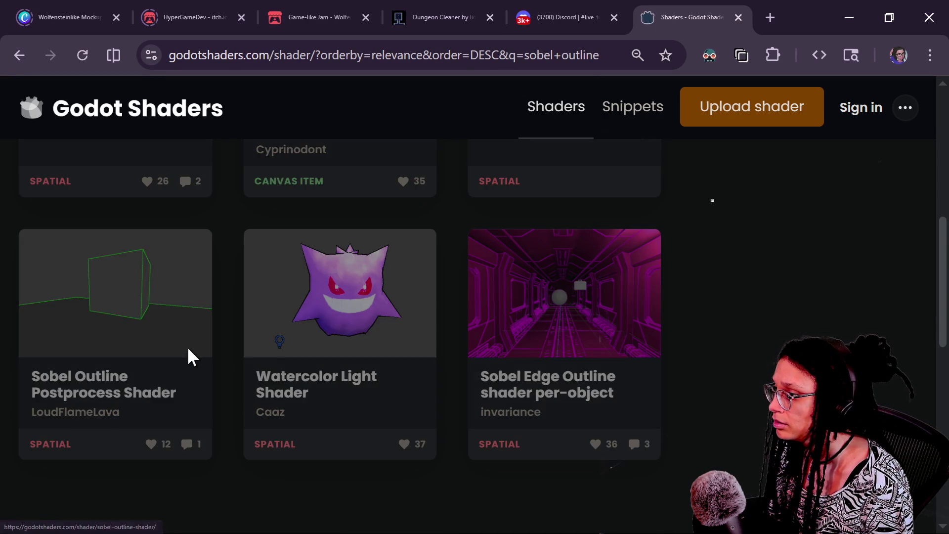
click(190, 346)
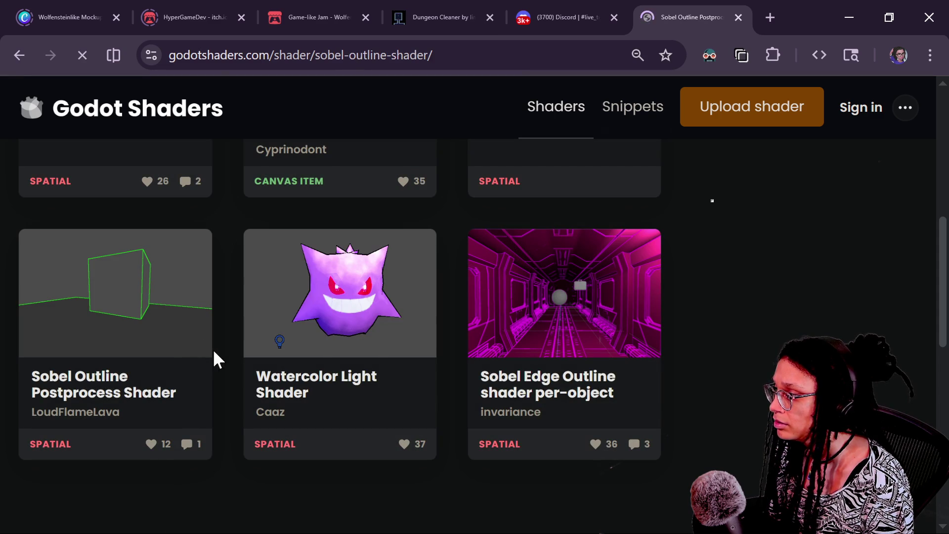
Copy the Sobel Outline Postprocess Shader's source code and return to Godot.
scroll(451, 352, down, 6)
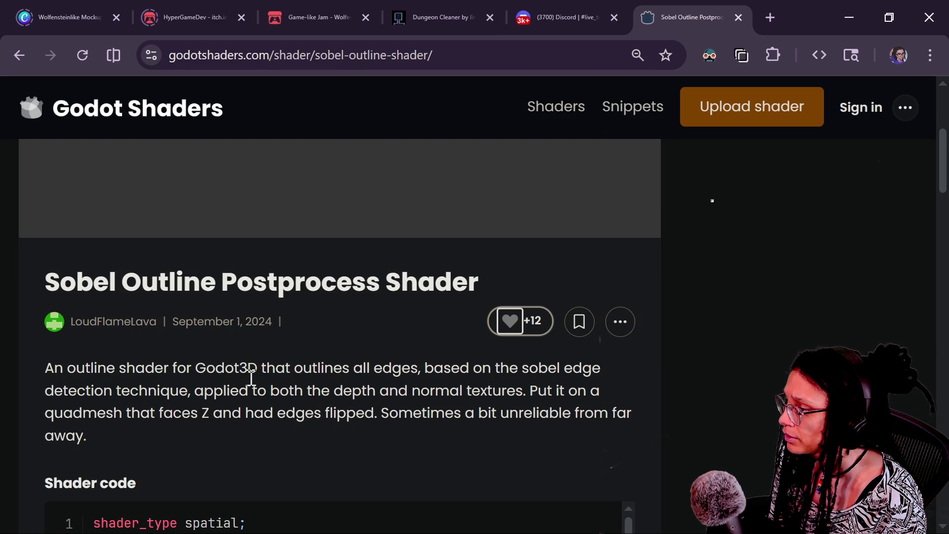
scroll(138, 395, down, 2)
click(590, 354)
scroll(410, 385, down, 3)
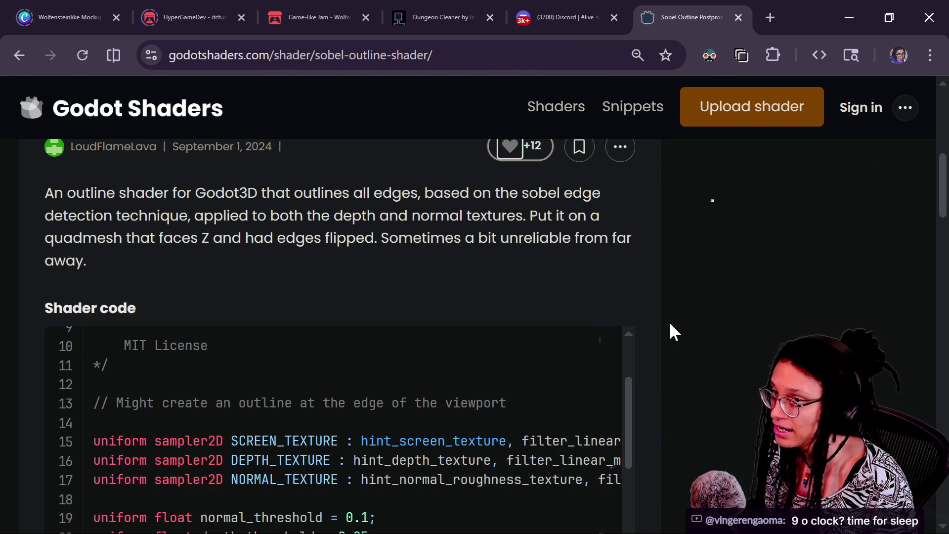
key(alt+Tab)
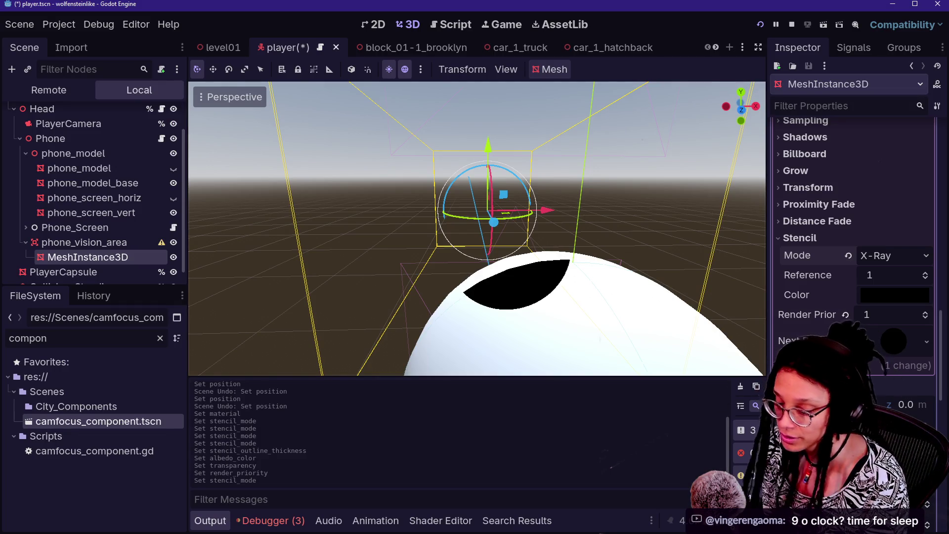
Under Geometry, assign a new ShaderMaterial as the mesh's Material Overlay.
scroll(783, 455, down, 10)
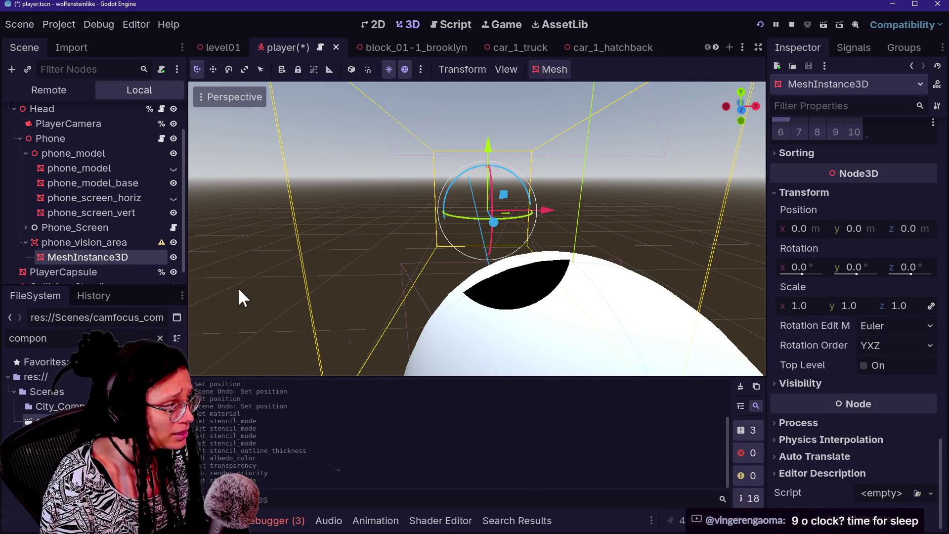
mouse_move(826, 374)
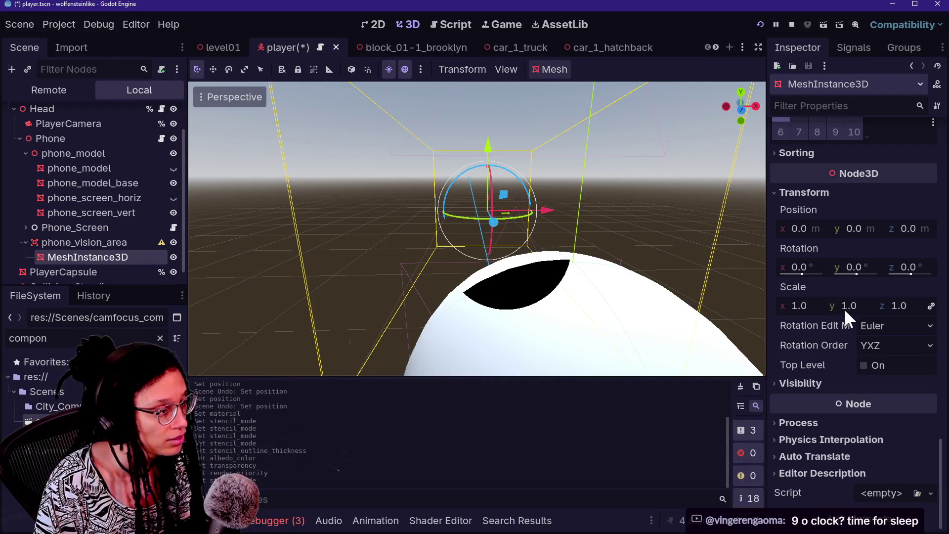
scroll(831, 325, up, 5)
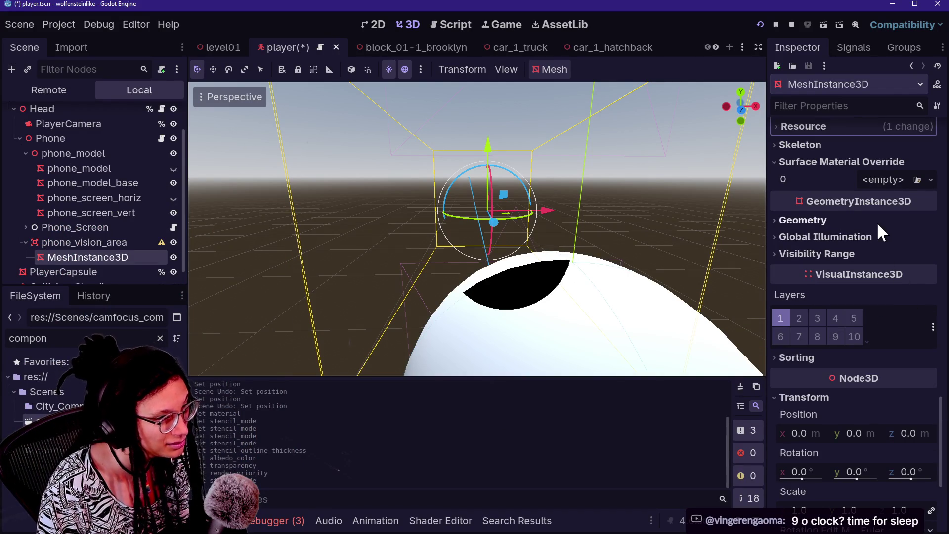
scroll(876, 222, up, 3)
scroll(873, 218, up, 3)
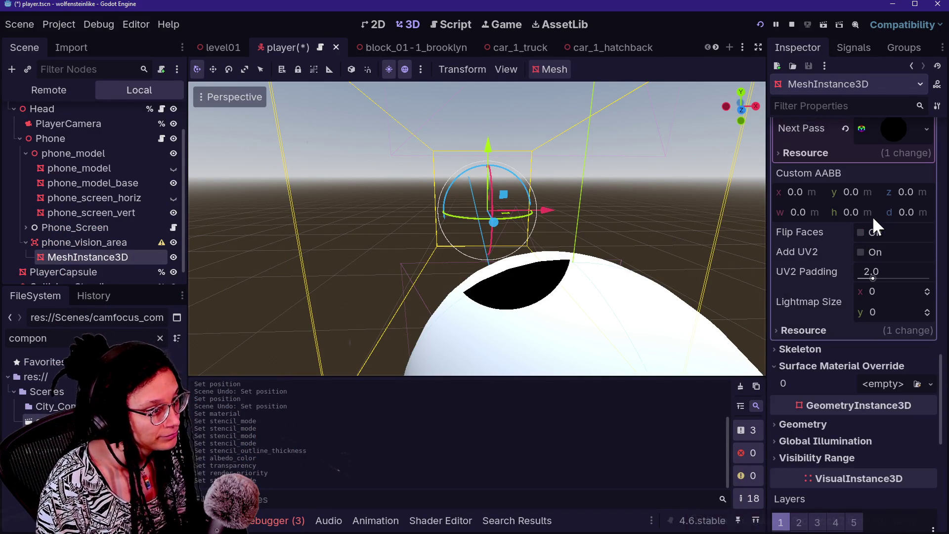
scroll(872, 215, down, 12)
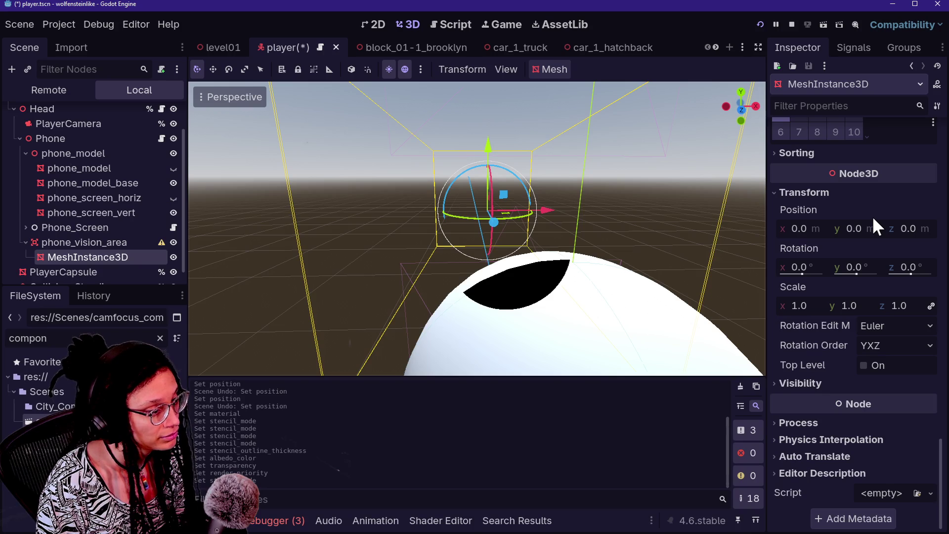
scroll(817, 380, up, 10)
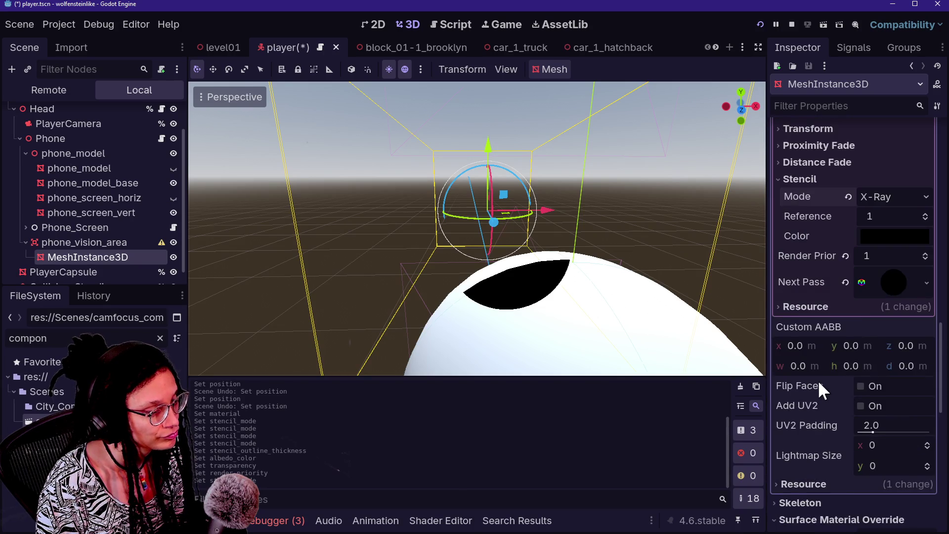
scroll(817, 379, up, 10)
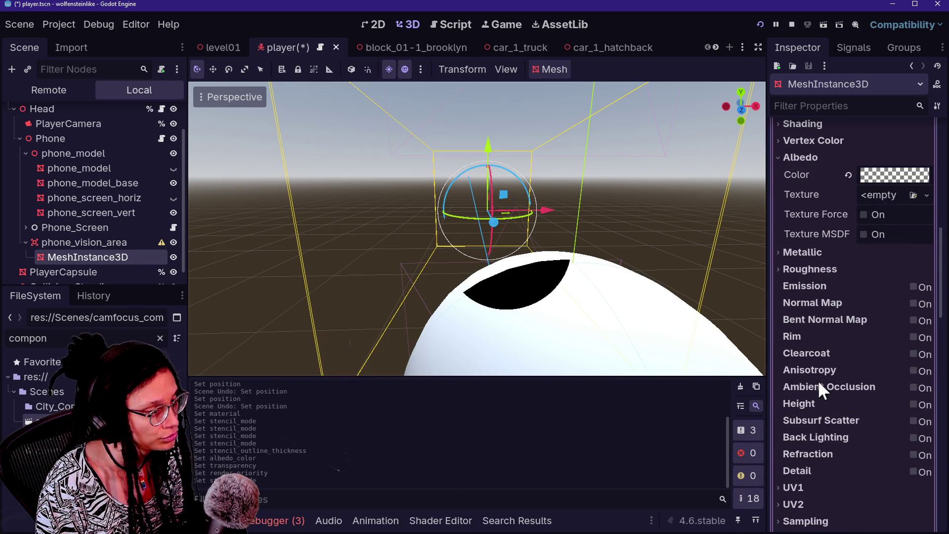
scroll(844, 384, up, 3)
scroll(843, 385, down, 12)
scroll(843, 385, down, 4)
scroll(840, 390, down, 1)
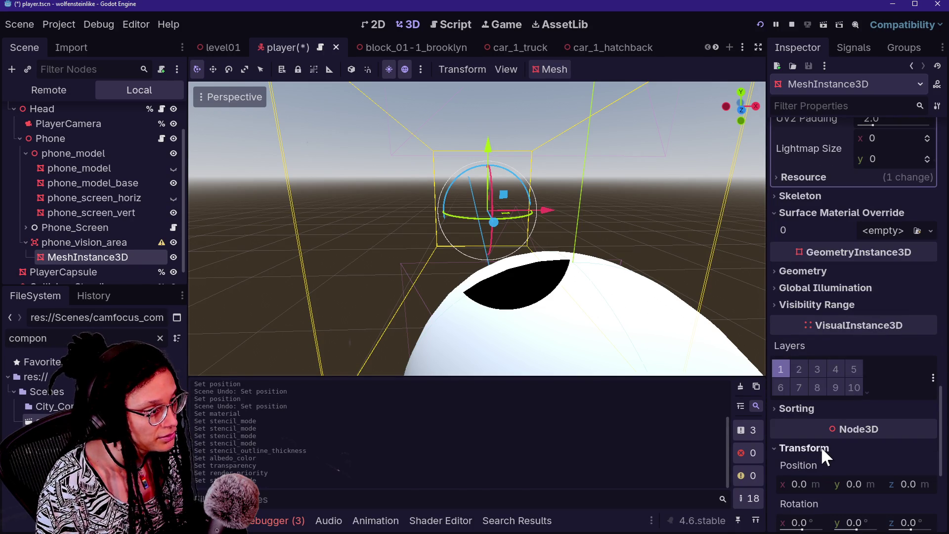
scroll(822, 452, down, 1)
click(814, 221)
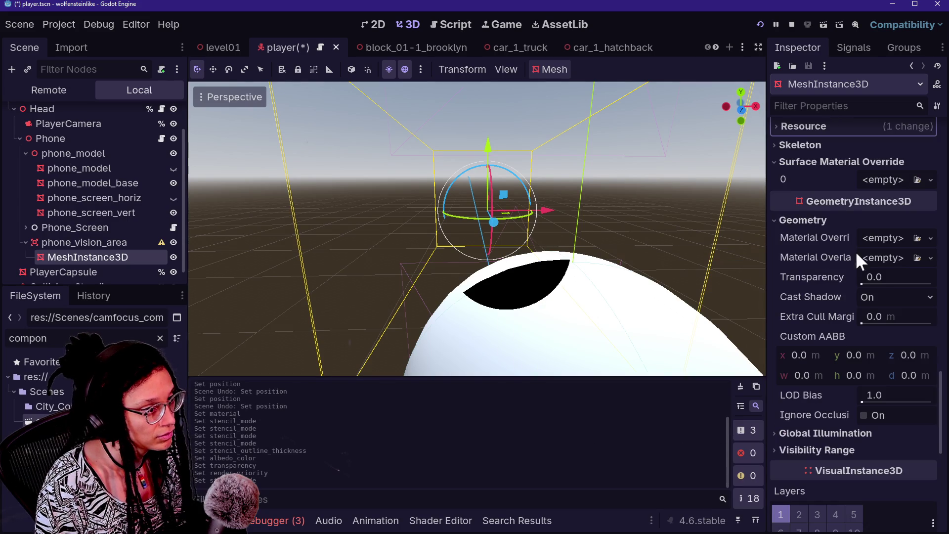
click(931, 258)
click(854, 321)
Expand the overlay ShaderMaterial and bring up its Shader choices.
click(885, 262)
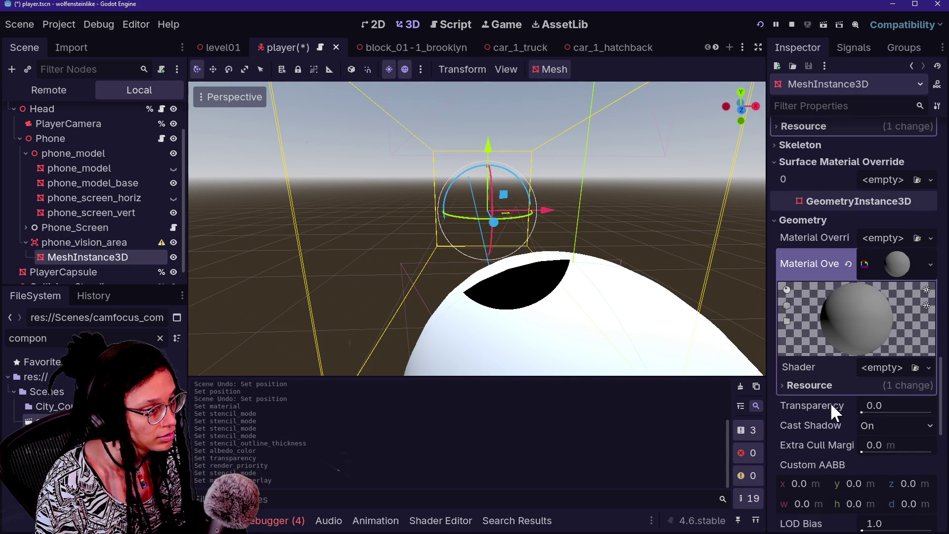
scroll(826, 442, down, 2)
click(924, 268)
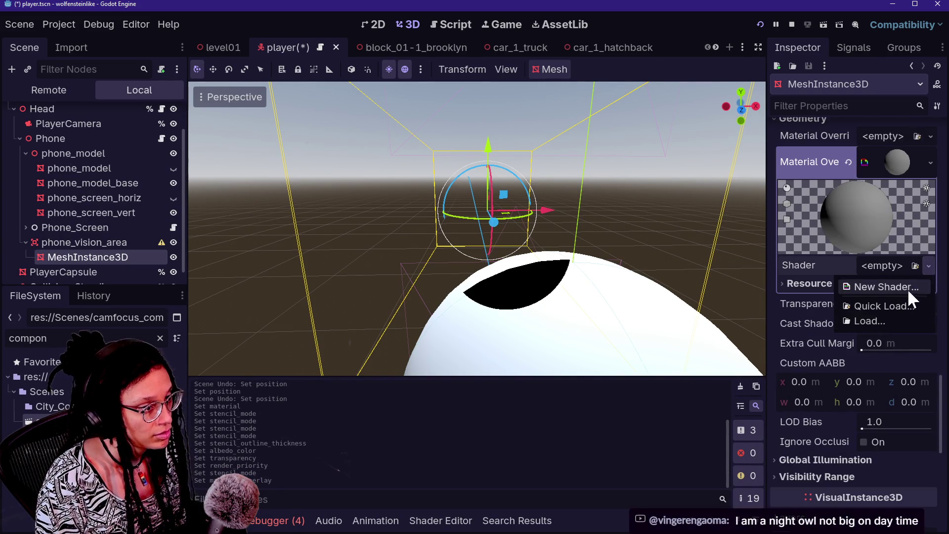
Create sobel_outline1.gdshader in res://Shaders for the overlay and open it in the shader editor.
click(909, 286)
click(570, 264)
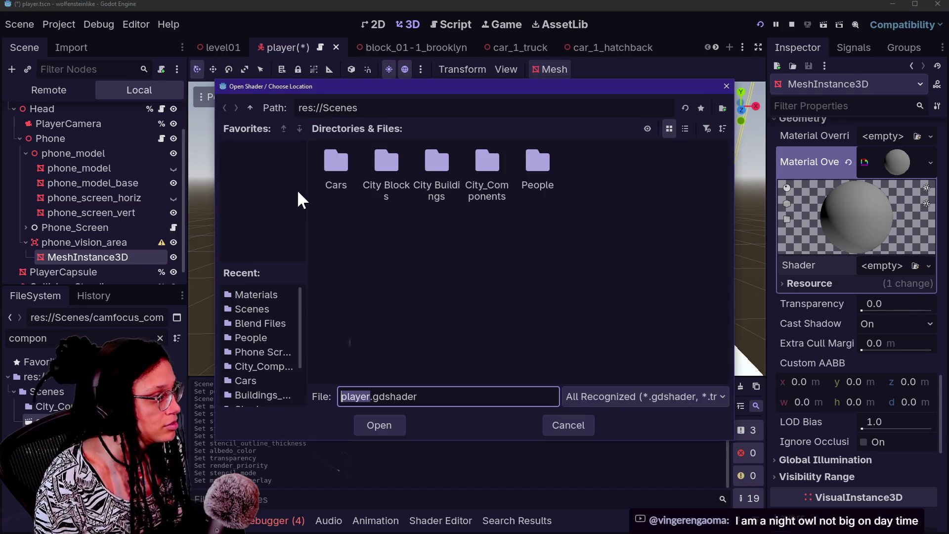
click(250, 108)
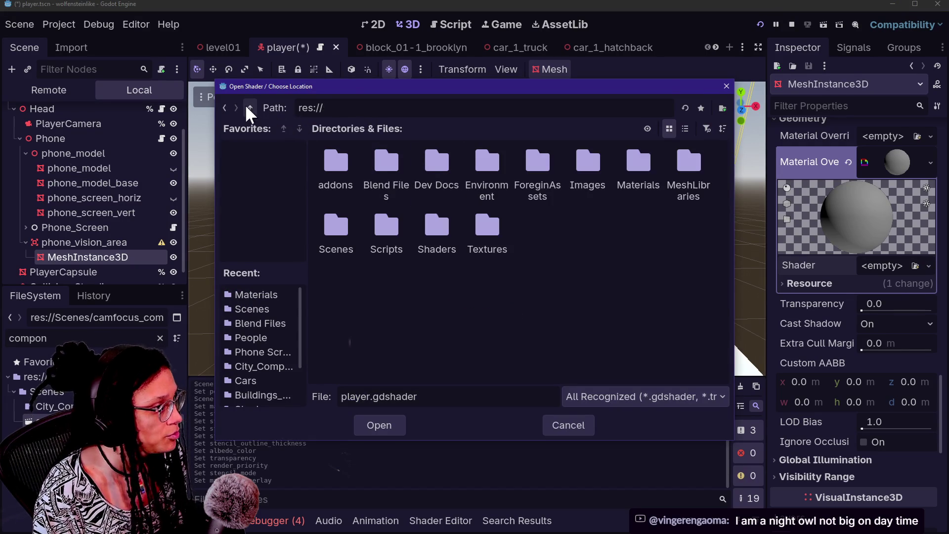
double_click(430, 225)
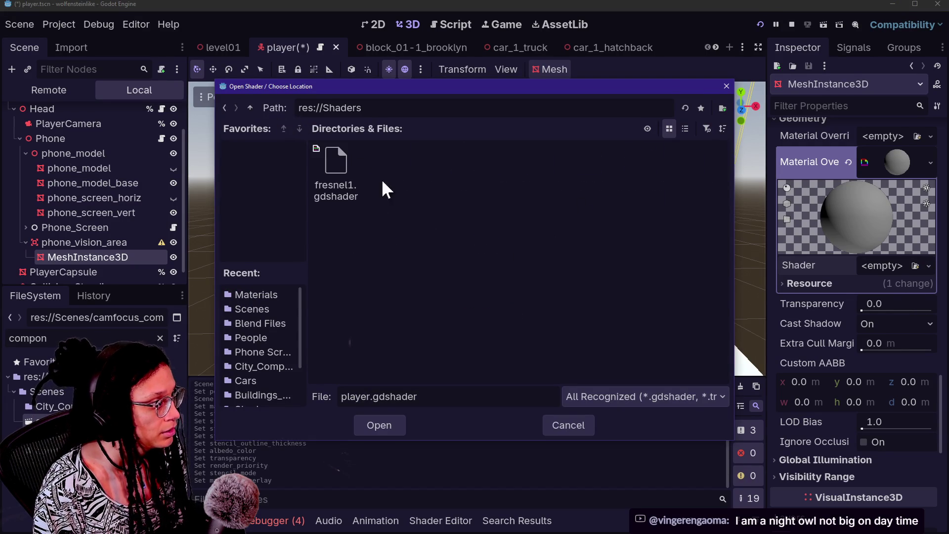
click(348, 170)
drag(375, 396, 342, 396)
key(BackSpace)
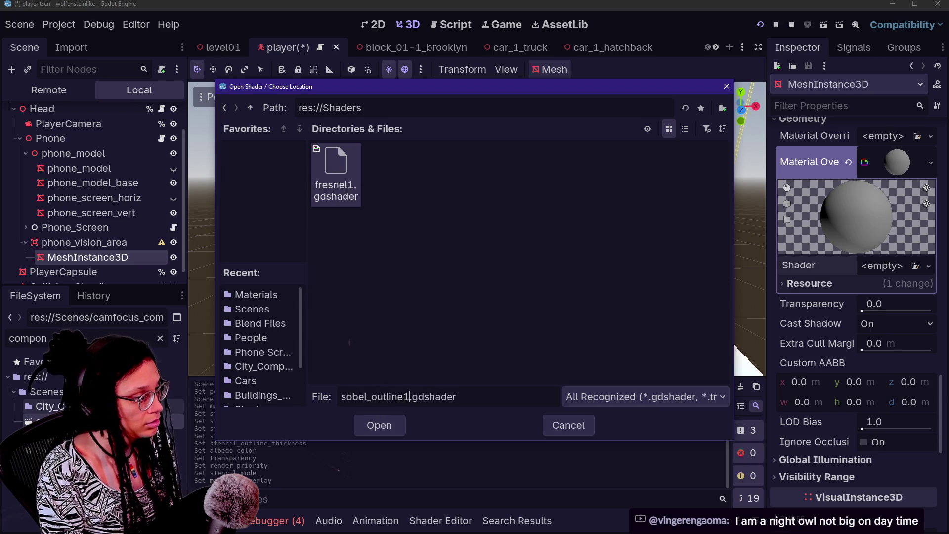
key(Return)
click(423, 378)
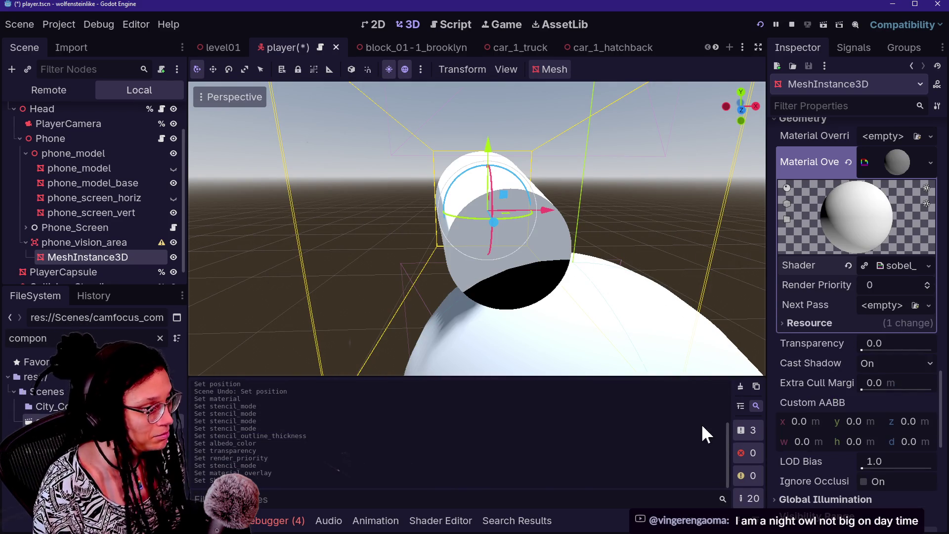
click(890, 265)
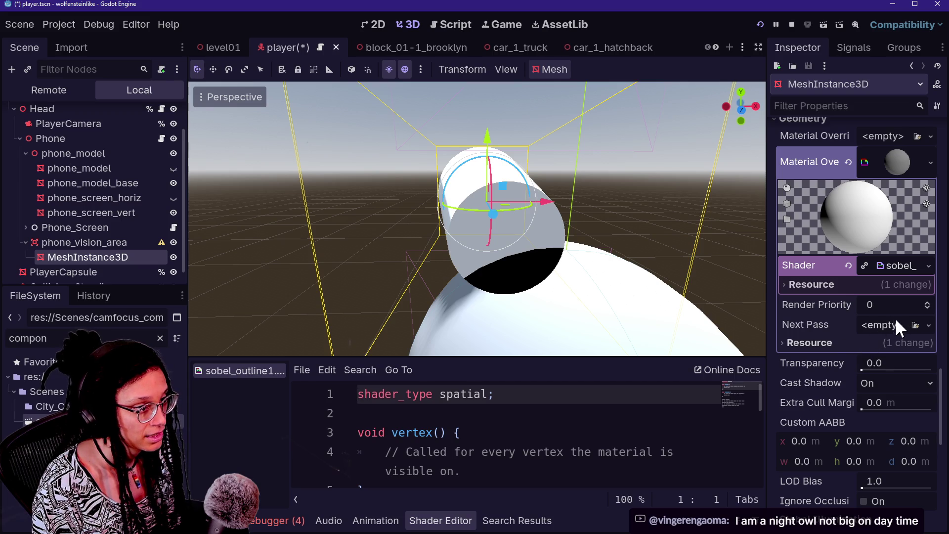
Replace the starter shader code with the copied Sobel outline code.
key(ctrl+a)
key(ctrl+v)
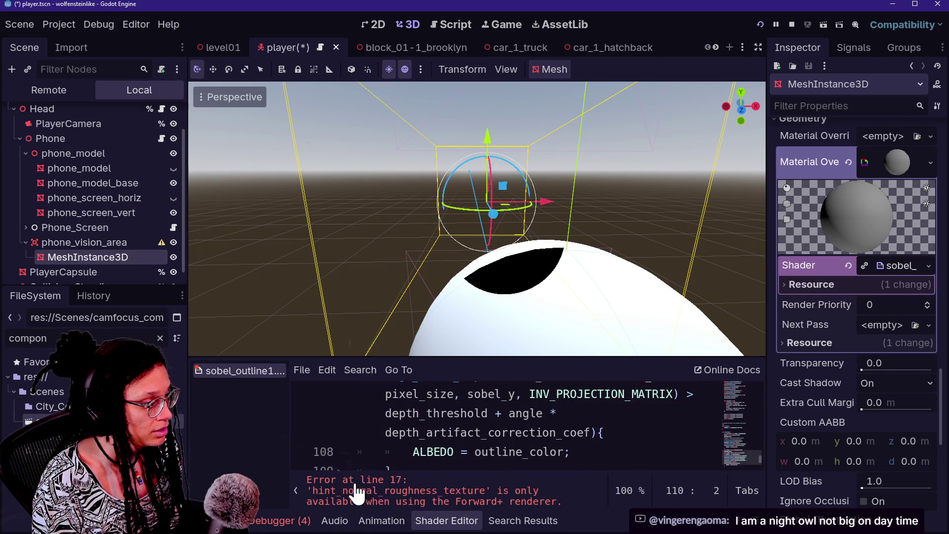
scroll(525, 432, down, 1)
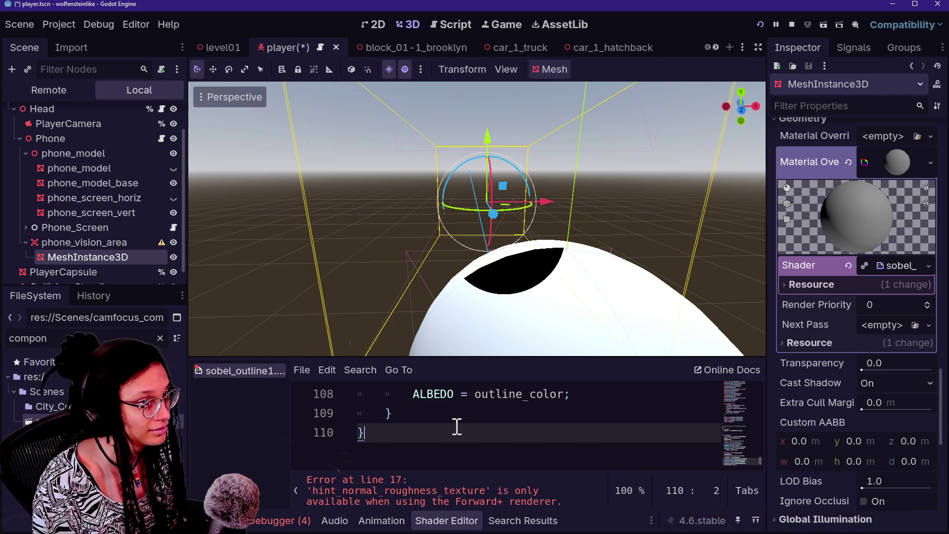
Return to the 'sobel outline' search results on Godot Shaders in the browser.
key(alt+Tab)
click(19, 53)
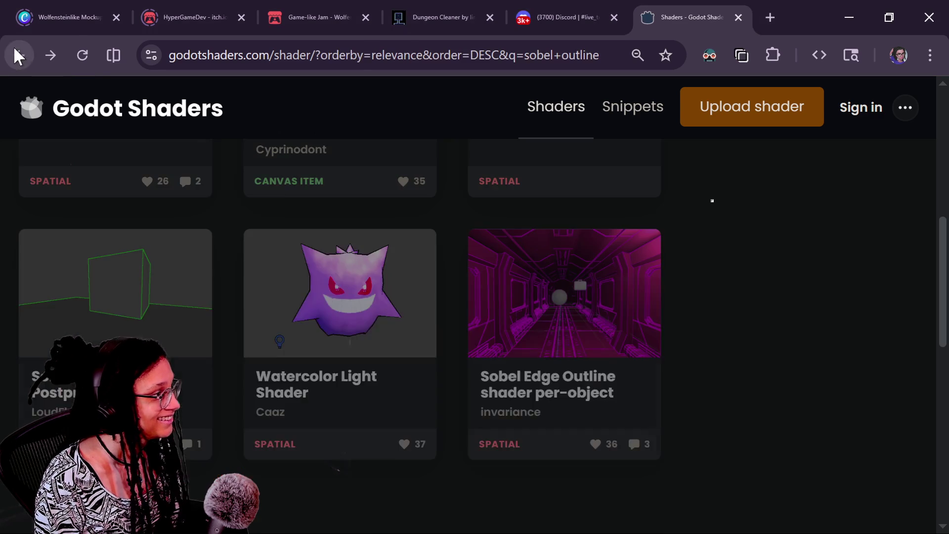
scroll(536, 402, up, 3)
scroll(534, 398, up, 2)
Open the Sobel Edge Outline shader per-object page and copy its code.
scroll(534, 401, down, 2)
key(alt+Right)
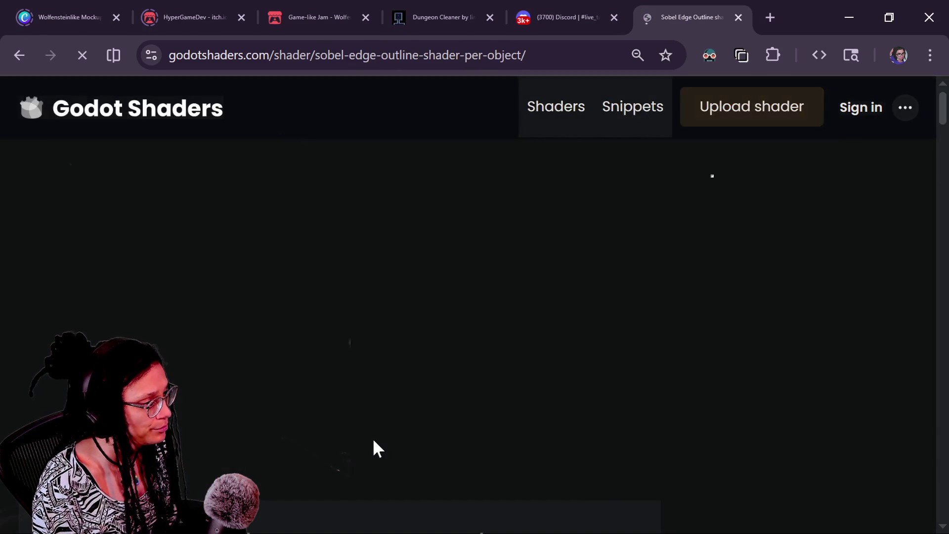
scroll(375, 441, down, 4)
scroll(372, 437, down, 5)
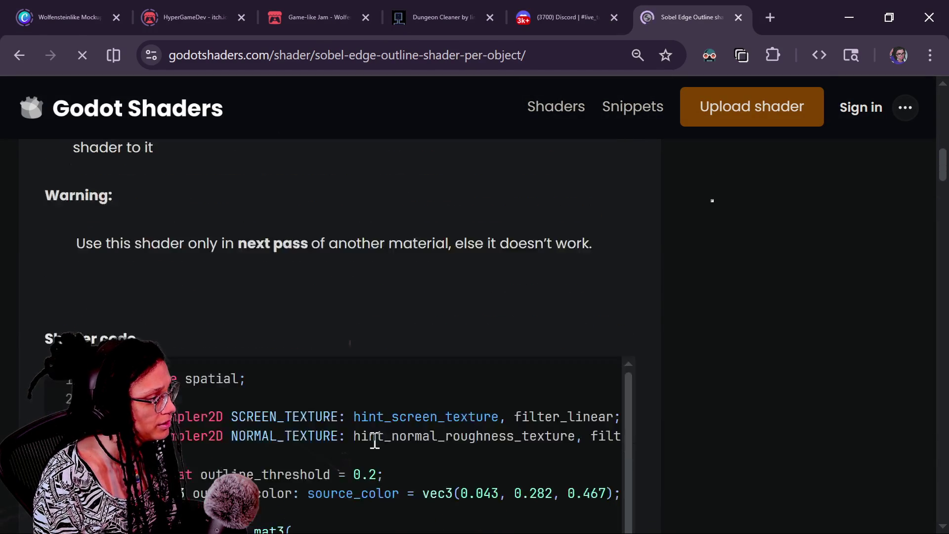
click(589, 381)
Overwrite sobel_outline1's code in Godot with the per-object Sobel shader code.
key(alt+Tab)
click(653, 413)
key(ctrl+a)
key(ctrl+v)
key(alt+Tab)
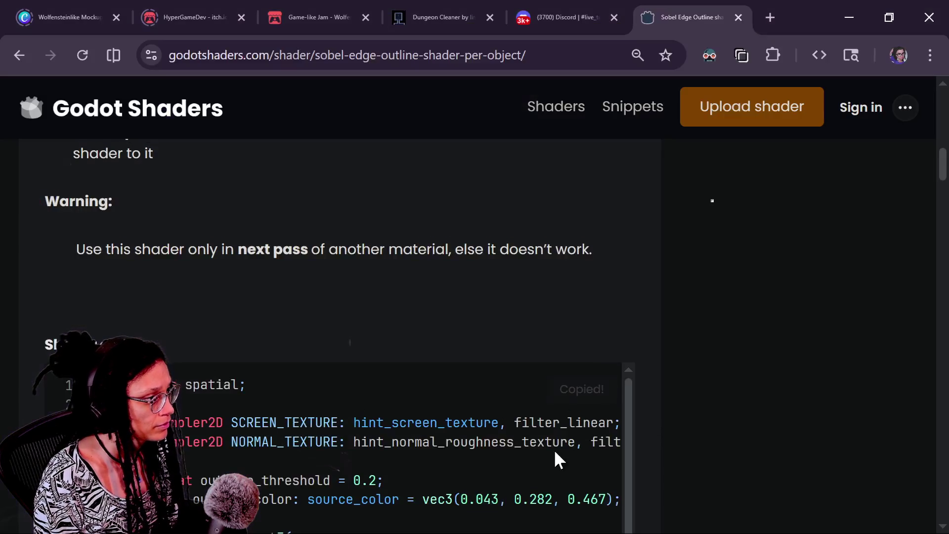
key(alt+Tab)
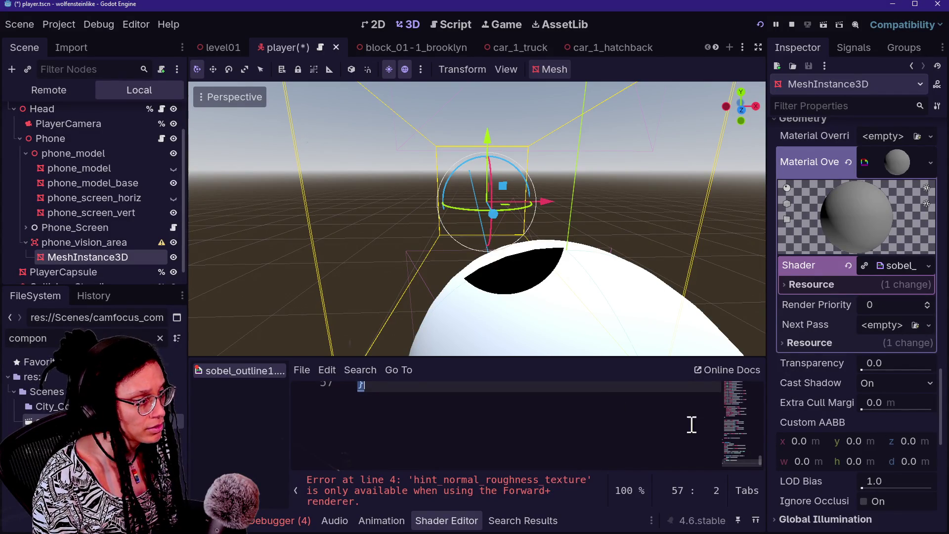
Clear the overlay's shader and revert the material override, then restore the 57-line shader code.
key(ctrl+a)
key(Delete)
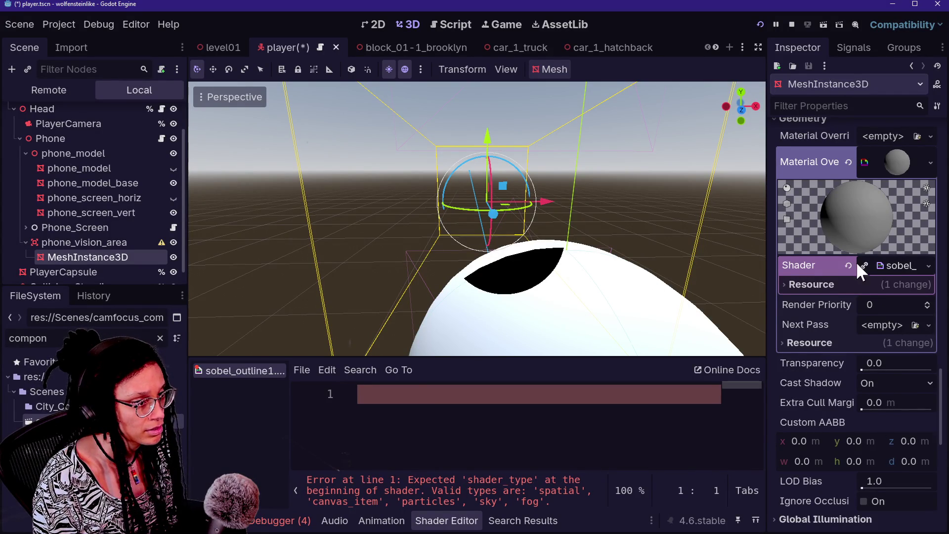
click(848, 265)
scroll(849, 283, up, 2)
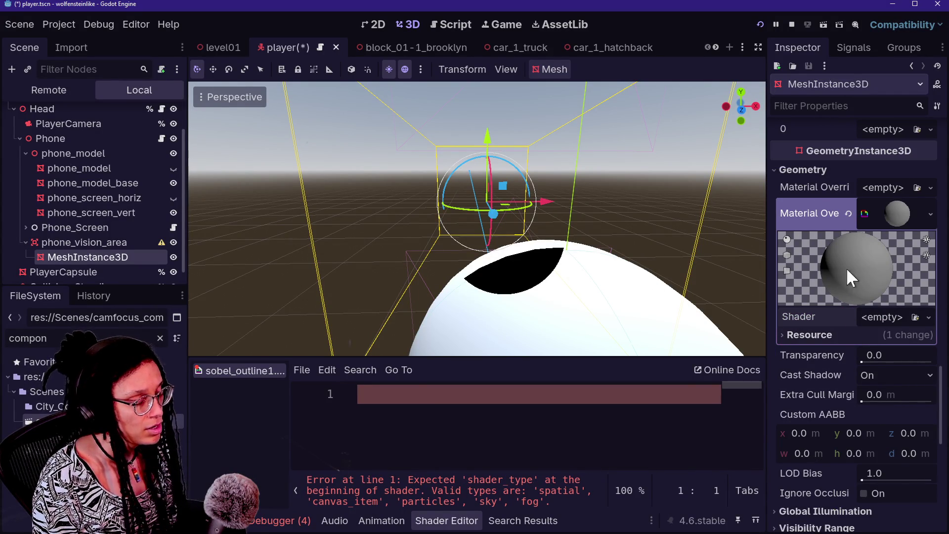
click(847, 215)
scroll(855, 272, up, 8)
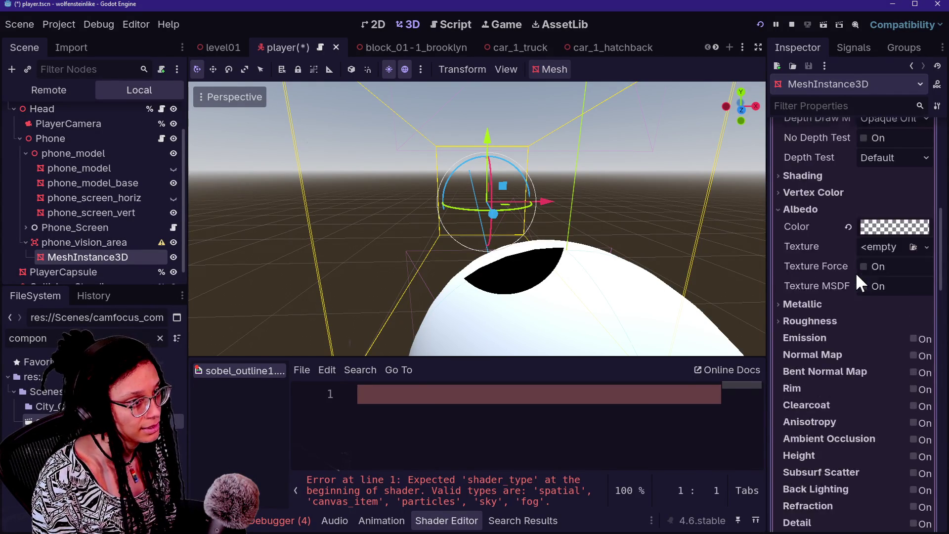
scroll(858, 281, up, 3)
click(746, 346)
click(634, 413)
key(ctrl+v)
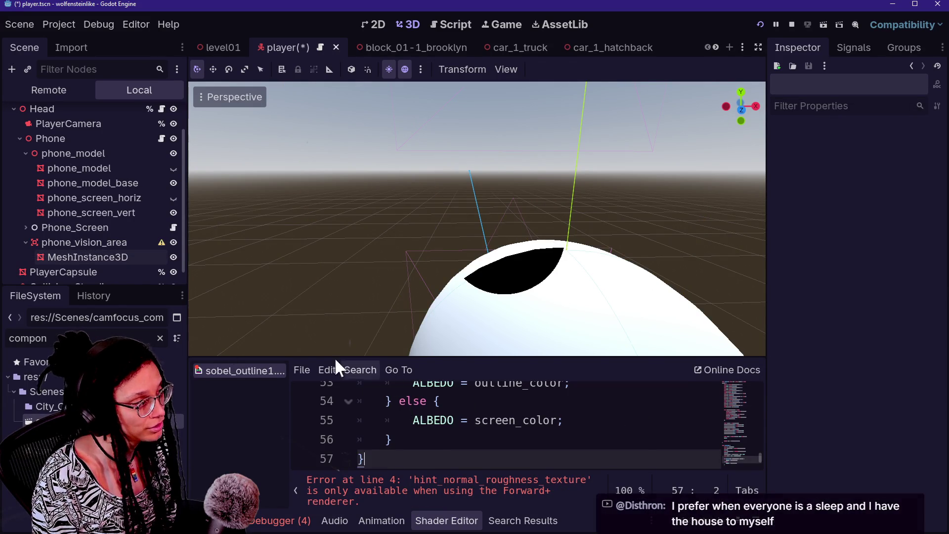
On the MeshInstance3D's material, disable the stencil and empty the Next Pass slot.
click(73, 258)
scroll(855, 321, down, 1)
scroll(856, 322, up, 6)
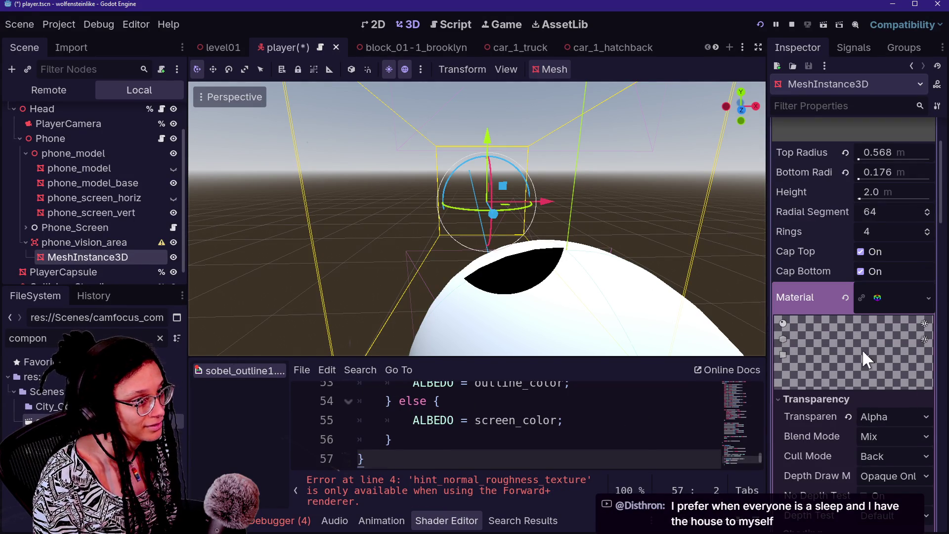
scroll(883, 352, down, 15)
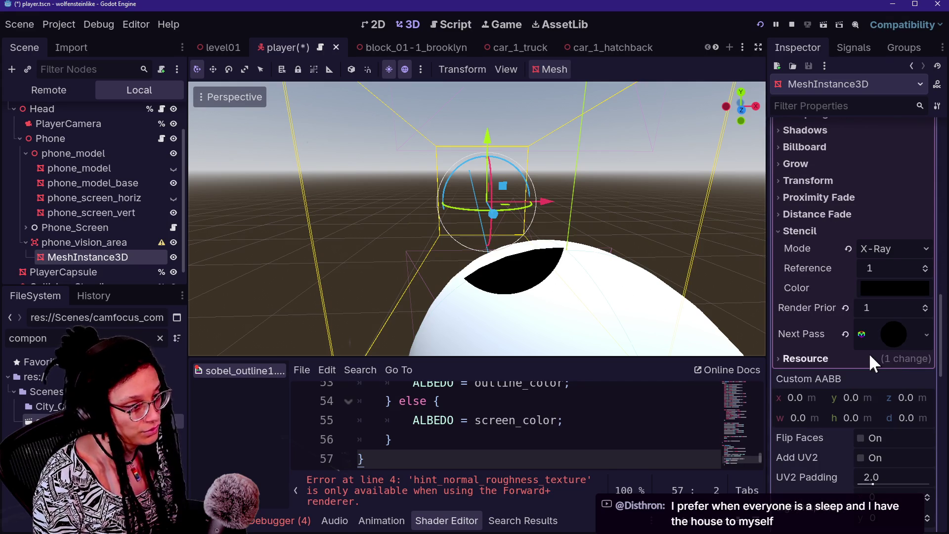
click(867, 342)
scroll(856, 378, down, 2)
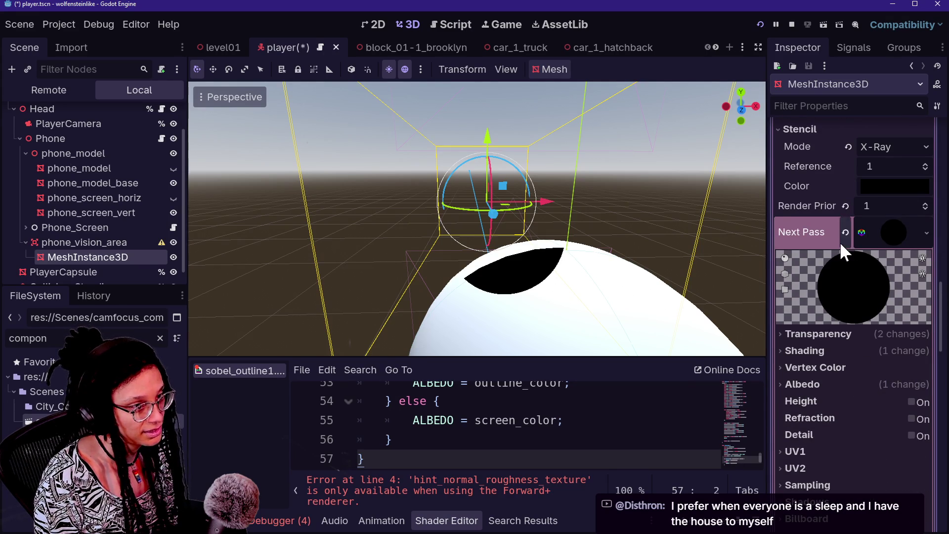
scroll(857, 264, down, 10)
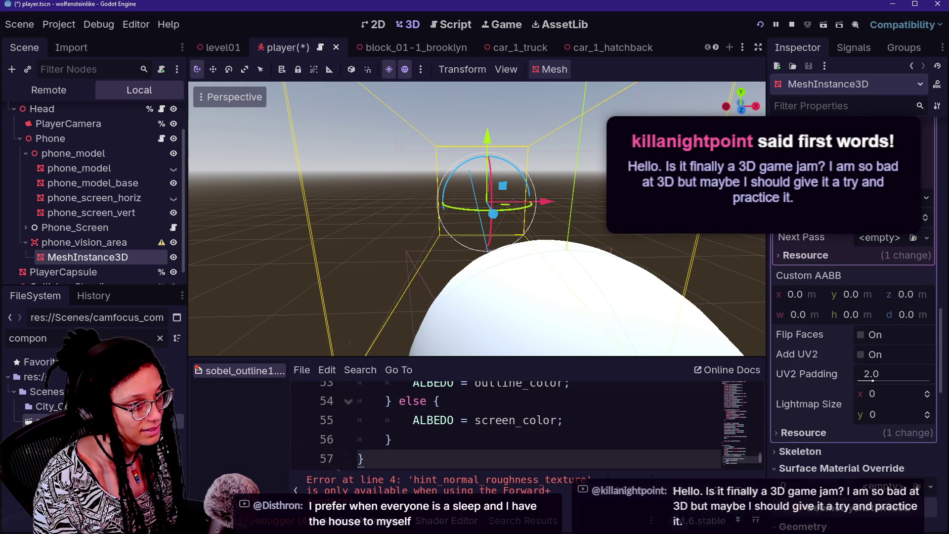
click(879, 242)
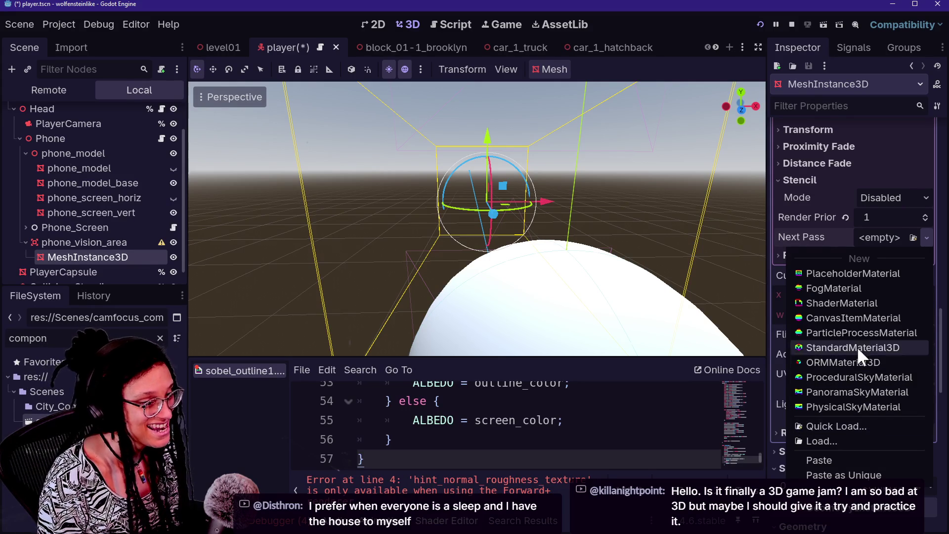
Add a new ShaderMaterial as the cone material's Next Pass, cancelling new shader file creation.
click(891, 304)
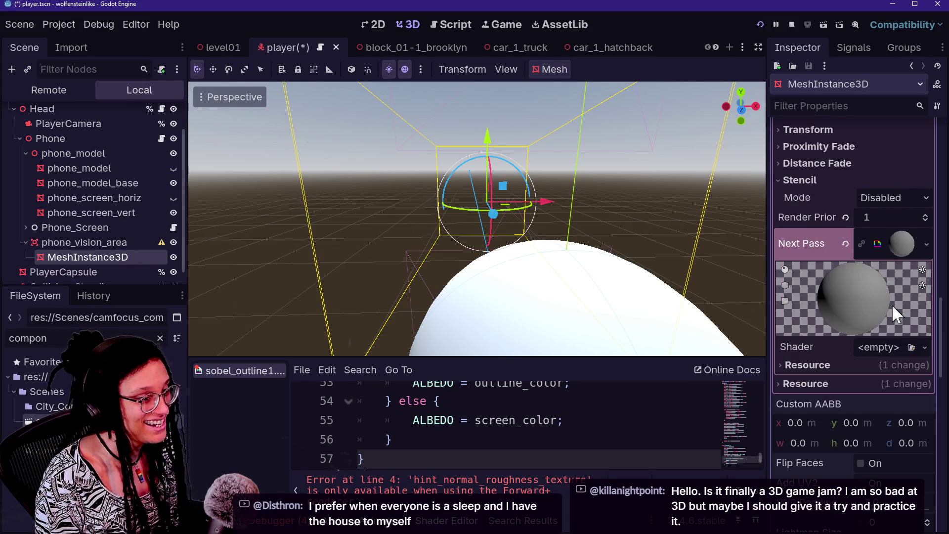
click(880, 347)
click(875, 369)
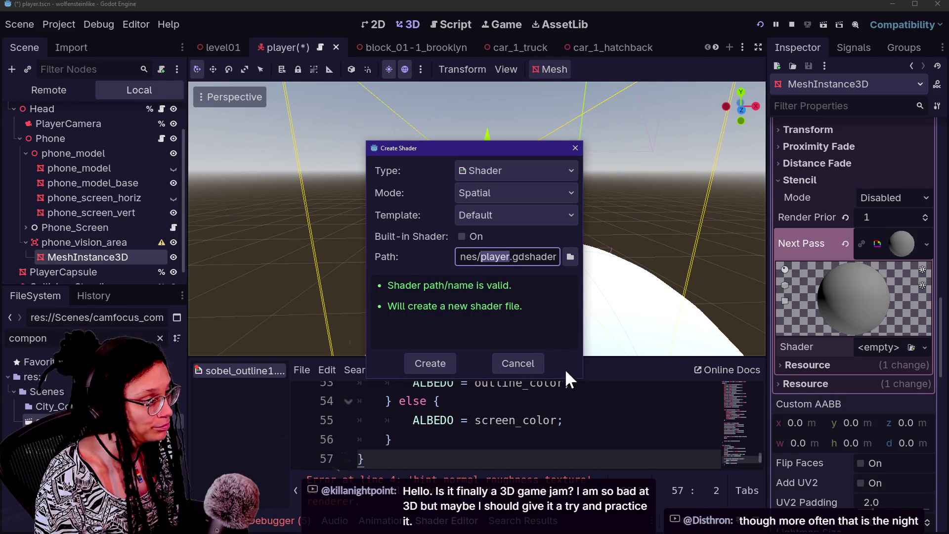
click(531, 356)
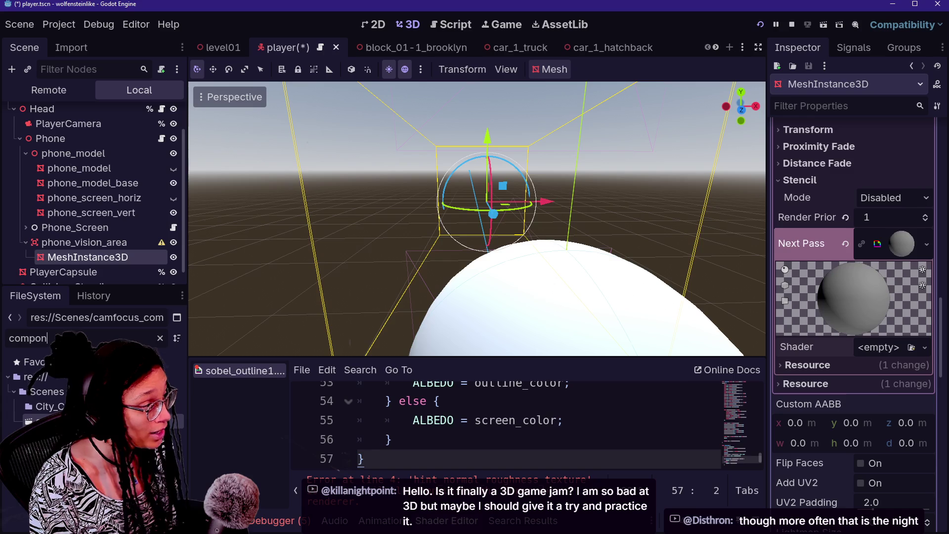
Filter the FileSystem for 'sobel' and drop sobel_outline into the Next Pass Shader slot.
key(BackSpace)
key(BackSpace)
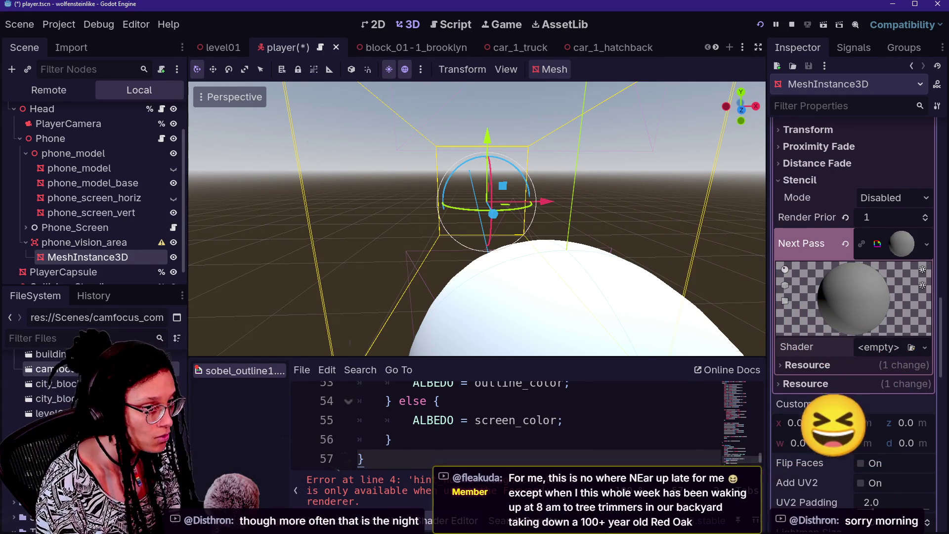
scroll(94, 385, down, 1)
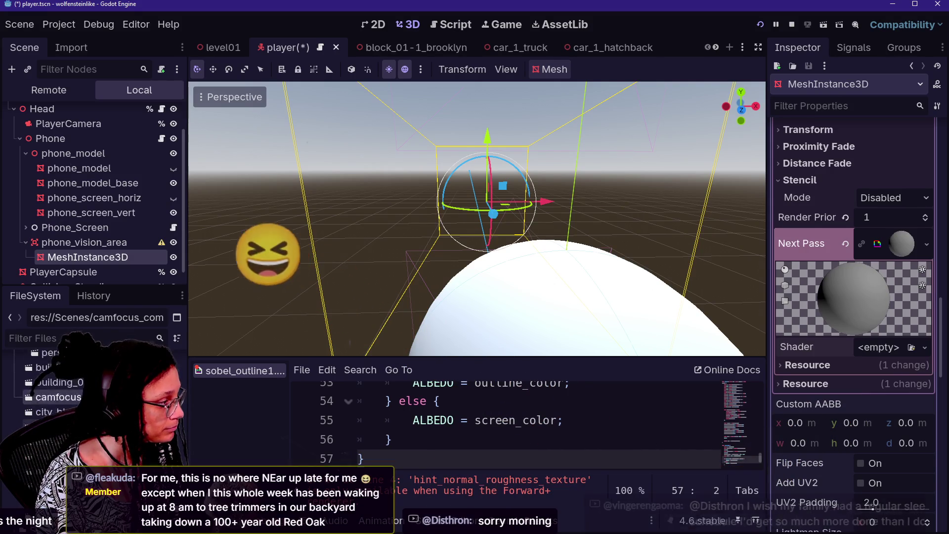
scroll(94, 385, up, 3)
scroll(94, 386, up, 5)
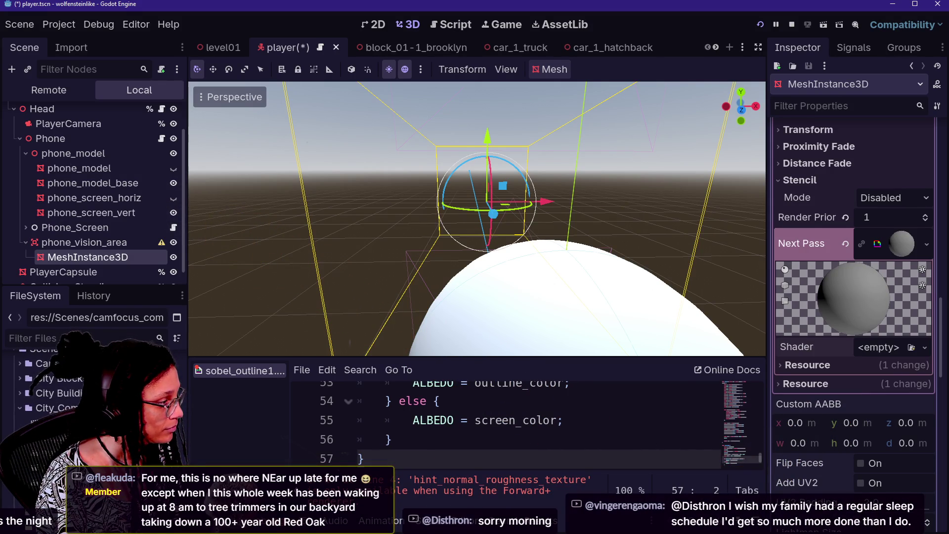
scroll(64, 376, up, 2)
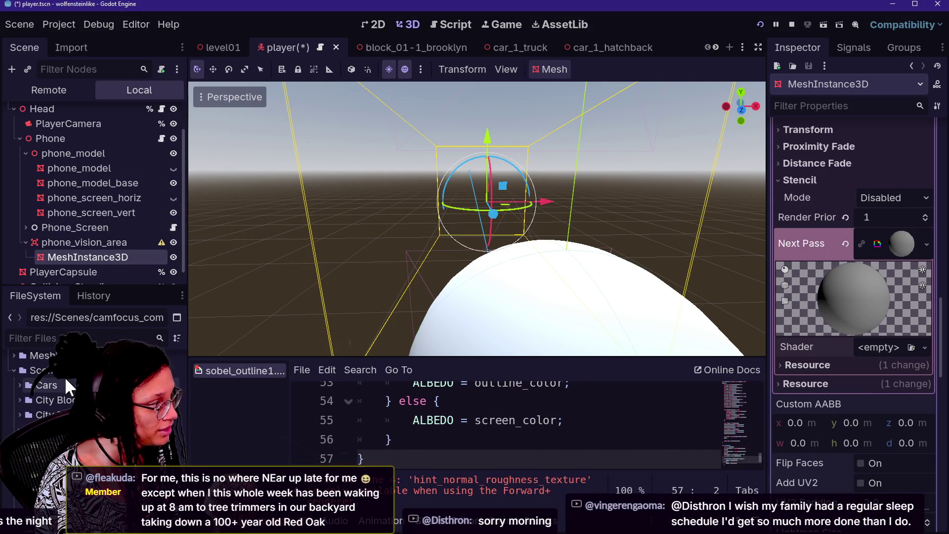
scroll(64, 376, down, 2)
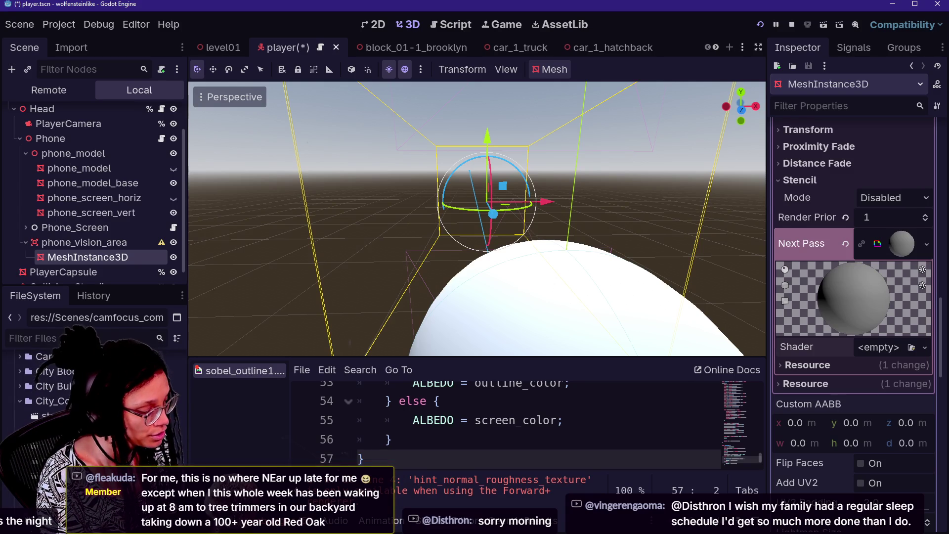
click(74, 338)
text(sobel)
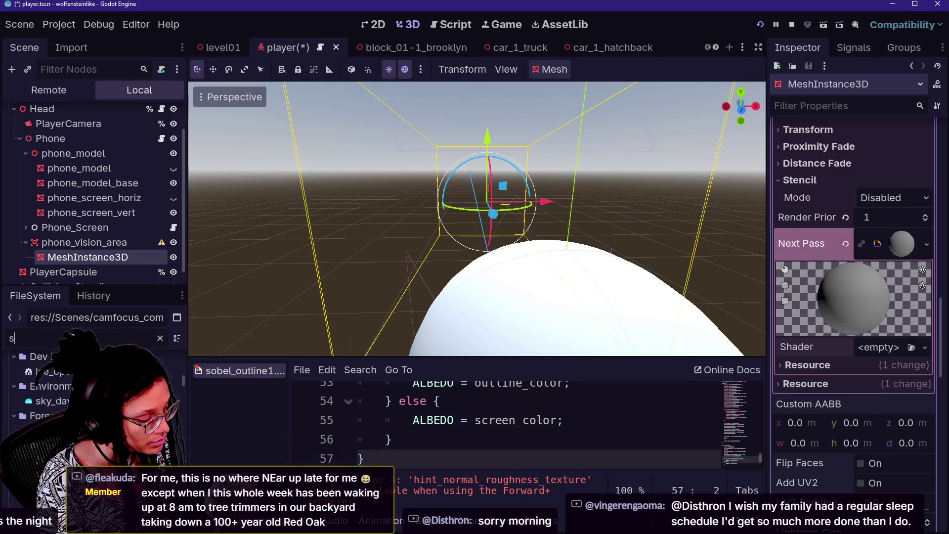
mouse_move(49, 406)
mouse_down()
mouse_move(860, 380)
mouse_move(864, 351)
mouse_up()
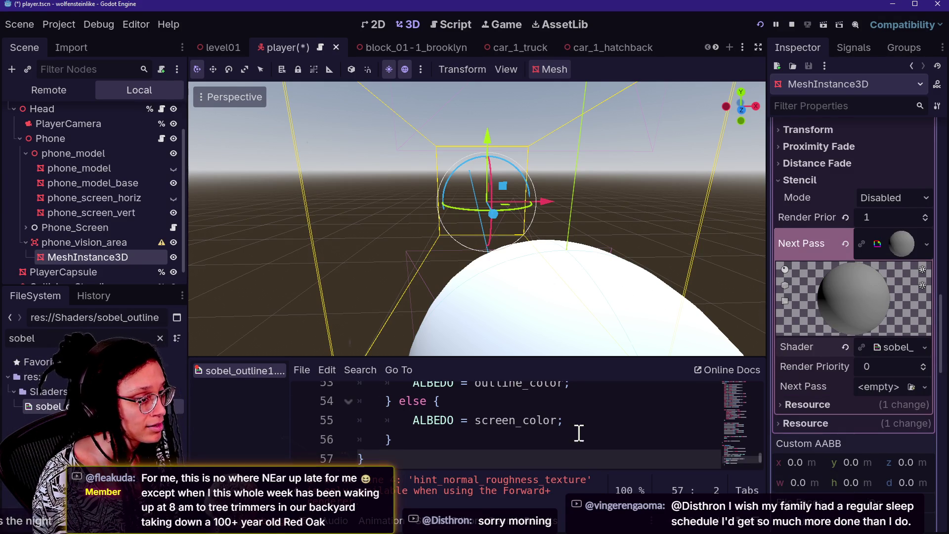
Inspect the assigned sobel_outline shader's code, then switch to the Sobel shader web page.
click(577, 403)
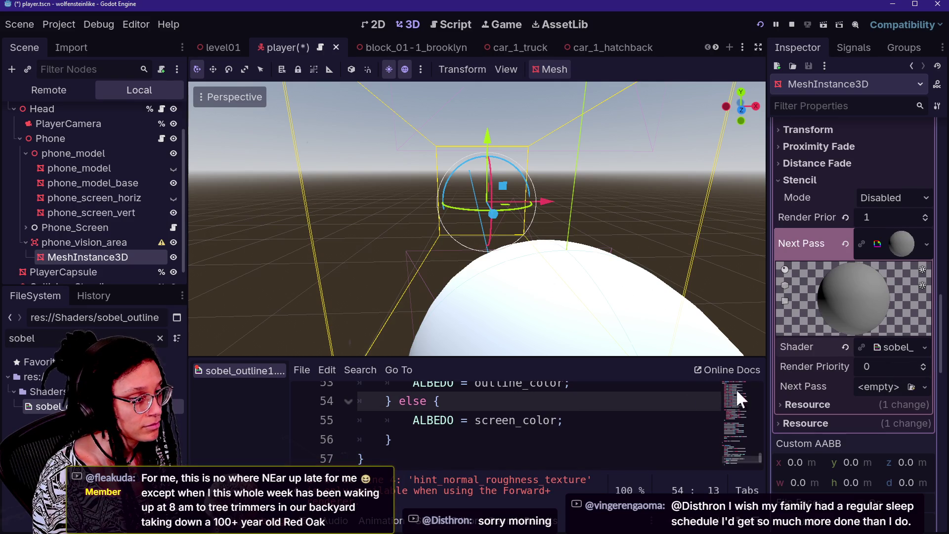
click(869, 349)
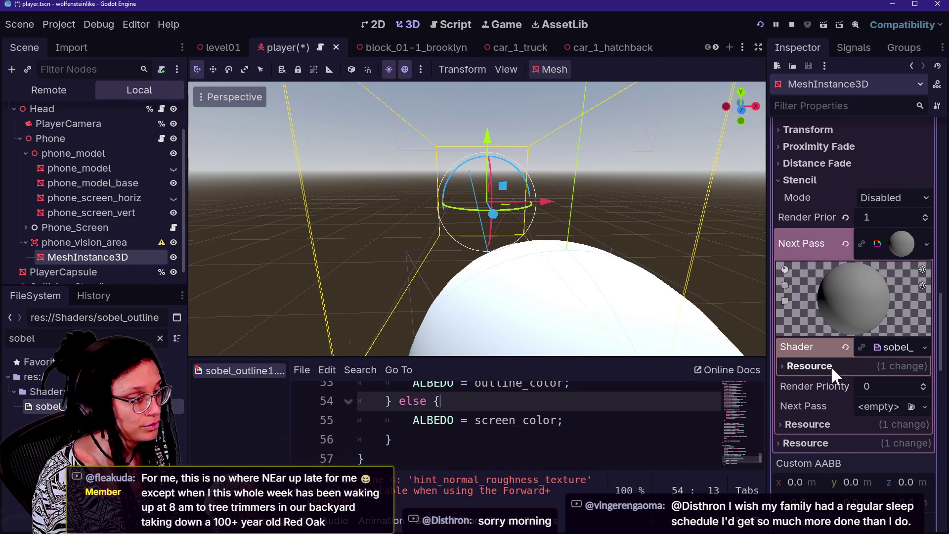
click(528, 389)
key(ctrl+a)
key(Escape)
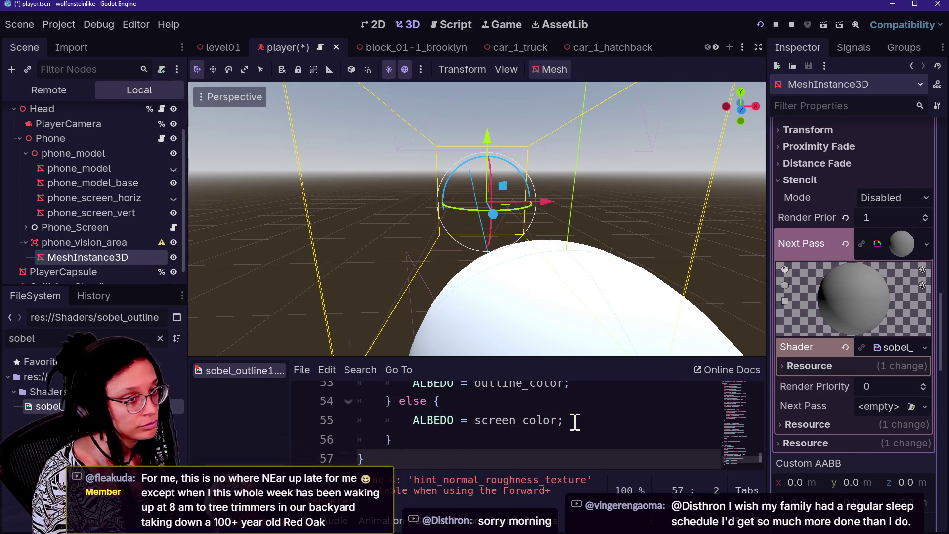
key(alt+Tab)
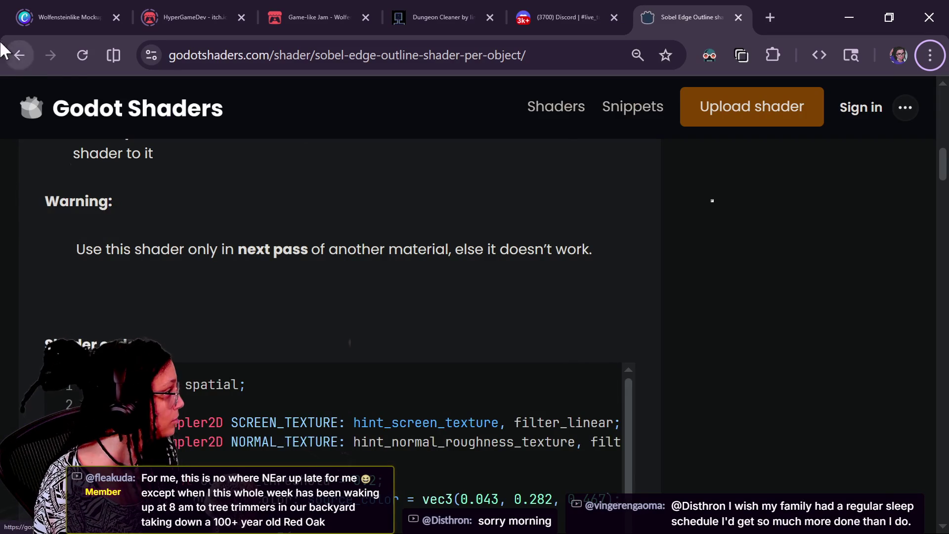
Open the Colorful Sobel Outlines page from the search results and copy its shader code.
click(20, 56)
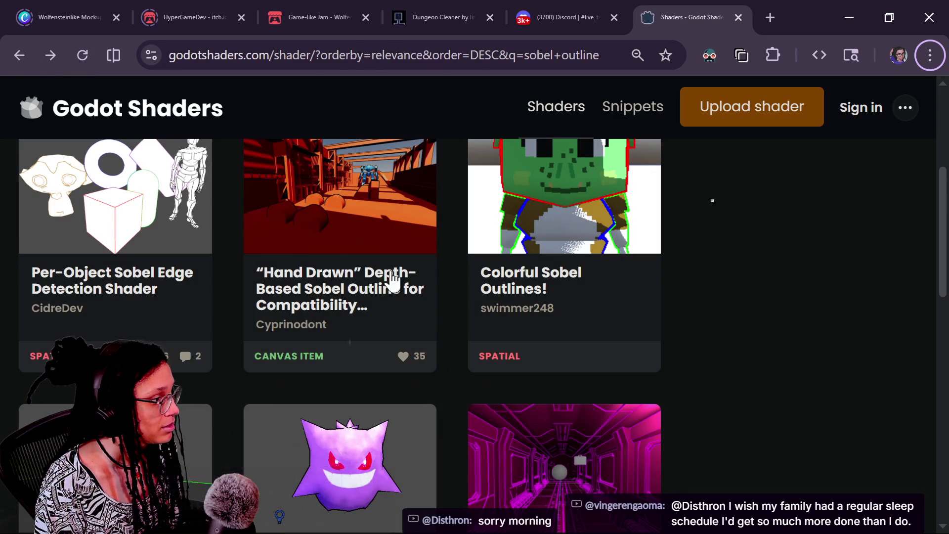
click(478, 370)
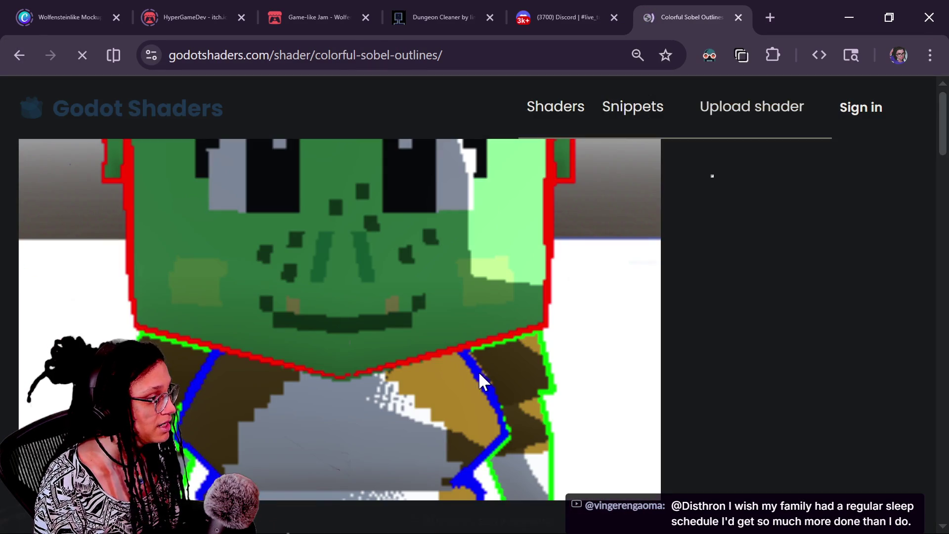
scroll(477, 385, down, 5)
scroll(477, 389, down, 6)
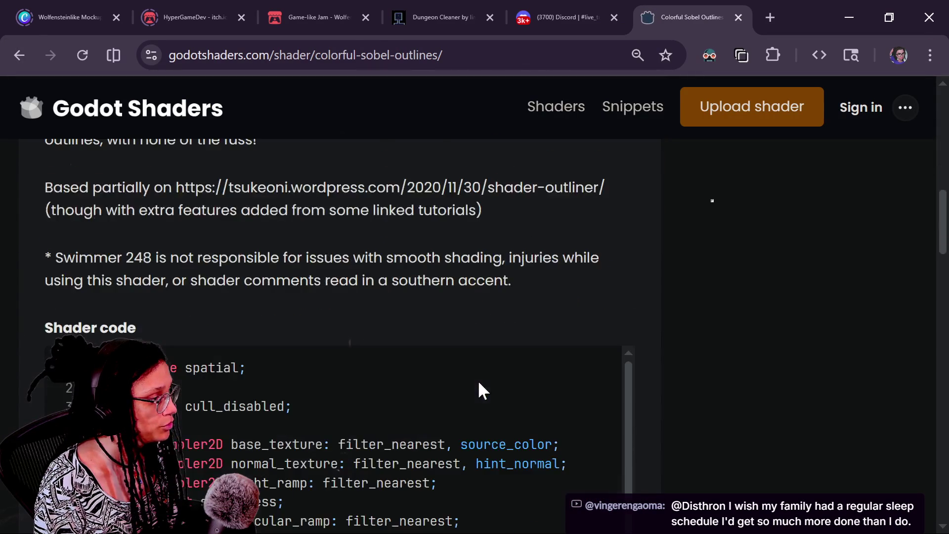
click(593, 381)
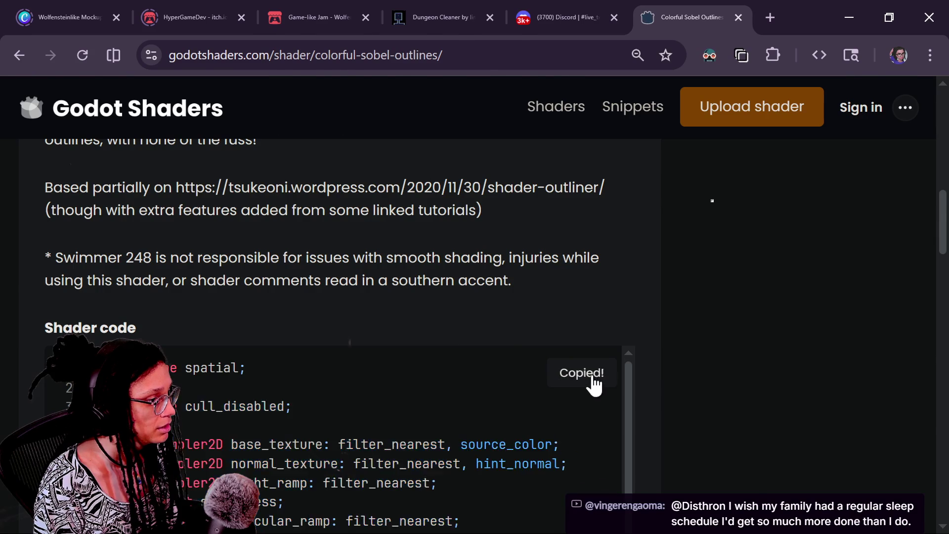
Replace all code in sobel_outline1.gdshader with the copied shader, then return to the browser.
key(alt+Tab)
key(ctrl+a)
key(ctrl+v)
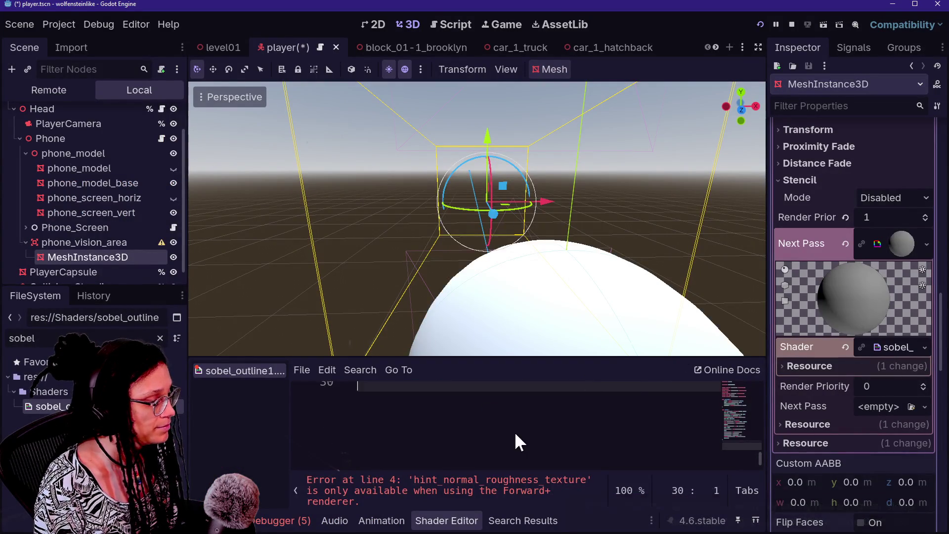
scroll(514, 431, up, 4)
scroll(516, 435, down, 1)
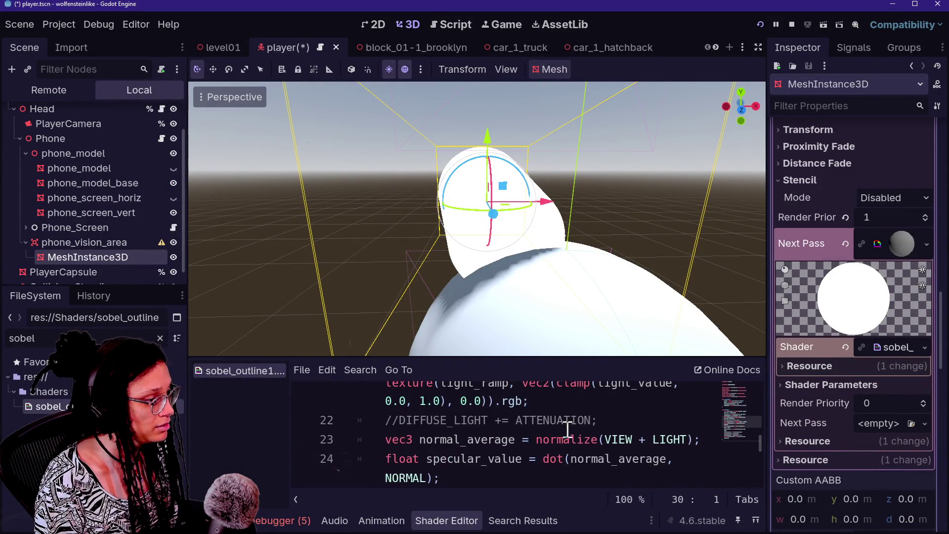
scroll(568, 429, up, 8)
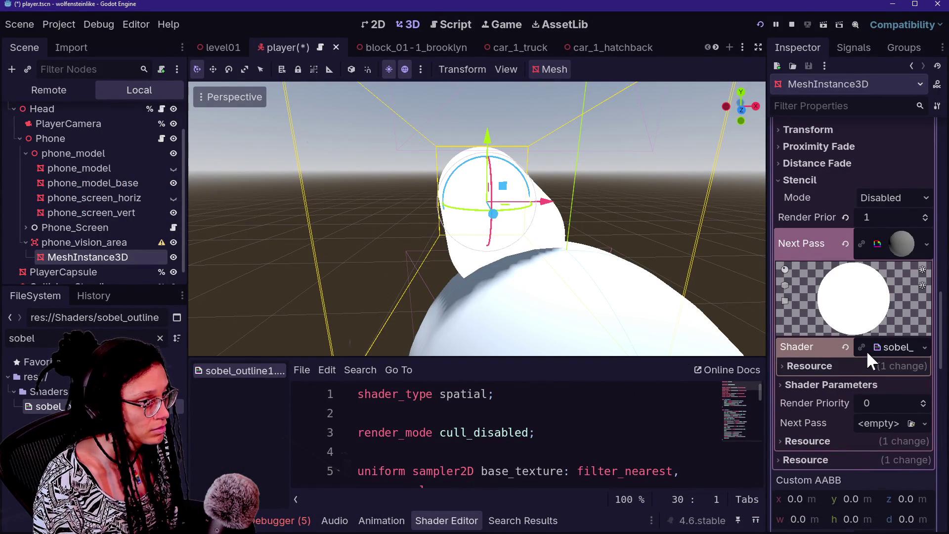
key(alt+Tab)
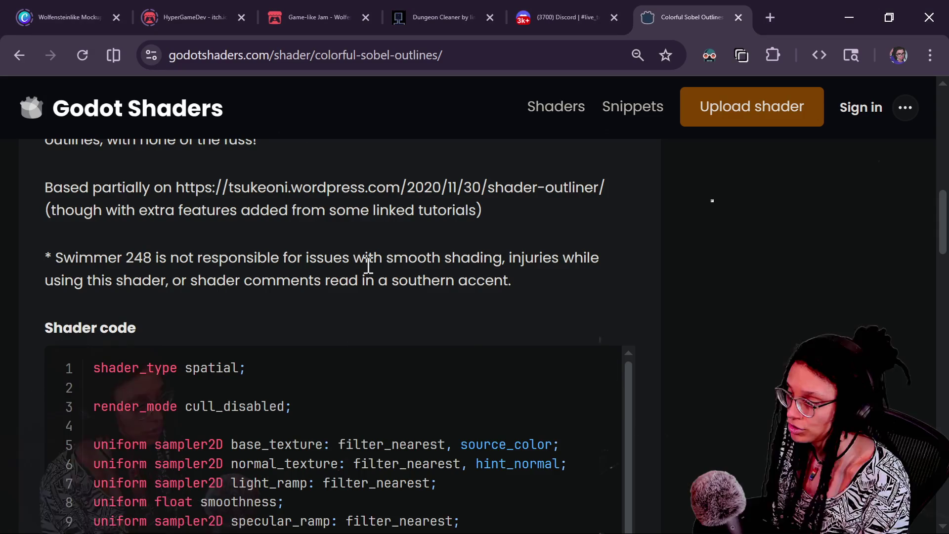
Highlight the note about using the shader in the mesh material's next pass, then return to Godot.
scroll(180, 341, up, 3)
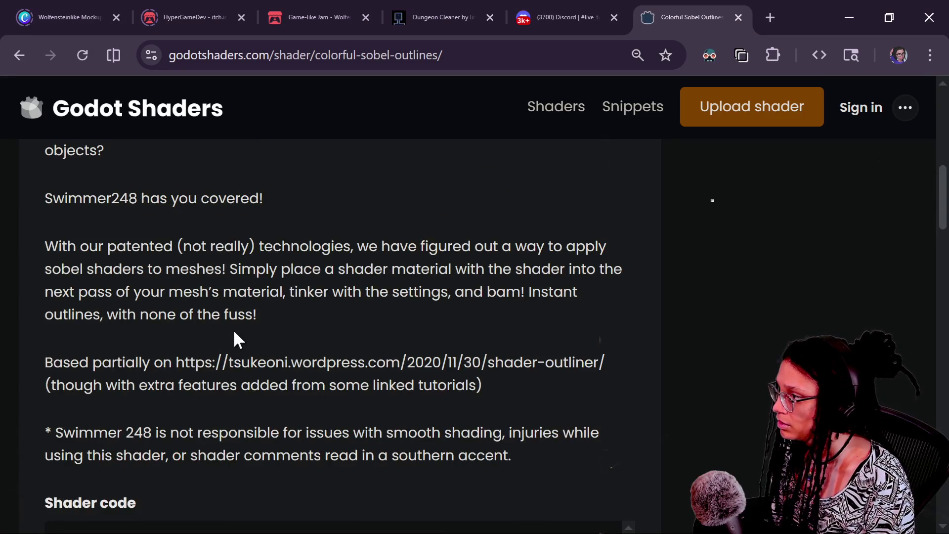
mouse_move(237, 273)
mouse_down()
mouse_move(384, 274)
mouse_move(509, 288)
mouse_up()
click(206, 284)
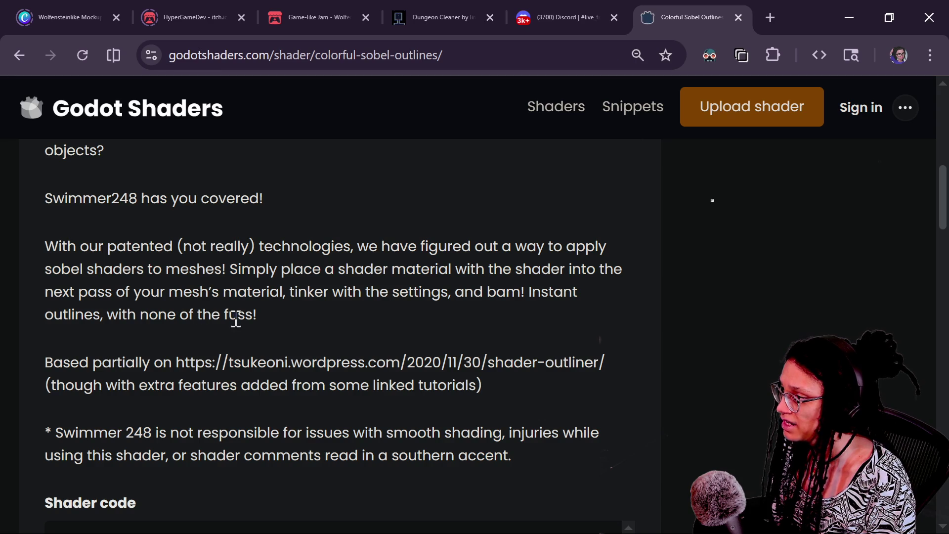
key(alt+Tab)
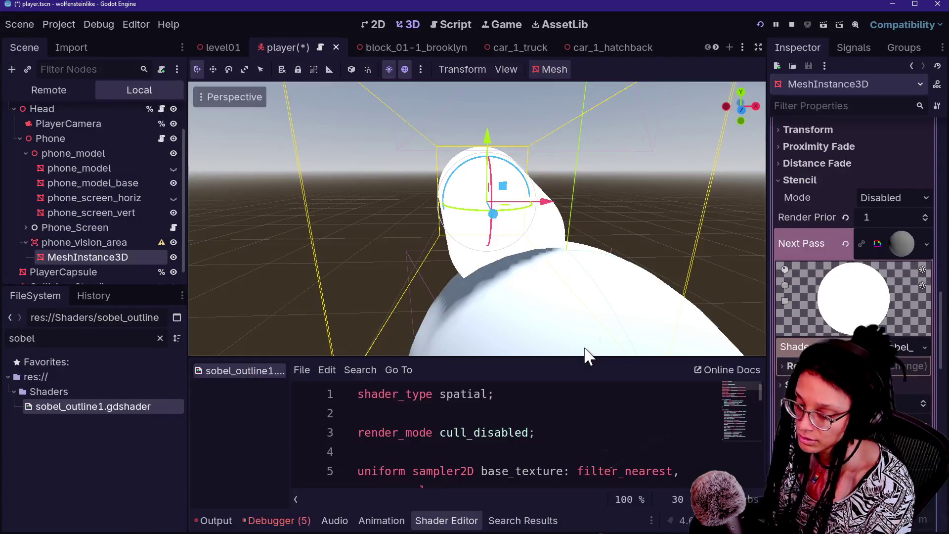
Revert the cone material's Albedo Color to opaque white.
scroll(860, 302, up, 6)
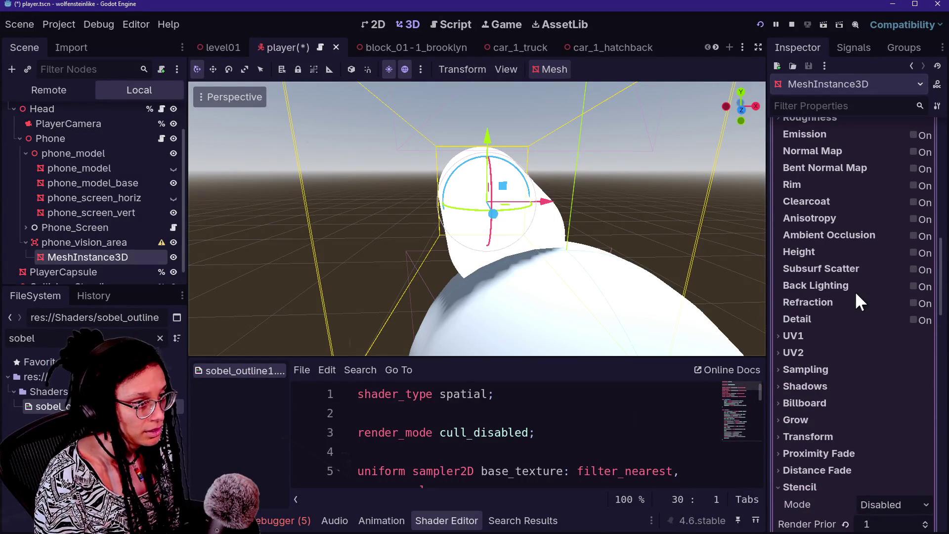
scroll(855, 290, down, 3)
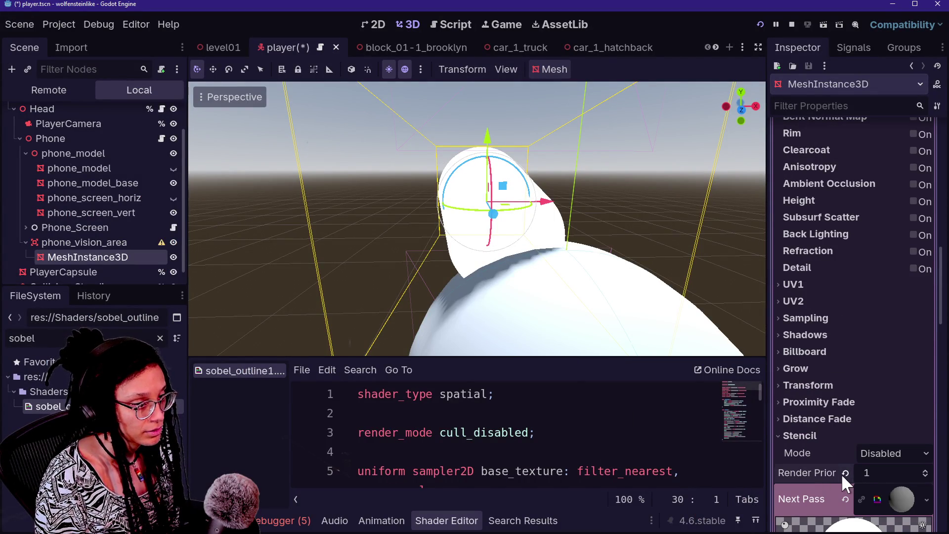
scroll(844, 351, up, 10)
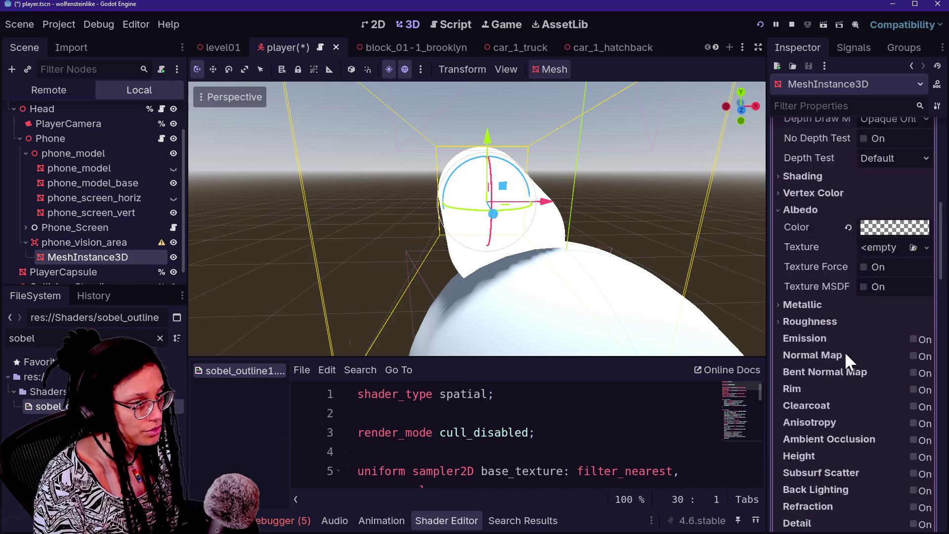
click(848, 432)
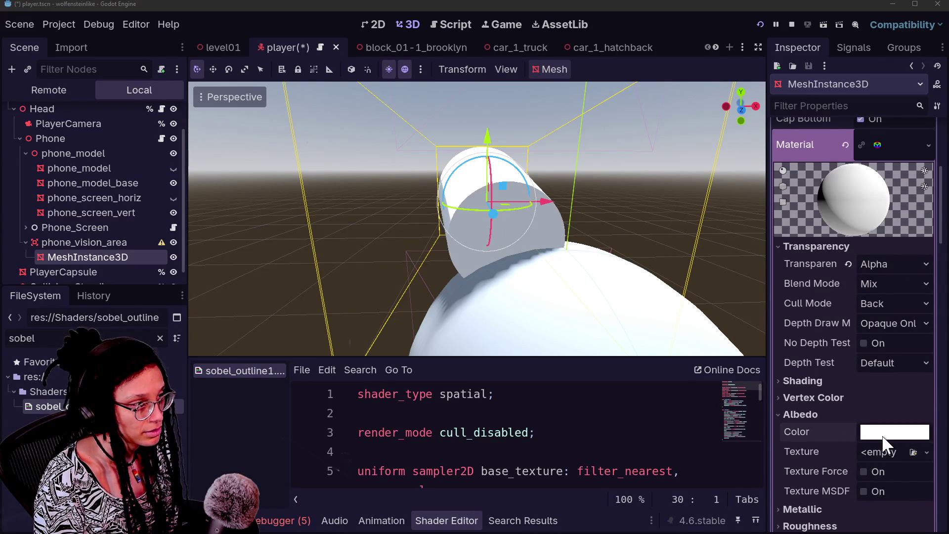
click(882, 435)
click(842, 470)
Expand the Next Pass Shader Parameters and open Base Texture's new-texture choices.
click(846, 263)
scroll(806, 404, down, 10)
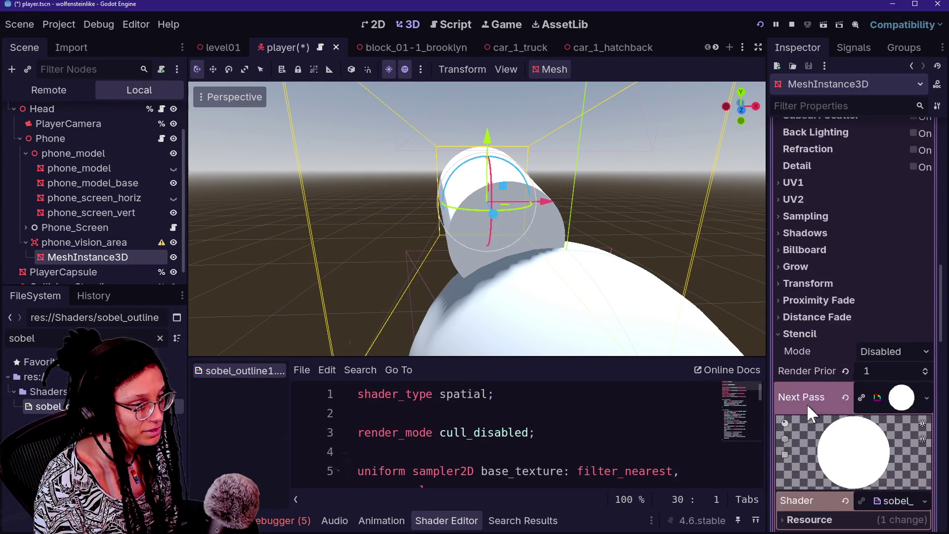
scroll(807, 403, down, 4)
click(845, 334)
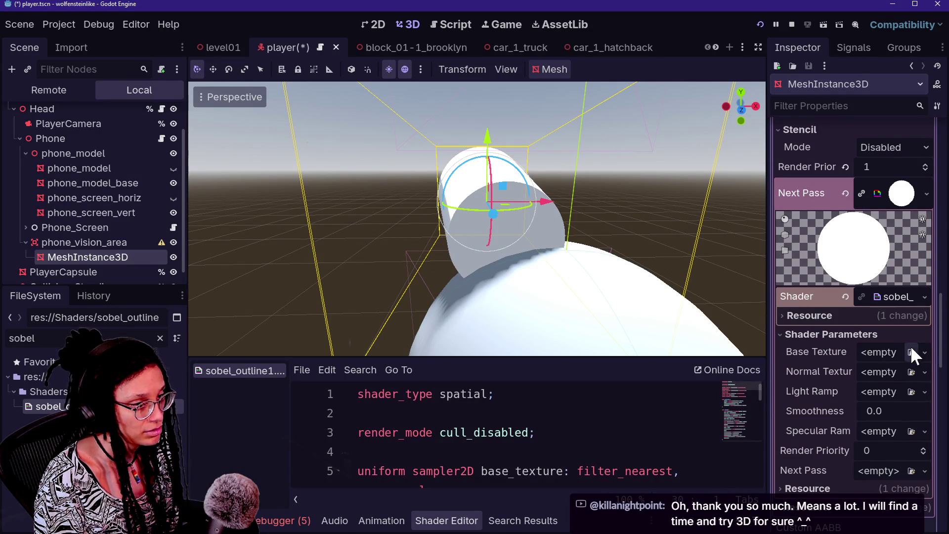
click(924, 352)
key(Escape)
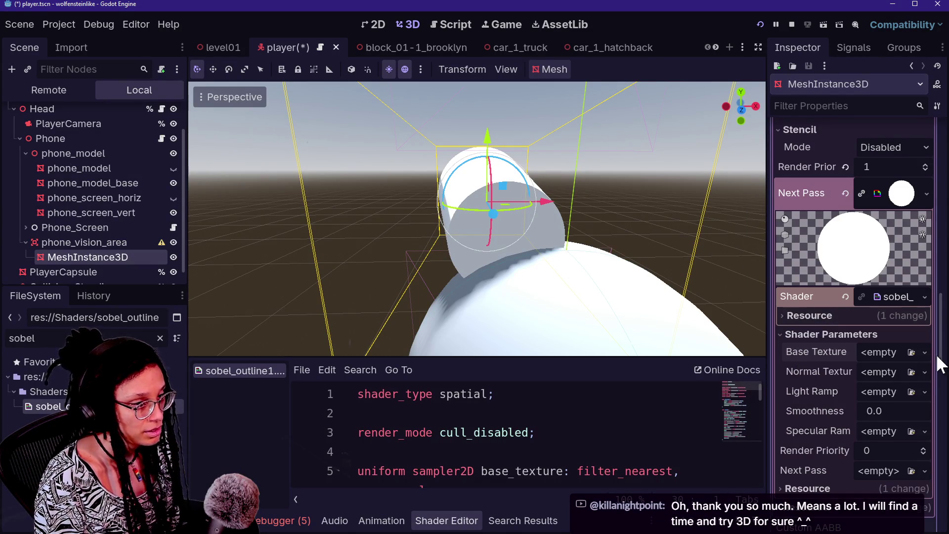
click(922, 353)
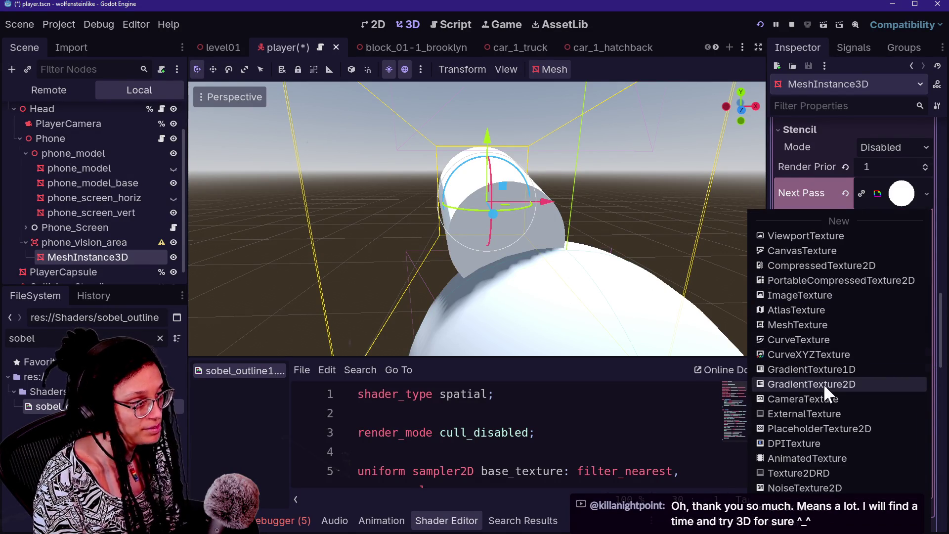
Make Base Texture a new GradientTexture2D with both gradient stops set to pure red (ff0000).
click(823, 384)
click(894, 356)
scroll(850, 435, down, 2)
scroll(850, 435, down, 1)
click(889, 374)
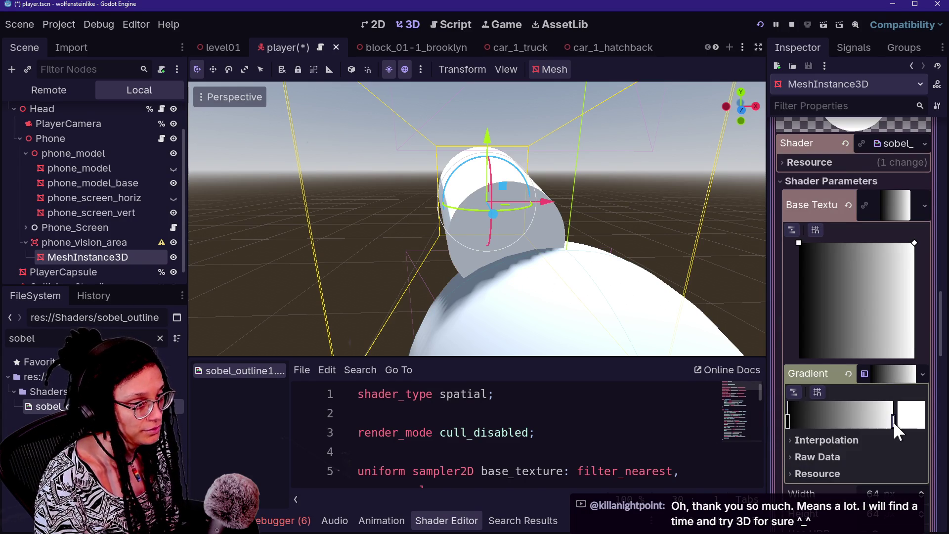
double_click(893, 421)
drag(850, 256, 882, 256)
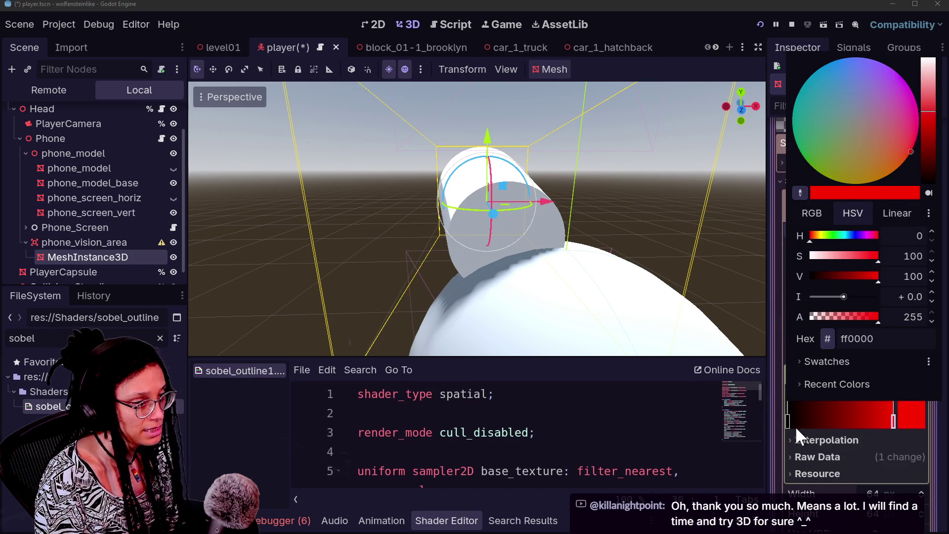
click(787, 423)
double_click(787, 423)
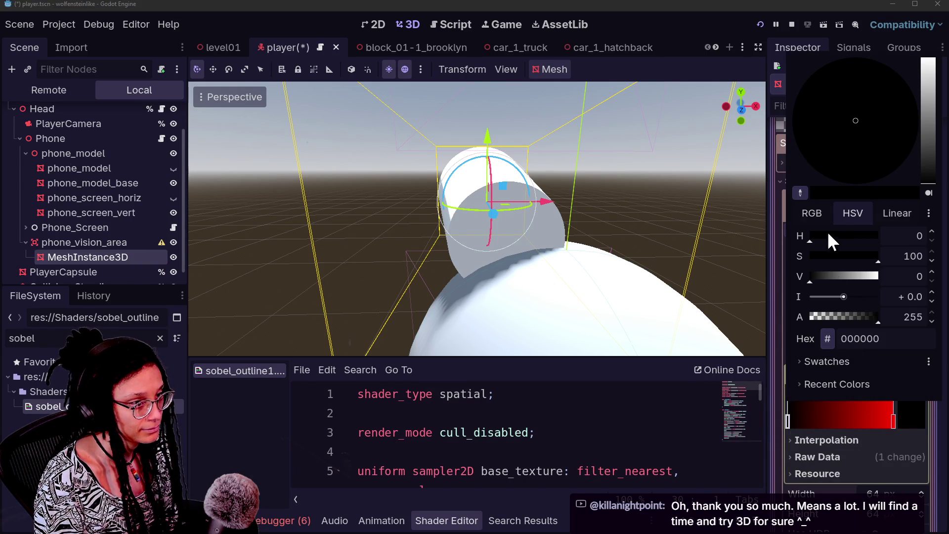
click(813, 214)
drag(811, 236, 880, 236)
click(838, 432)
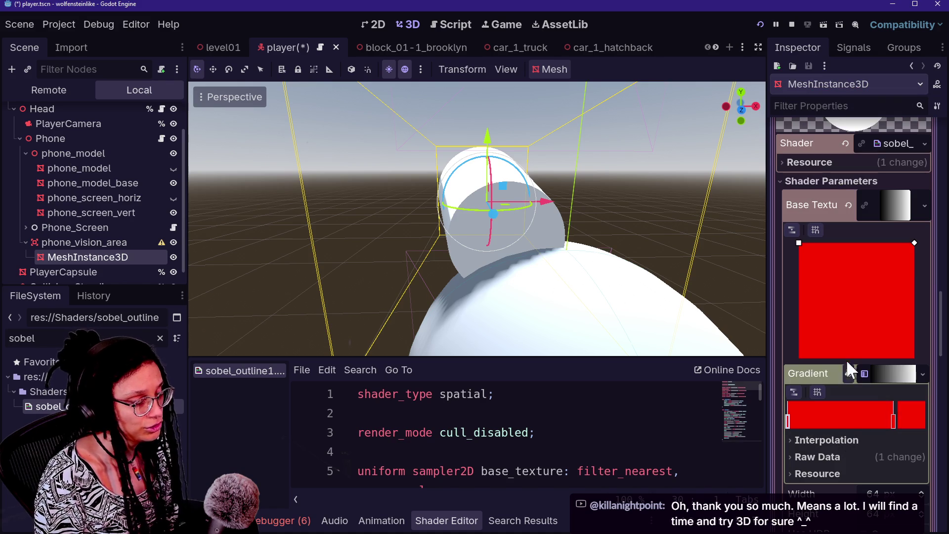
Paste the red gradient texture into the Normal Texture and Light Ramp slots.
click(899, 205)
right_click(899, 205)
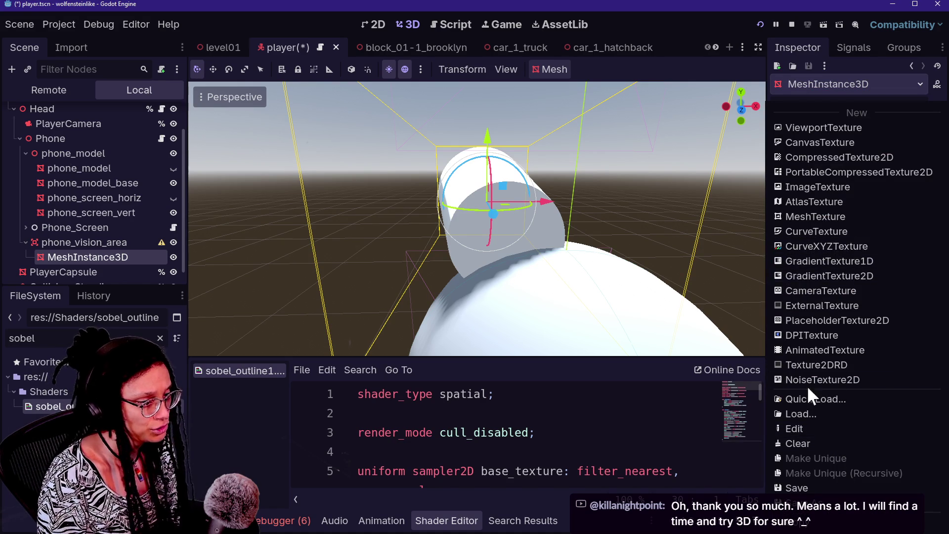
key(Escape)
click(896, 251)
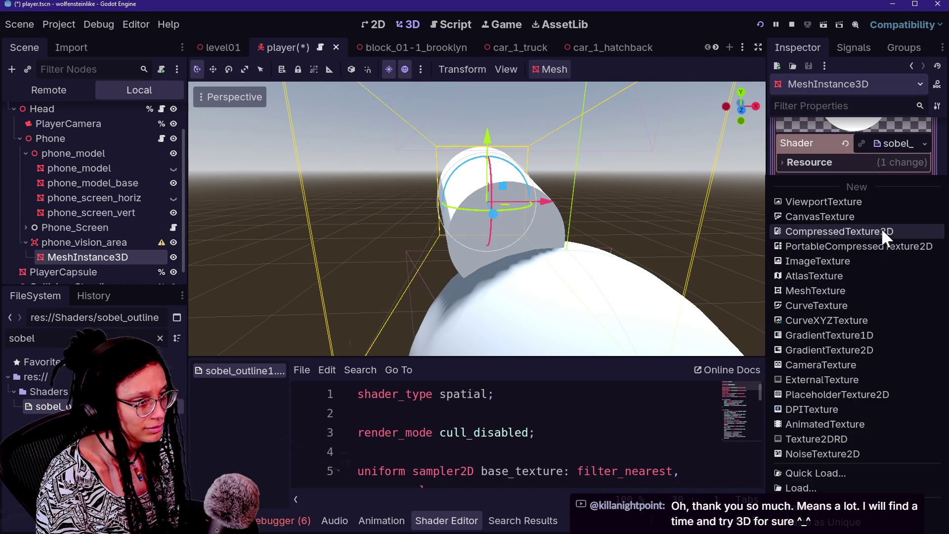
click(868, 518)
click(886, 262)
click(875, 514)
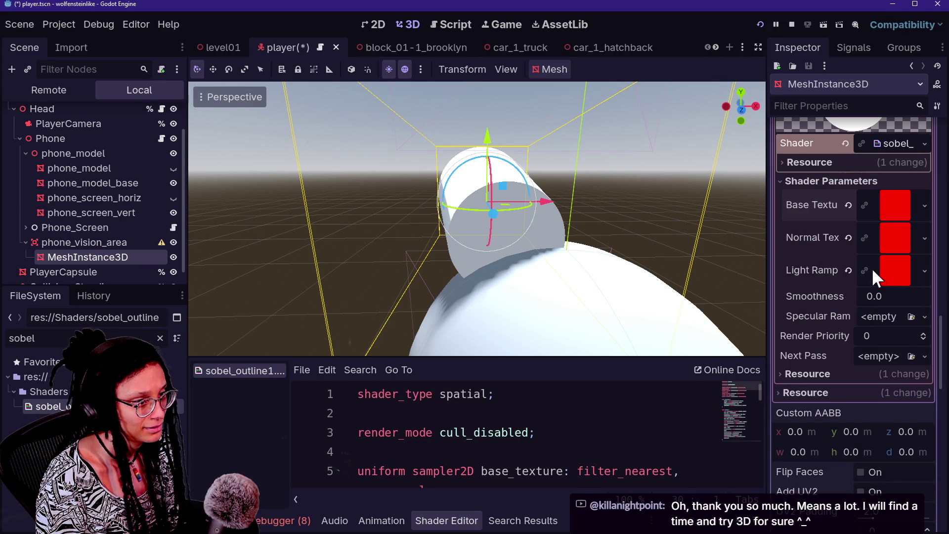
Paste red into Specular Ramp, then clear the Base, Normal, Light Ramp and Specular textures.
click(867, 315)
click(873, 506)
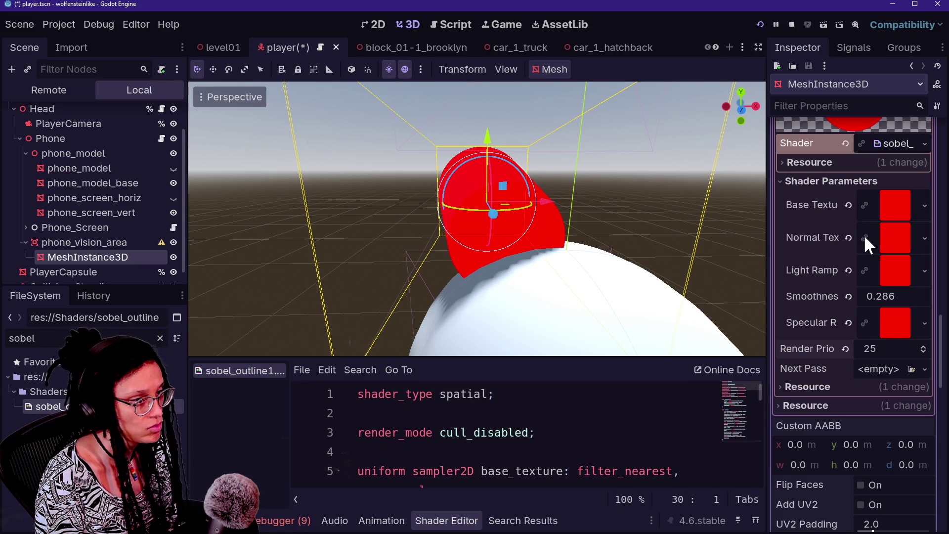
click(848, 205)
key(ctrl+z)
click(848, 238)
key(ctrl+z)
click(849, 269)
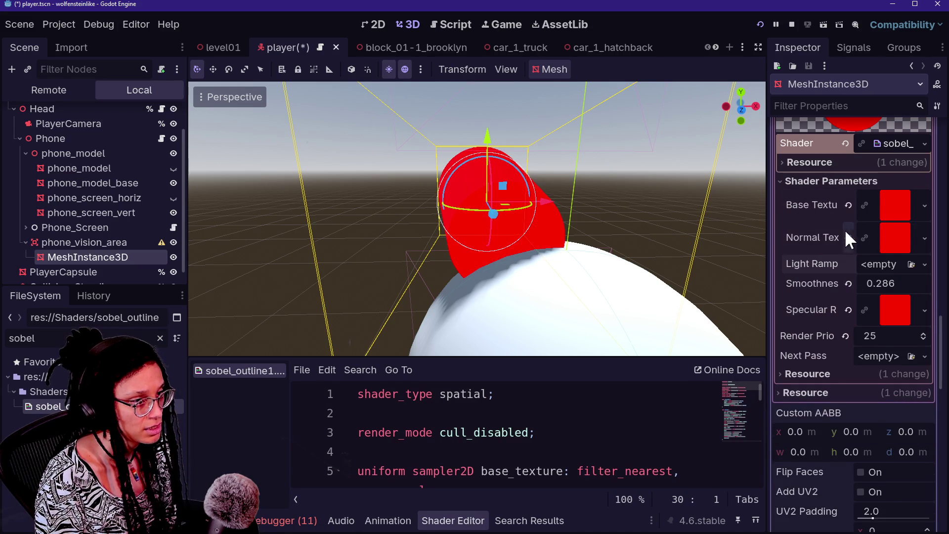
click(848, 237)
click(848, 297)
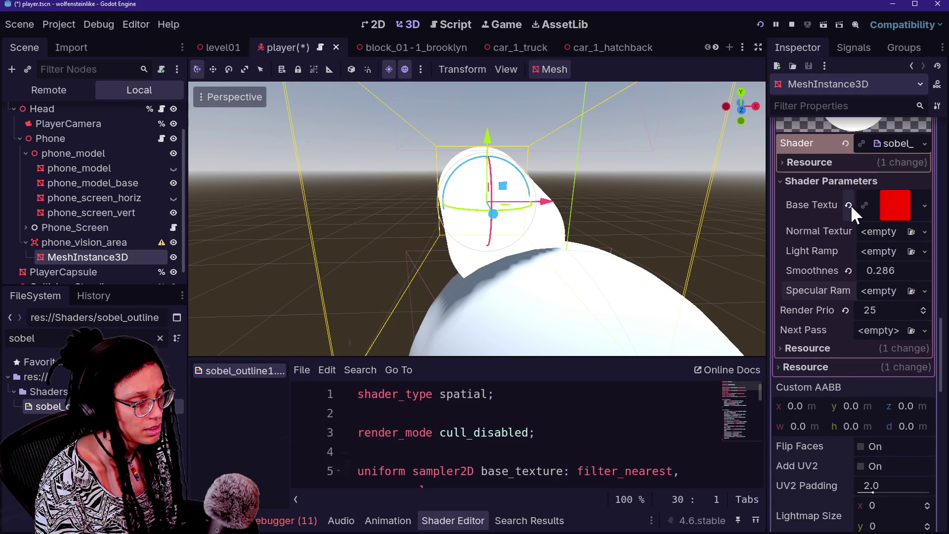
Paste the red texture into Light Ramp and Specular Ramp, leaving Normal Tex empty.
click(874, 230)
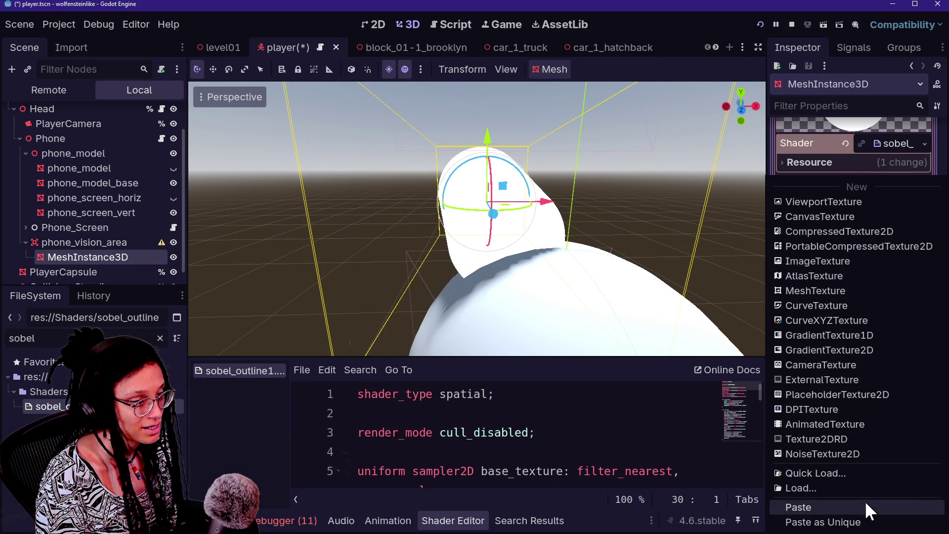
click(862, 506)
click(848, 204)
click(877, 201)
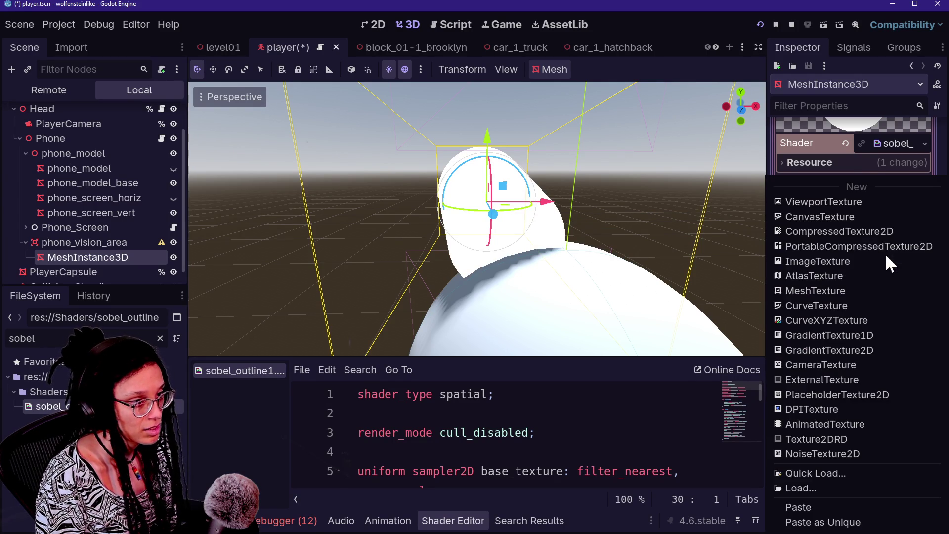
click(871, 513)
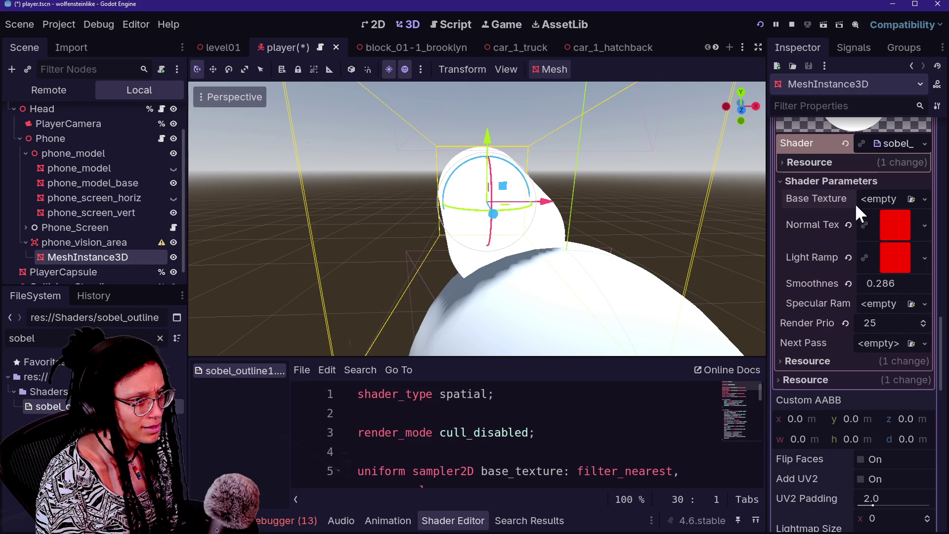
click(848, 225)
click(848, 245)
click(873, 274)
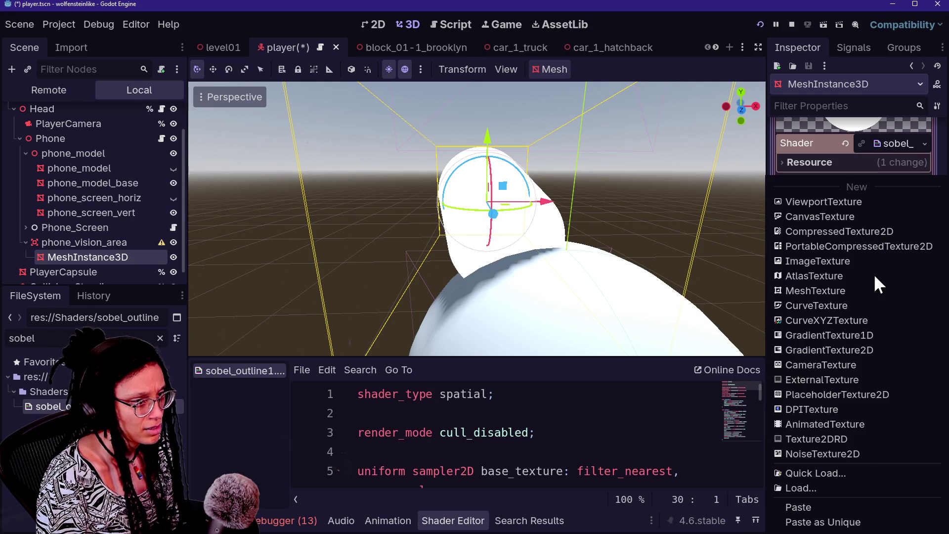
click(874, 506)
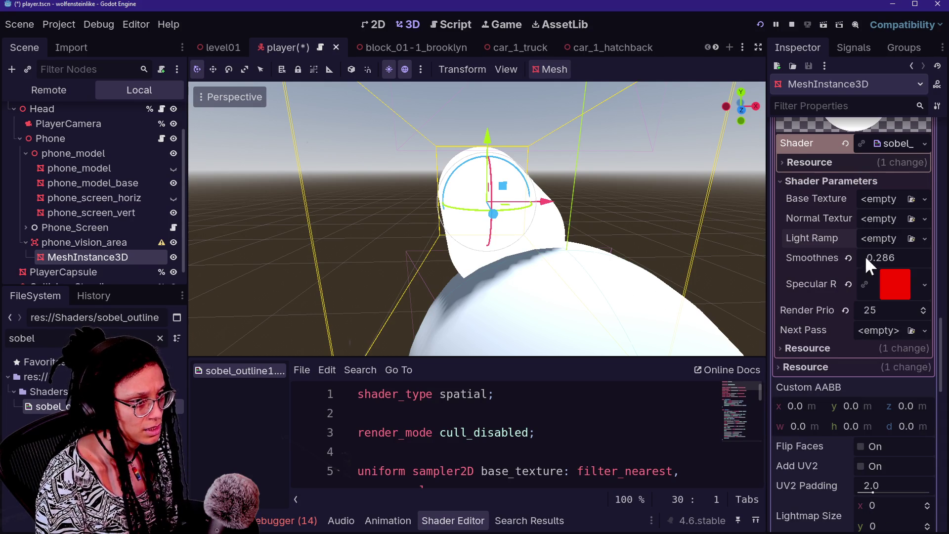
Raise Smoothness to 0.766 and paste the red texture into Light Ramp and Normal Texture.
drag(863, 261, 882, 261)
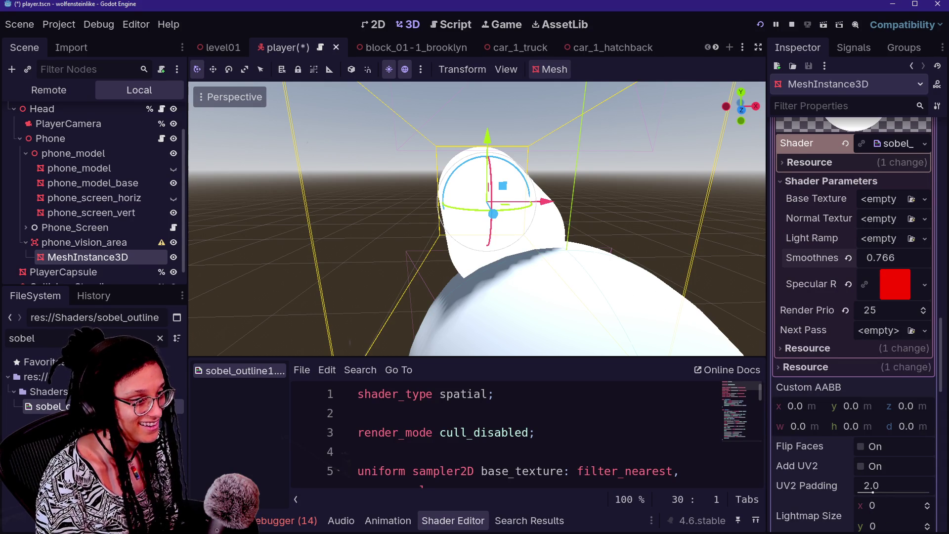
click(880, 238)
key(Escape)
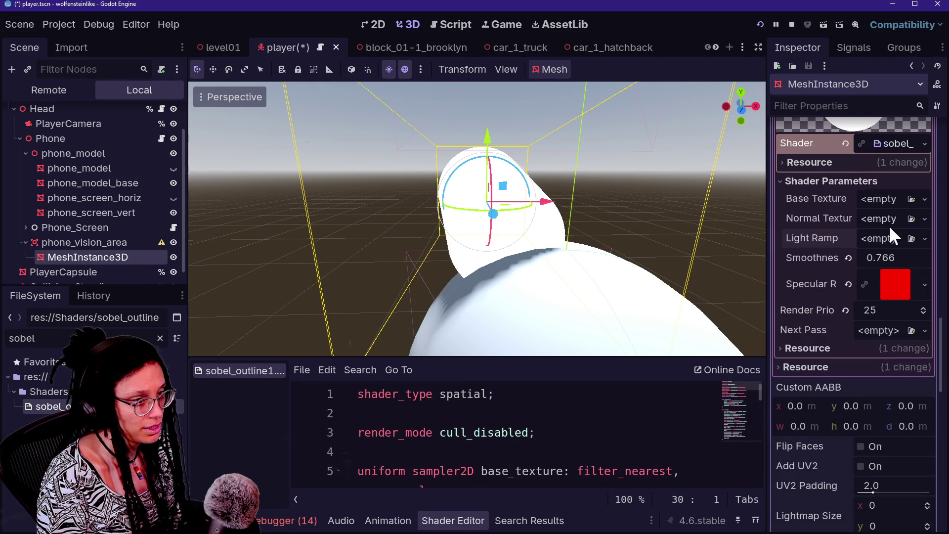
click(880, 238)
click(843, 508)
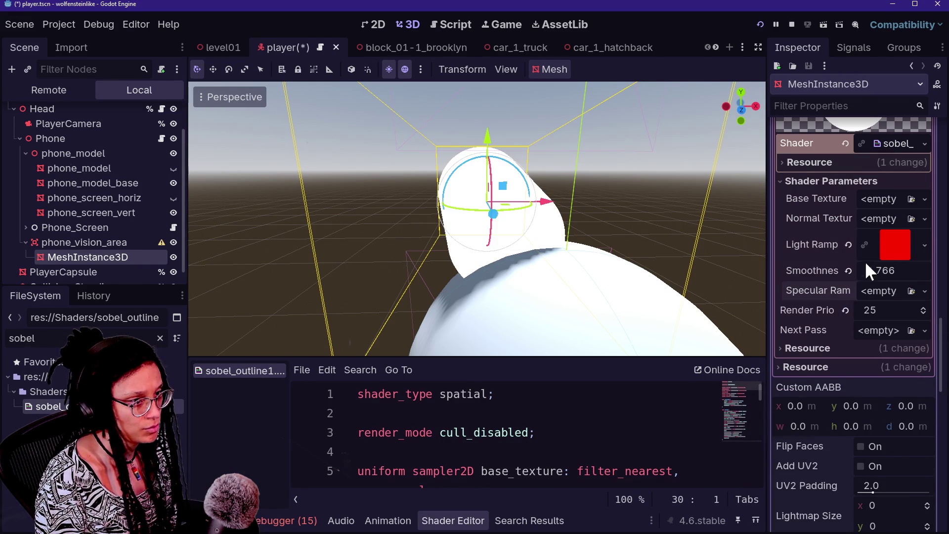
click(871, 219)
click(859, 514)
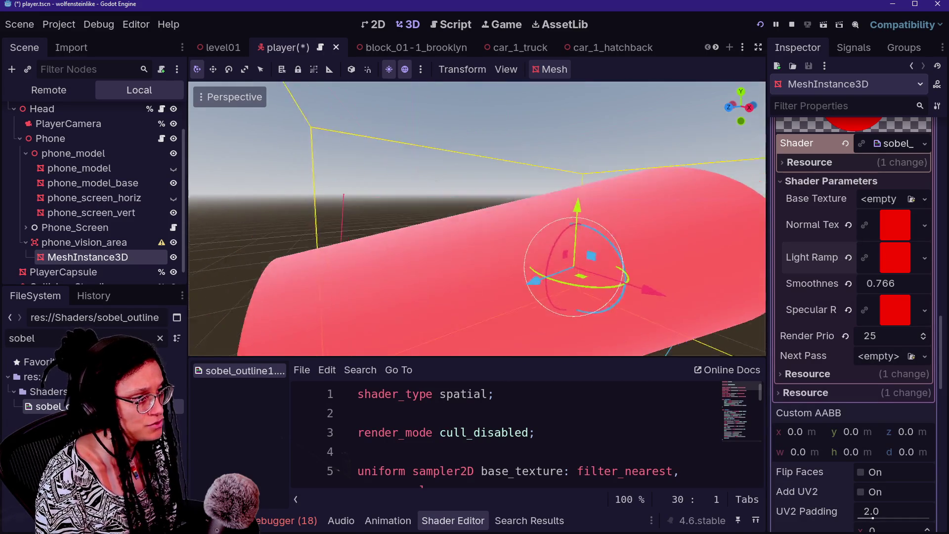
scroll(802, 222, up, 20)
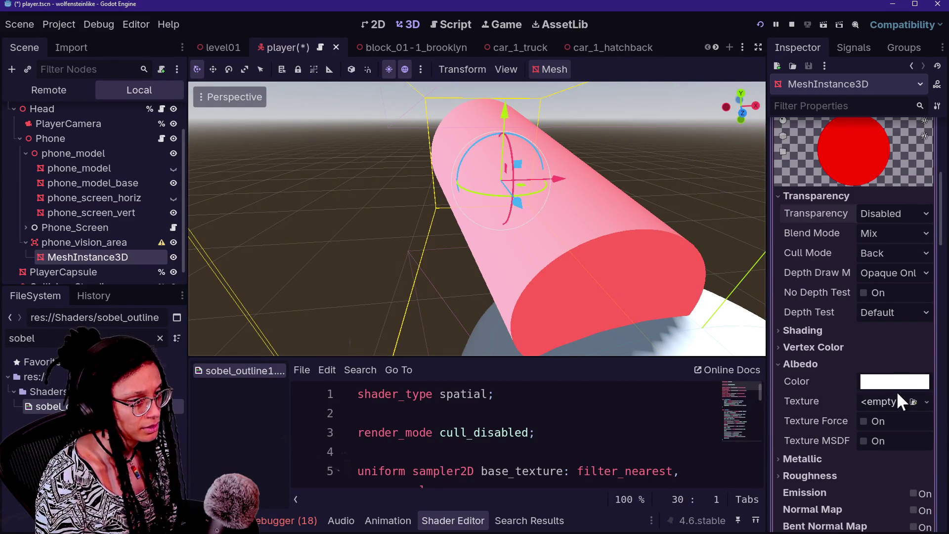
Set the albedo alpha to 0 and the material Transparency to Alpha.
click(896, 381)
drag(880, 289, 766, 311)
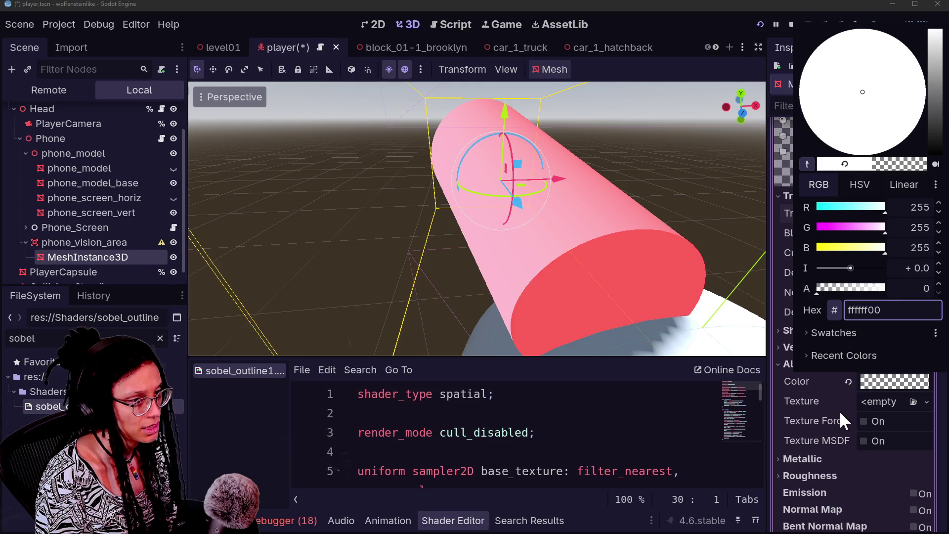
click(840, 412)
click(874, 213)
click(872, 245)
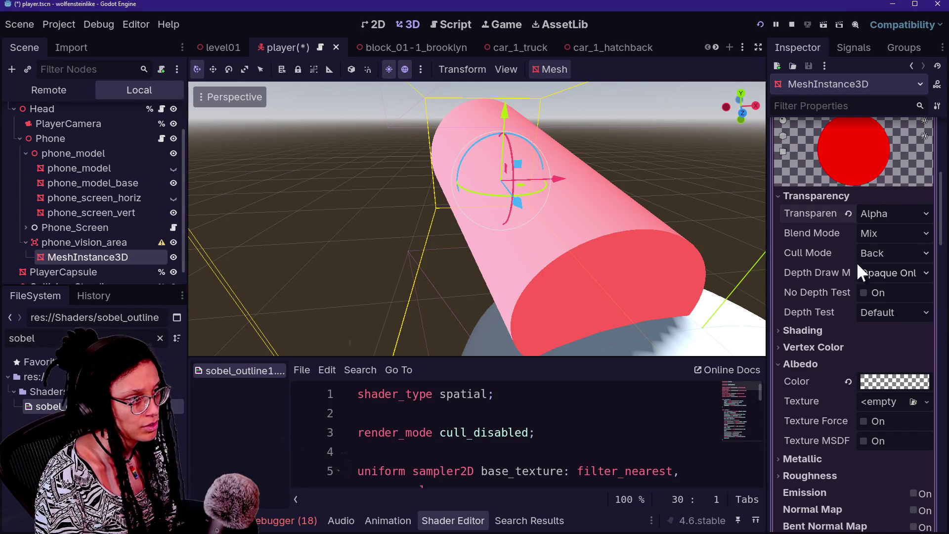
Fade the Normal Tex gradient's left stop to fully transparent.
scroll(832, 300, down, 15)
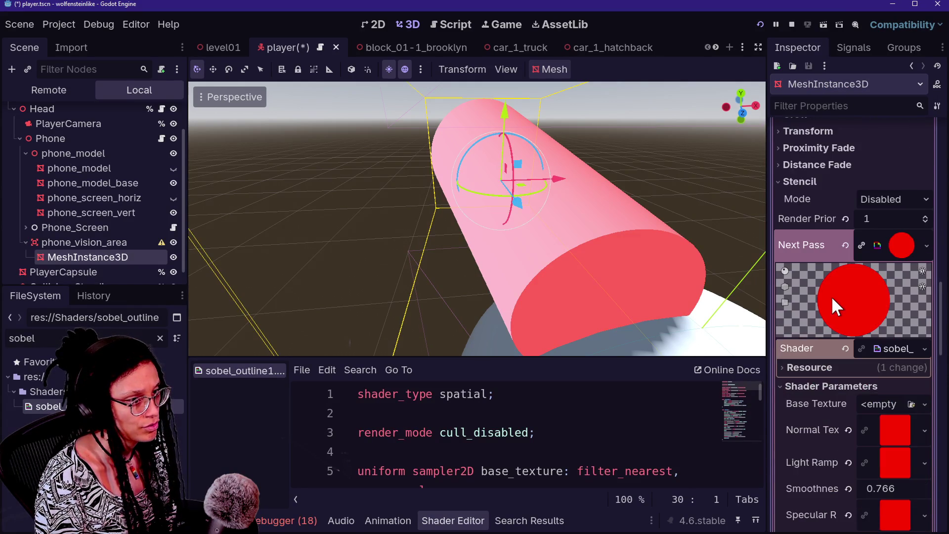
scroll(834, 302, down, 4)
click(888, 327)
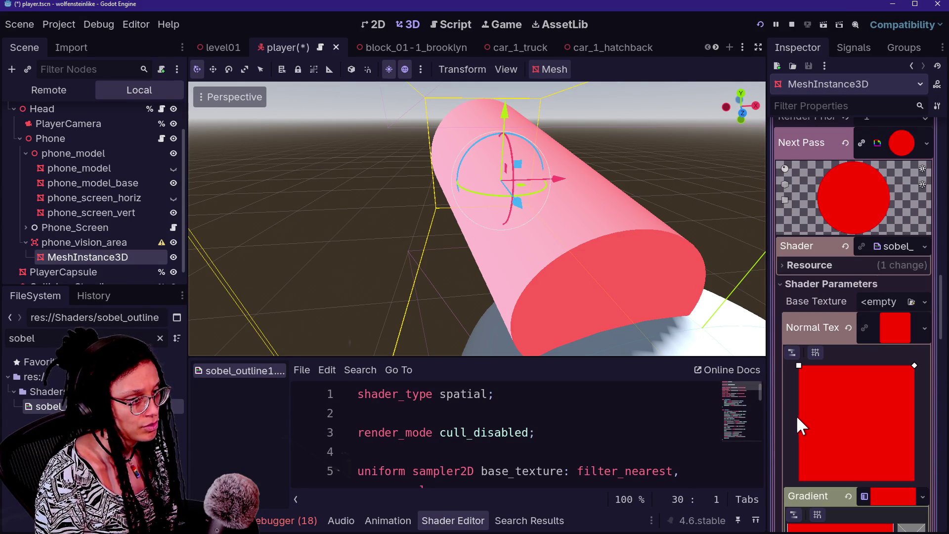
scroll(799, 416, down, 3)
double_click(789, 440)
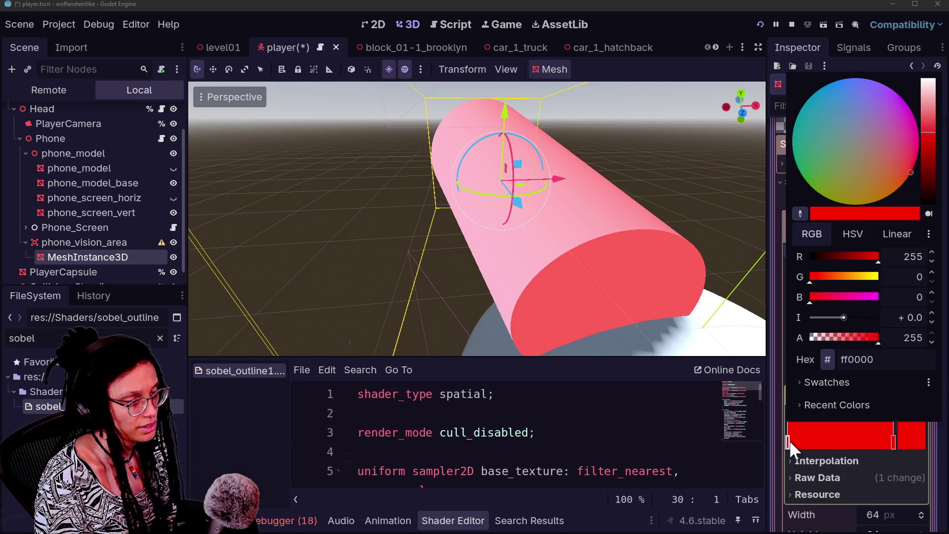
drag(835, 331, 809, 352)
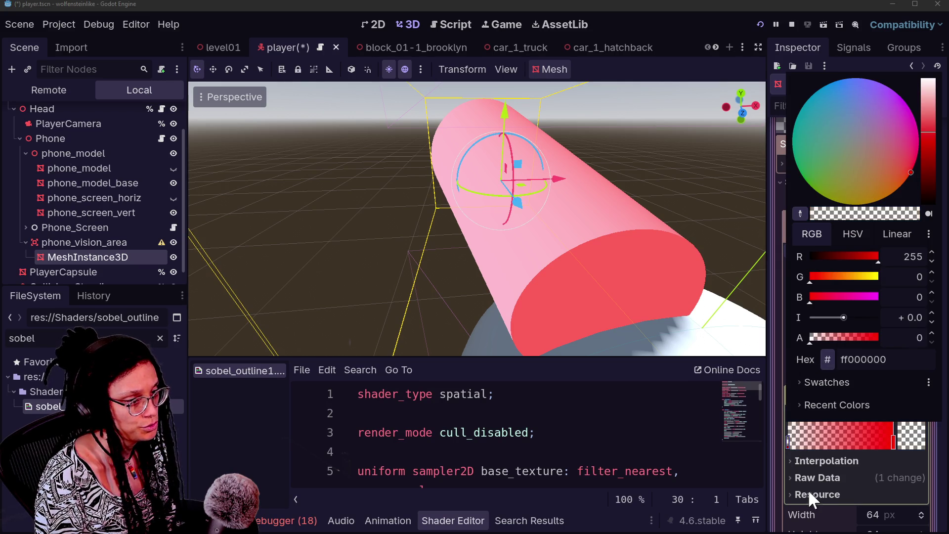
click(809, 449)
scroll(847, 444, down, 4)
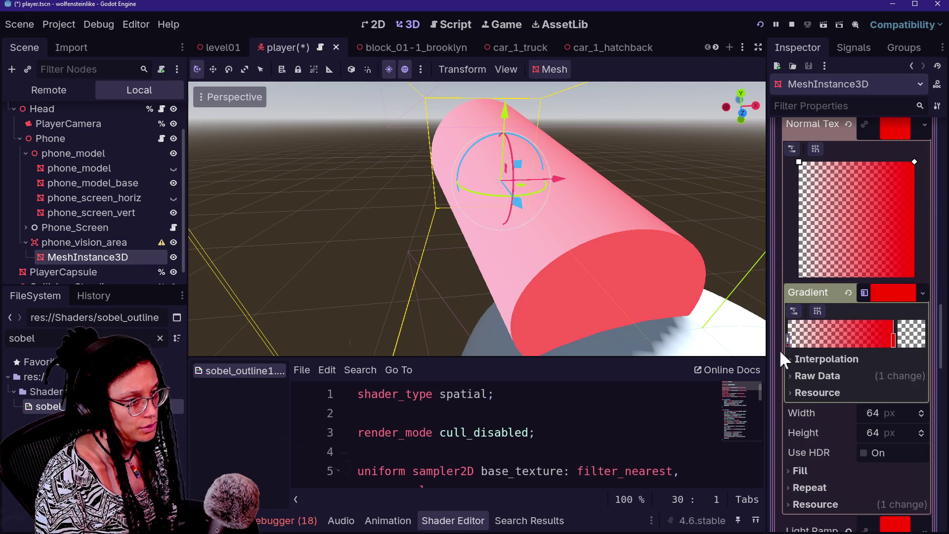
drag(790, 341, 867, 346)
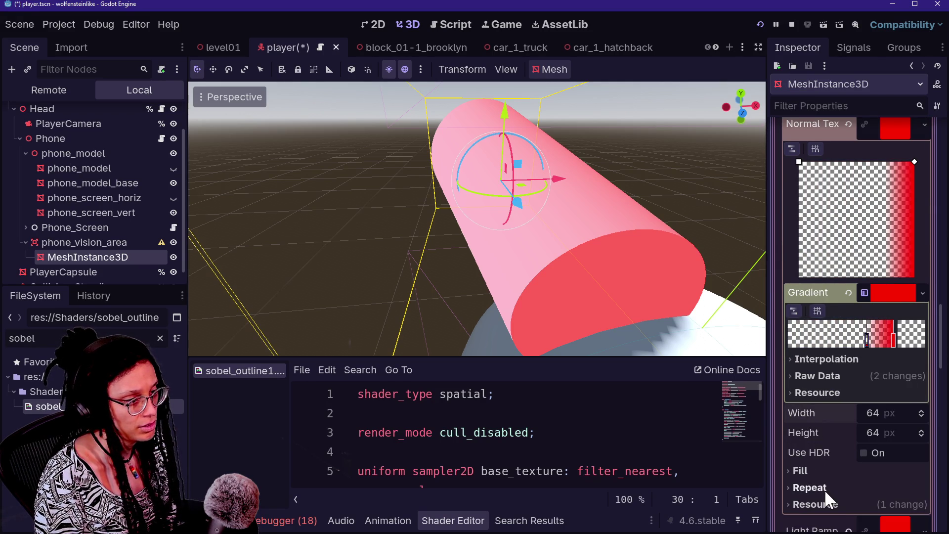
scroll(824, 489, down, 2)
click(893, 241)
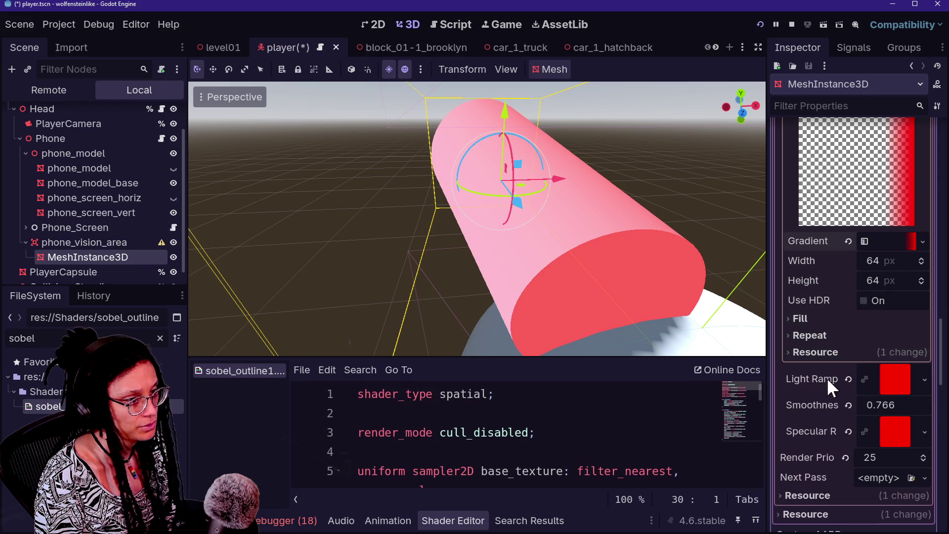
scroll(827, 379, up, 6)
scroll(827, 378, up, 2)
click(887, 275)
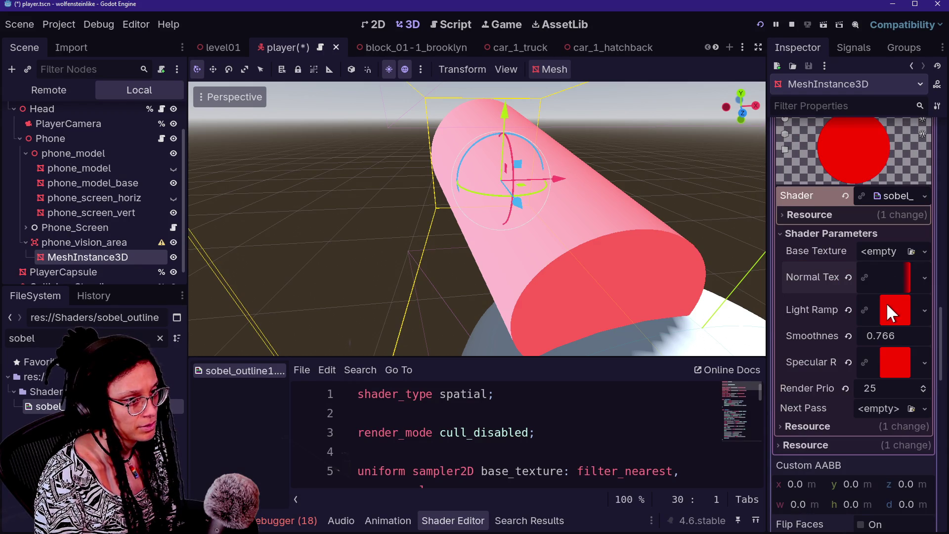
Copy the fading gradient into Base Texture, angle it vertically toward red, then save and relaunch the game.
right_click(885, 280)
click(867, 487)
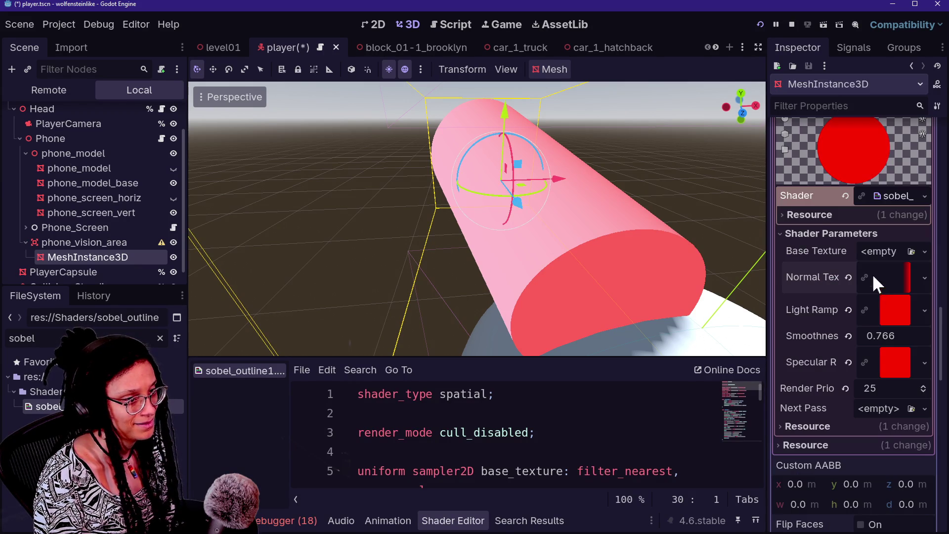
click(874, 250)
click(833, 506)
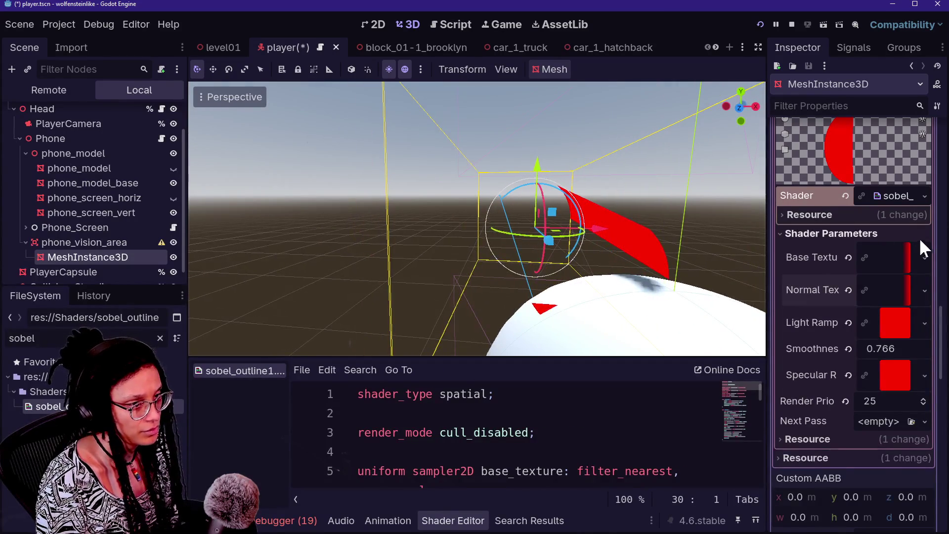
click(882, 258)
mouse_move(914, 295)
mouse_down()
mouse_move(804, 354)
mouse_move(879, 386)
mouse_move(856, 401)
mouse_move(802, 373)
mouse_move(801, 407)
mouse_up()
scroll(805, 422, down, 1)
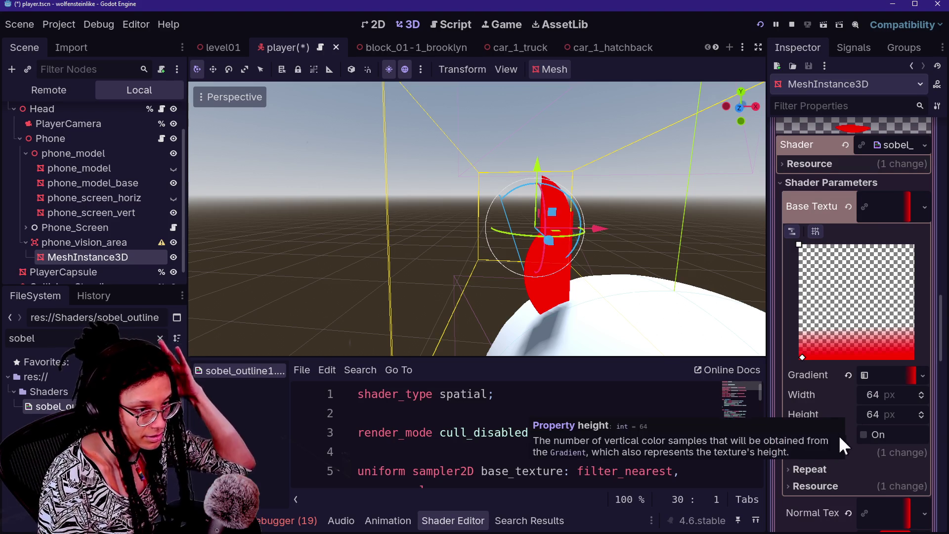
scroll(827, 399, down, 3)
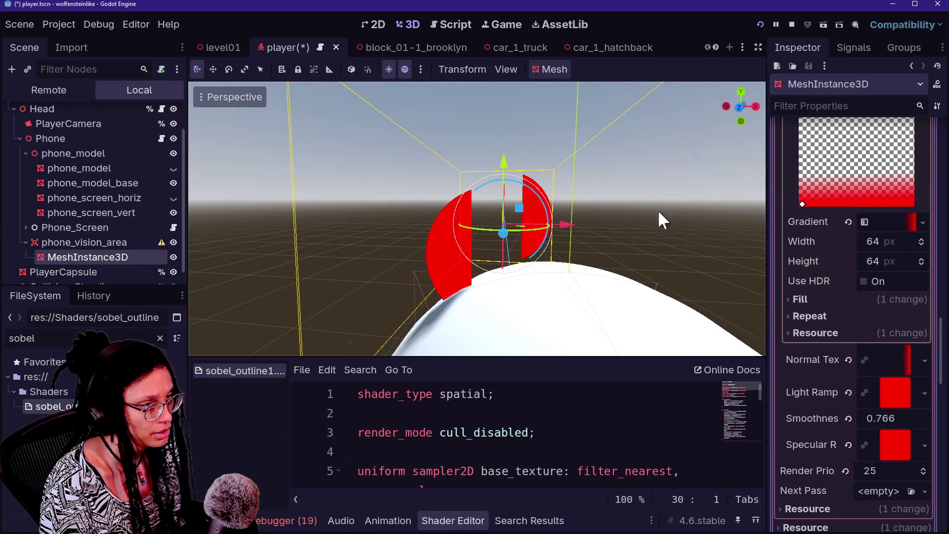
click(495, 24)
click(761, 24)
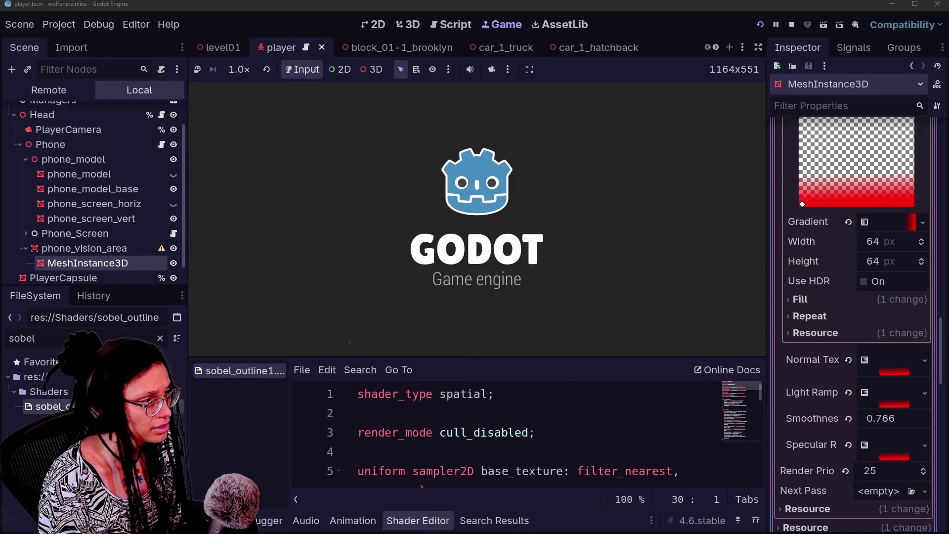
Walk forward in the relaunched game to check the red vision cone on the phone.
key(w)
key(w)
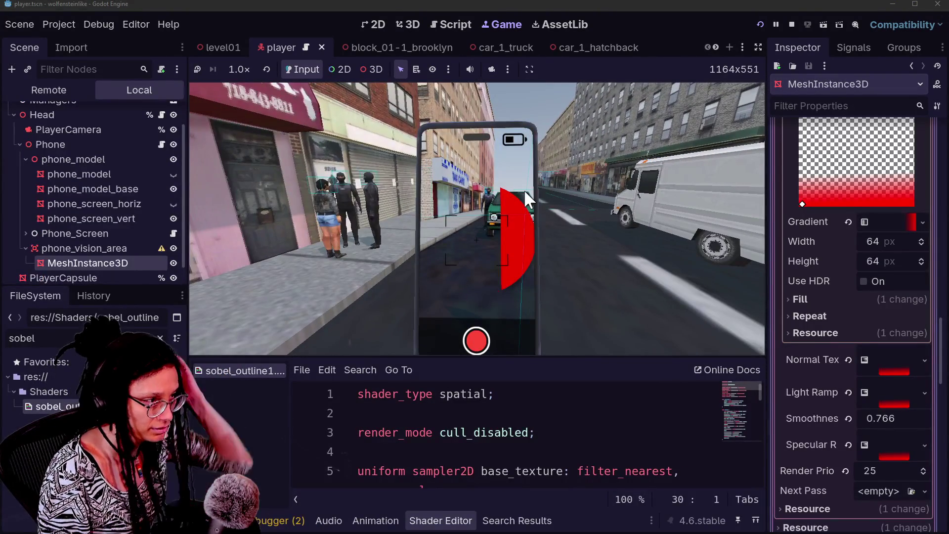
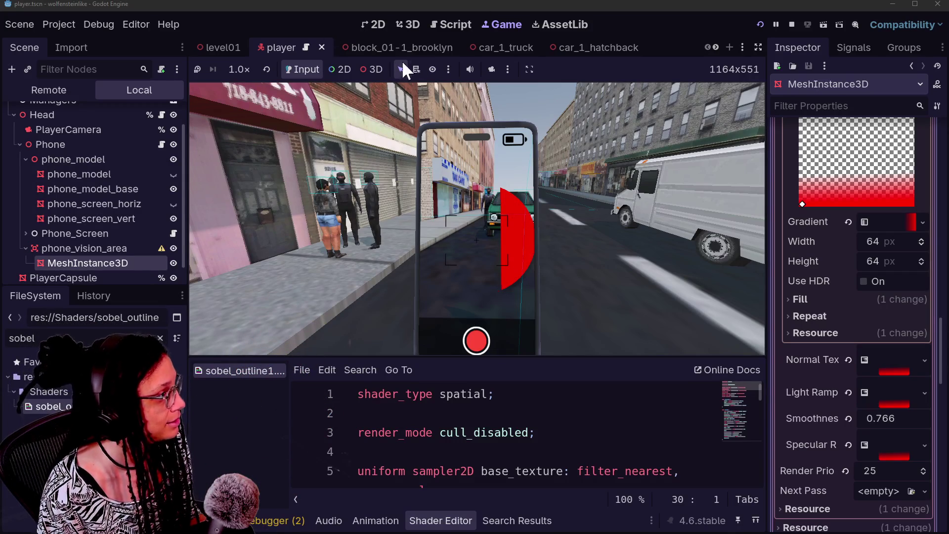
Narrow the red vision cone's Top Radius to 0.837 m, checking it in the 3D view and game.
click(402, 23)
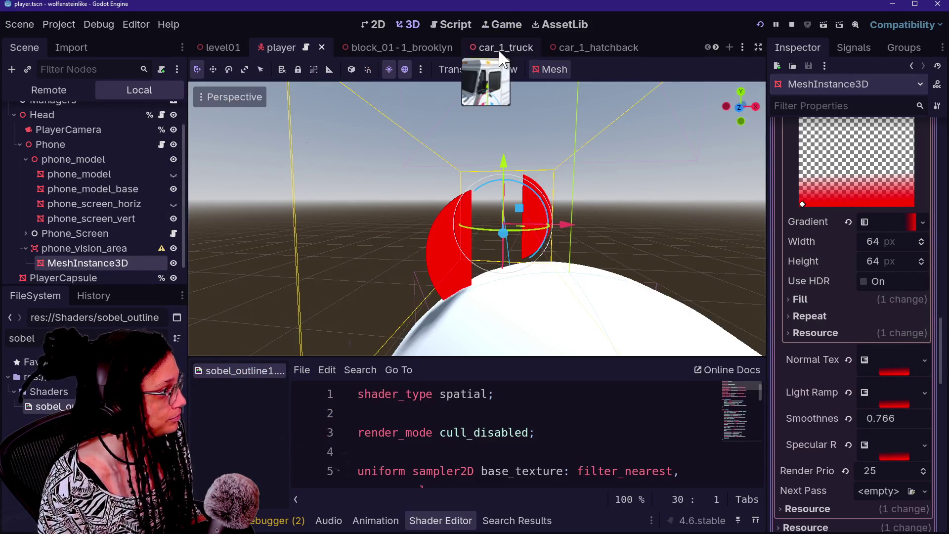
click(502, 24)
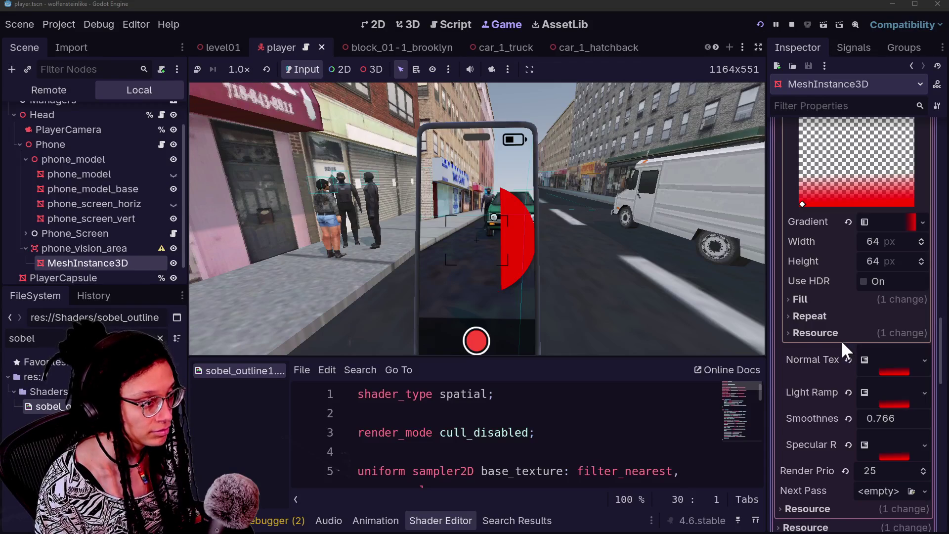
scroll(841, 340, up, 10)
mouse_move(861, 269)
mouse_down()
mouse_move(874, 260)
mouse_move(861, 260)
mouse_up()
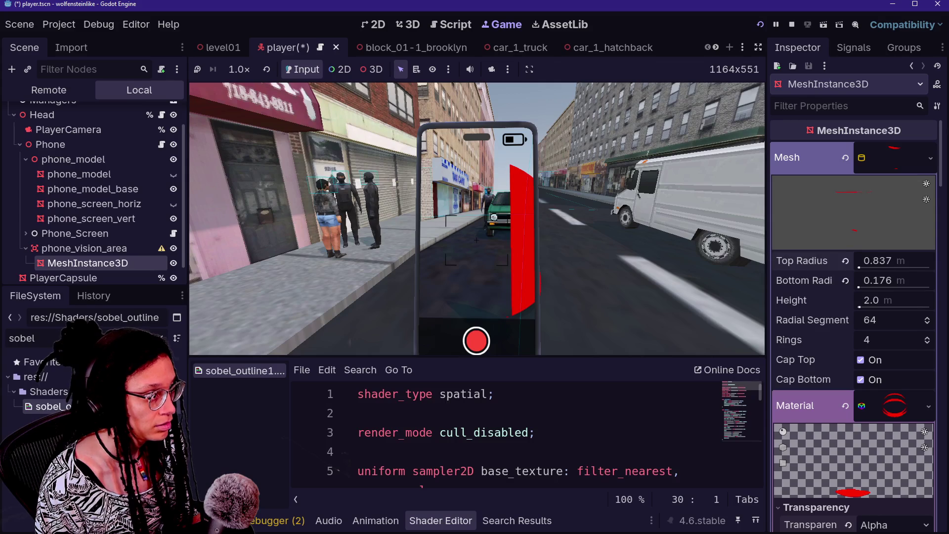
Set the CylinderMesh height to 7.42 m and top radius to 2.906 m.
scroll(792, 339, down, 5)
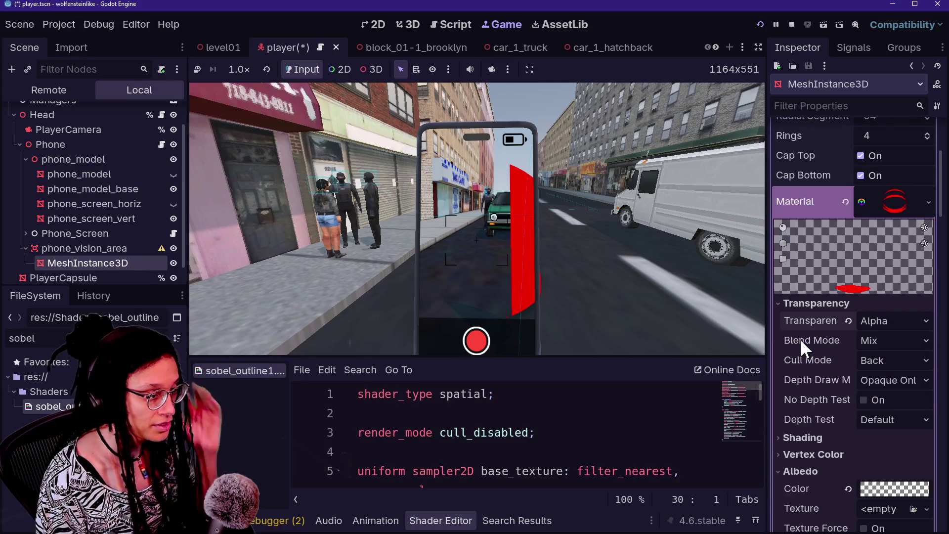
scroll(857, 370, down, 15)
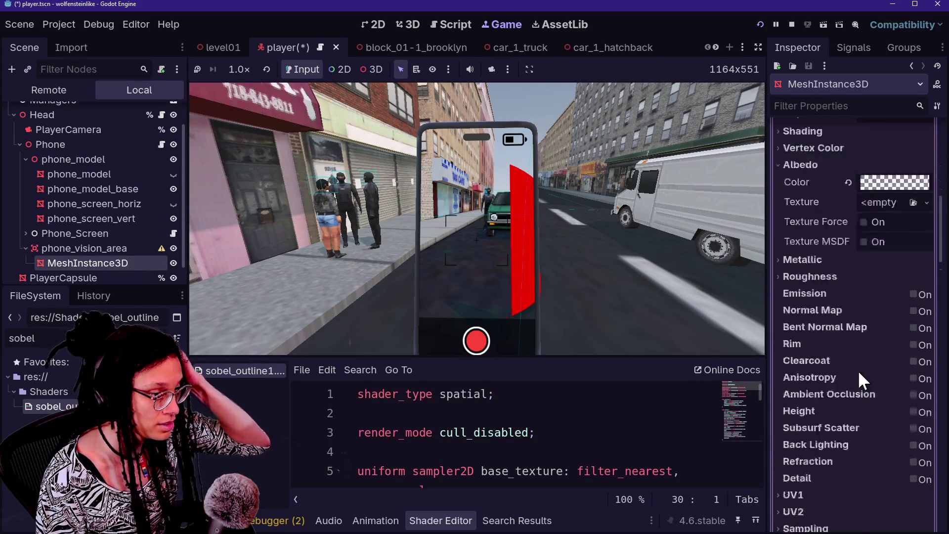
scroll(807, 366, up, 10)
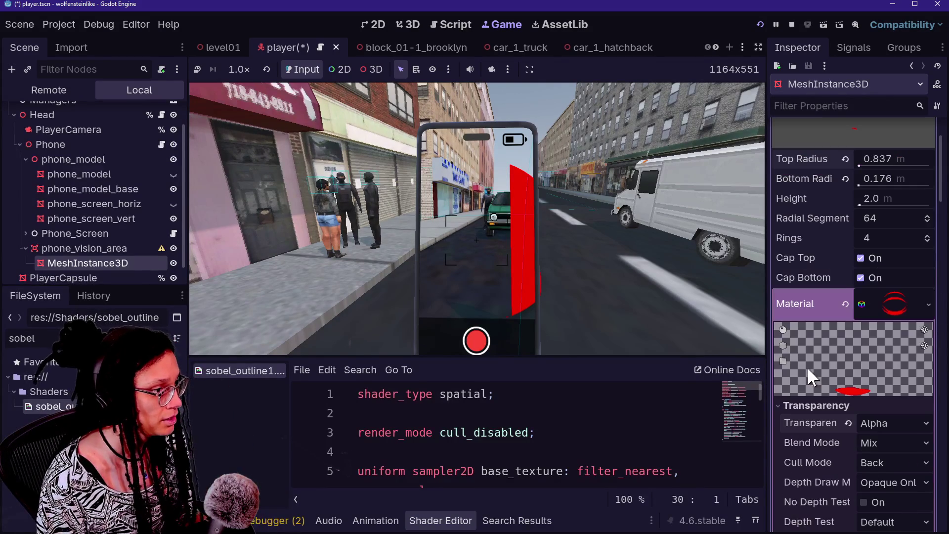
mouse_move(867, 200)
mouse_down()
mouse_move(894, 200)
mouse_move(473, 254)
mouse_up()
mouse_move(854, 168)
mouse_down()
mouse_move(868, 167)
mouse_move(859, 165)
mouse_up()
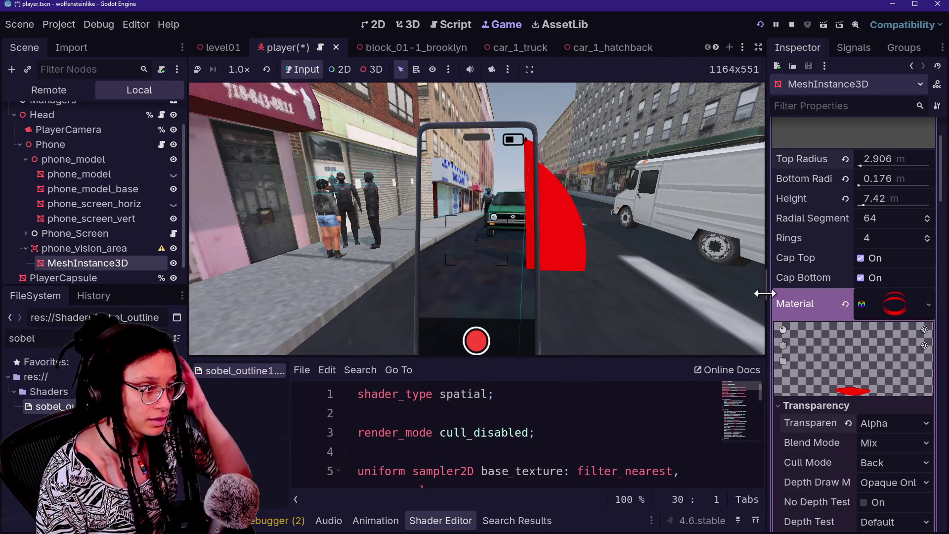
Adjust the vision mesh's Transform position, raising it to y 3.124 m.
scroll(828, 349, down, 10)
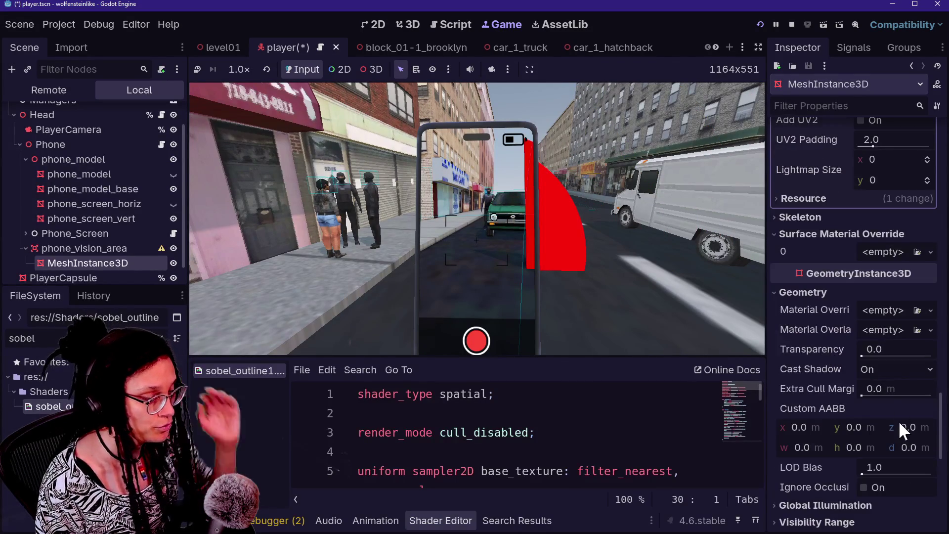
scroll(898, 420, down, 1)
scroll(897, 420, down, 5)
scroll(896, 414, down, 2)
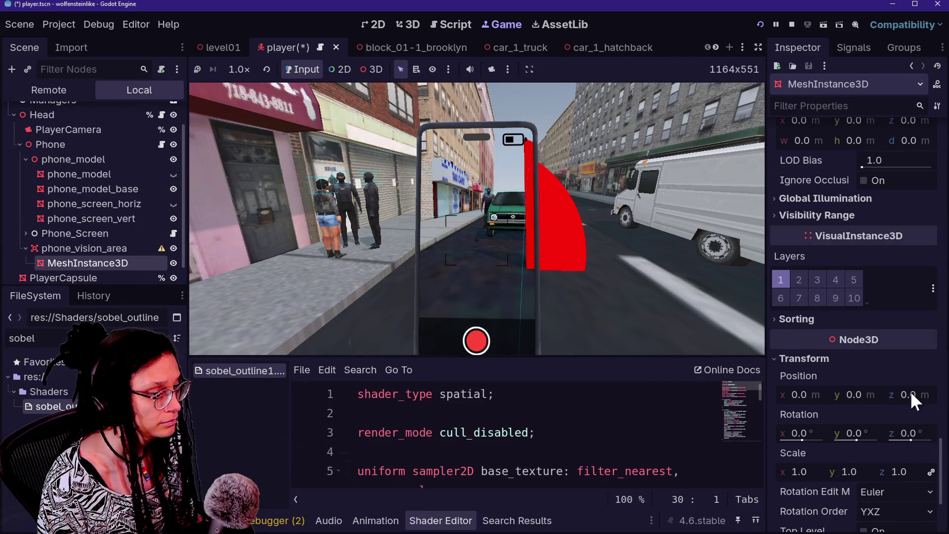
mouse_move(885, 402)
mouse_down()
mouse_move(840, 395)
mouse_move(852, 394)
mouse_up()
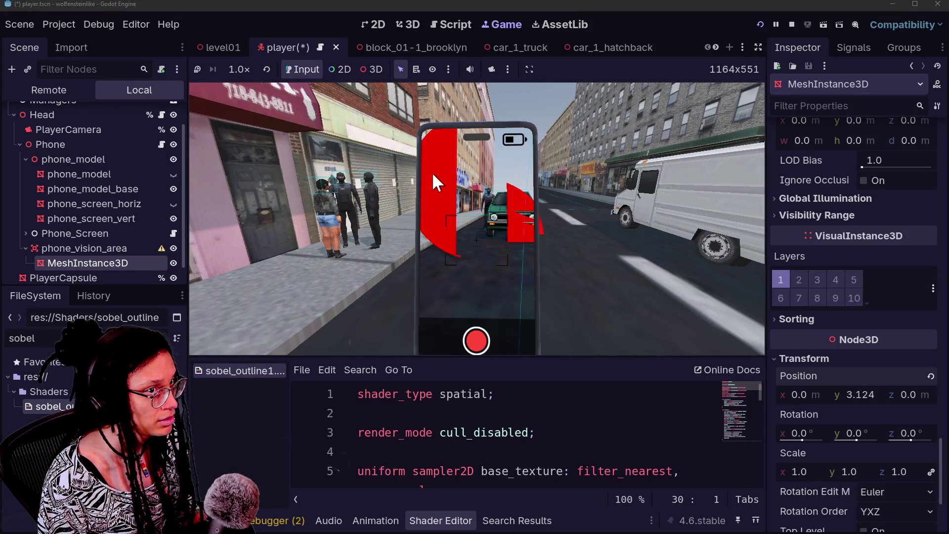
Rotate the vision mesh and narrow the cone's bottom radius to 0.052 m.
mouse_move(855, 433)
mouse_down()
mouse_move(835, 433)
mouse_move(897, 433)
mouse_up()
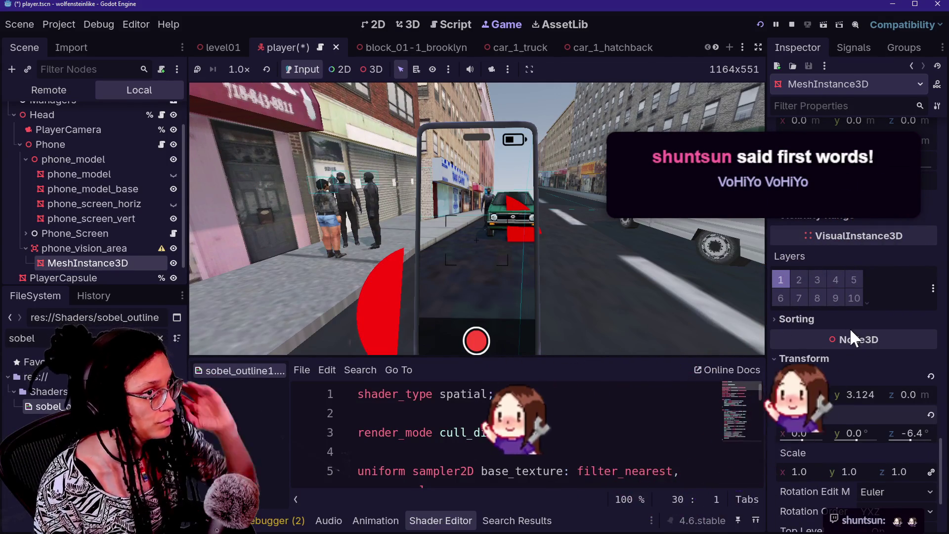
mouse_move(850, 327)
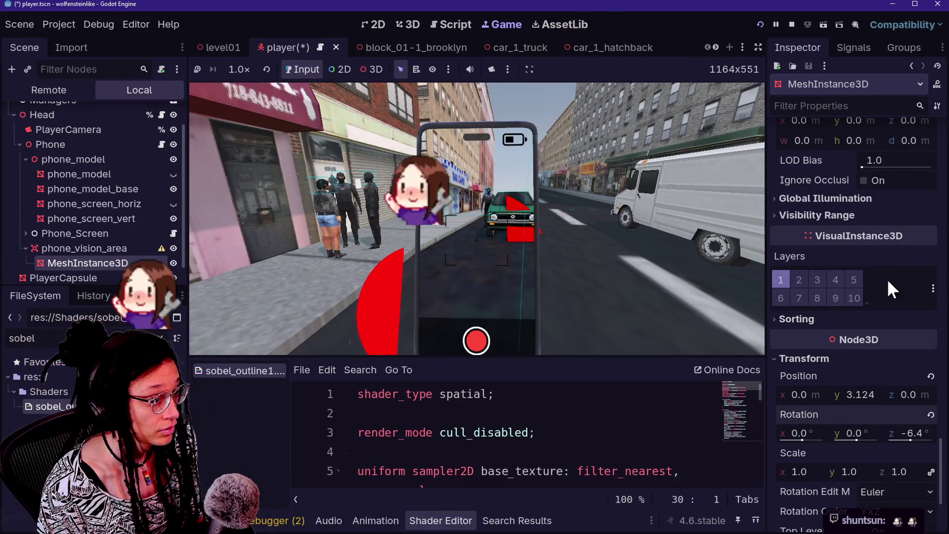
scroll(886, 277, up, 10)
drag(873, 289, 858, 287)
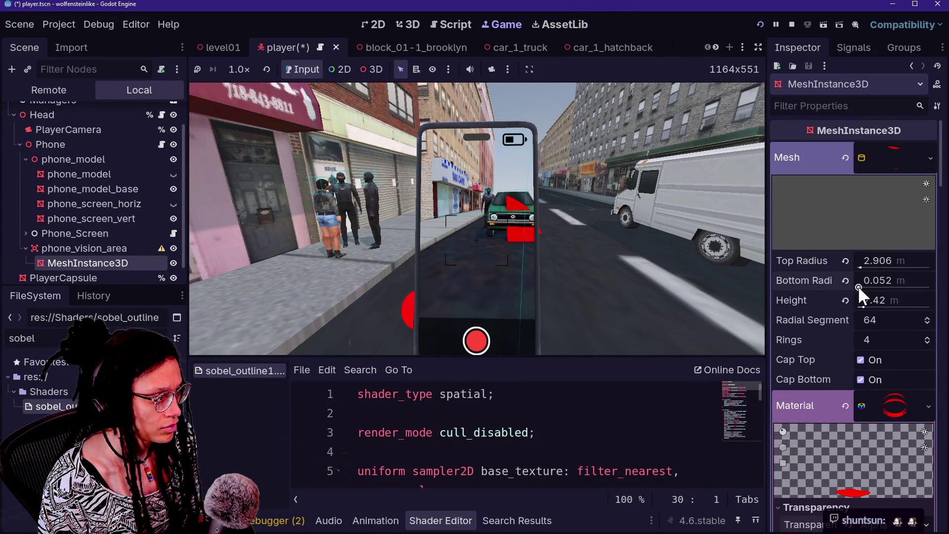
Raise the vision mesh to y 2.855 m and tilt it 2.2° around z, undoing an overshoot.
scroll(829, 335, down, 12)
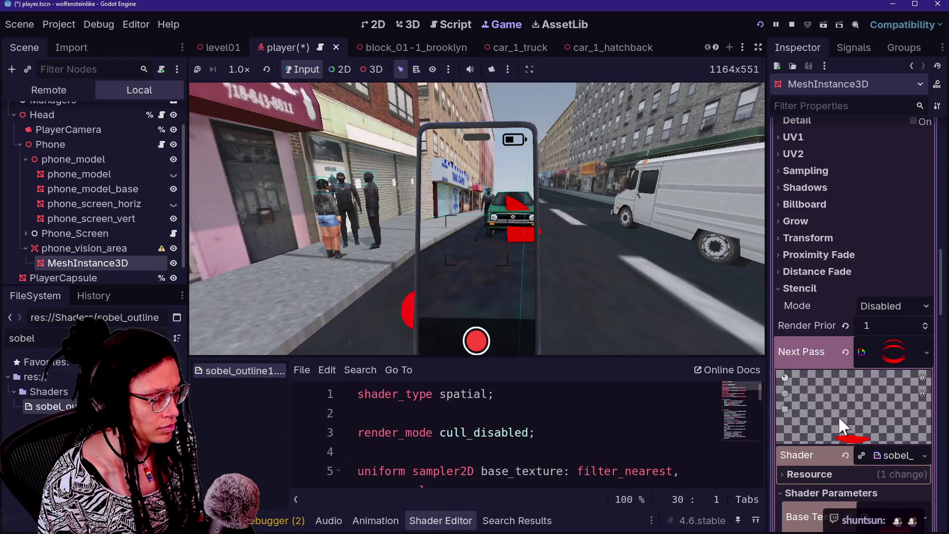
scroll(860, 376, down, 10)
drag(864, 231, 879, 232)
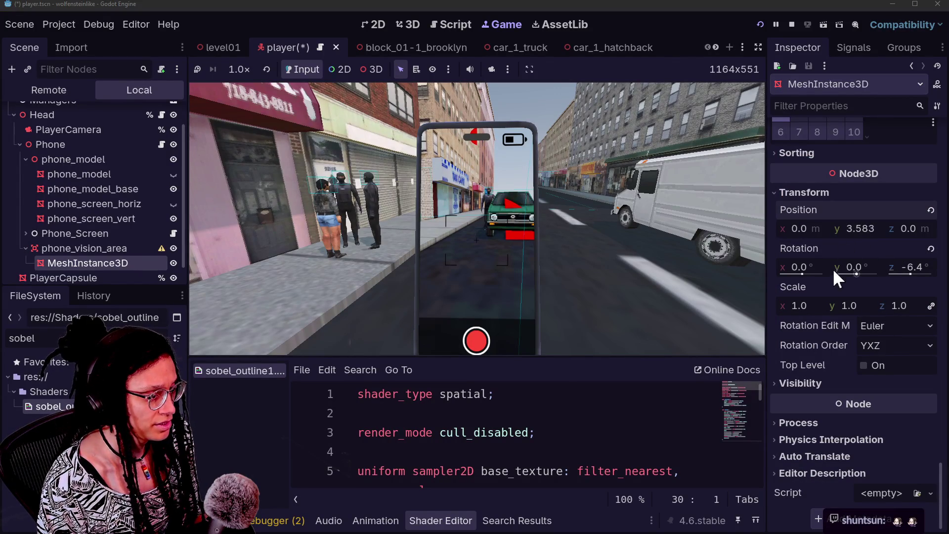
drag(898, 269, 906, 269)
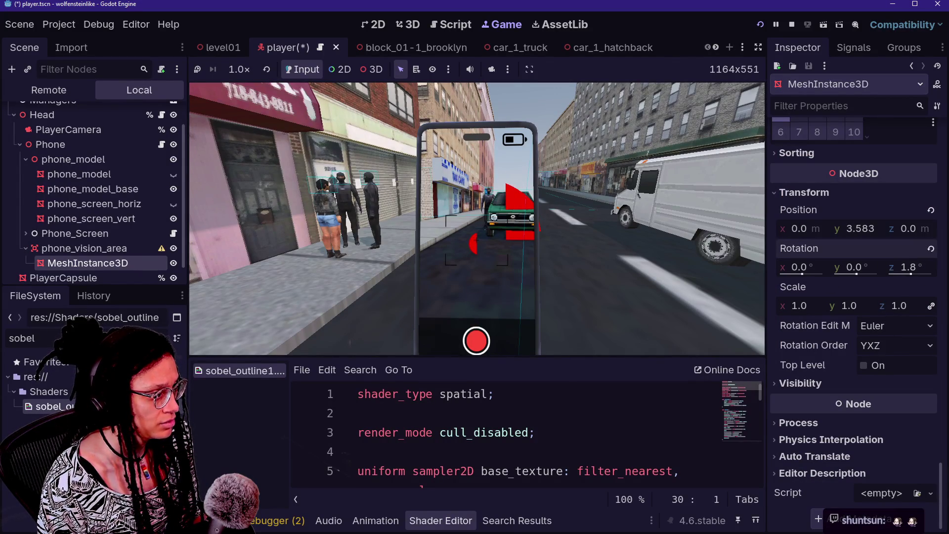
drag(863, 231, 850, 228)
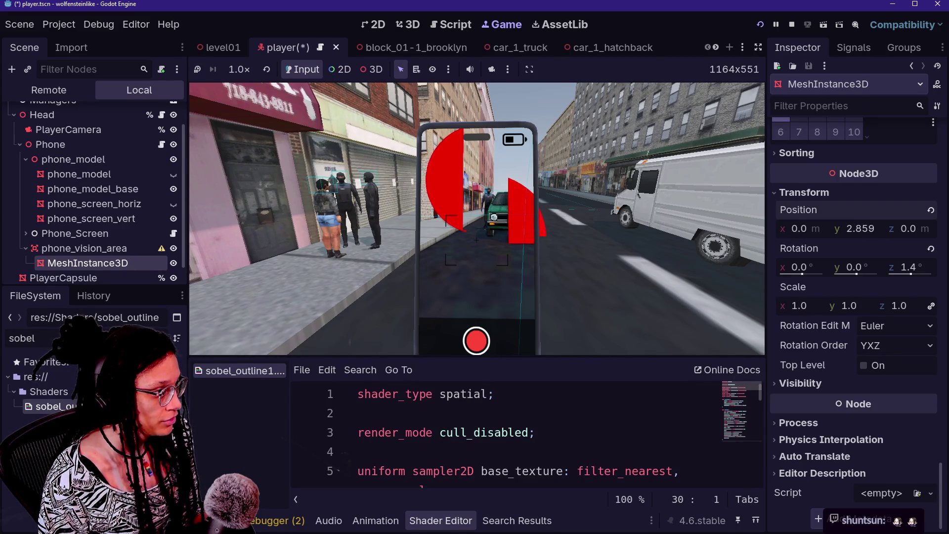
mouse_move(913, 272)
mouse_down()
mouse_move(903, 269)
mouse_move(920, 274)
mouse_up()
key(ctrl+z)
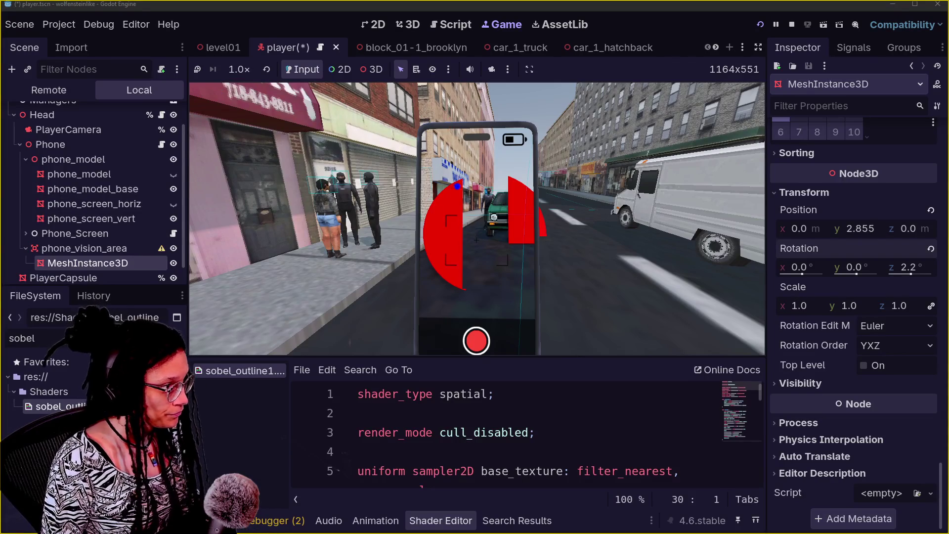
Draw a blue annotation loop around the phone in the game view.
drag(453, 151, 412, 368)
mouse_move(483, 251)
mouse_down()
mouse_move(398, 133)
mouse_move(457, 312)
mouse_move(454, 152)
mouse_move(430, 322)
mouse_up()
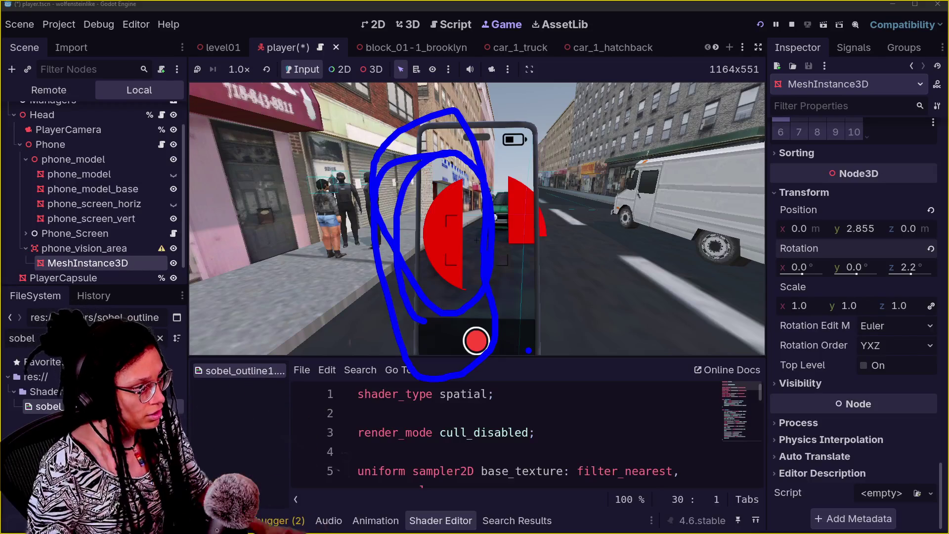
Sketch a blue arrow and a green intended-cone outline, erase them, then test-tilt the cone.
drag(631, 136, 556, 189)
mouse_move(569, 156)
mouse_down()
mouse_move(554, 205)
mouse_move(608, 200)
mouse_up()
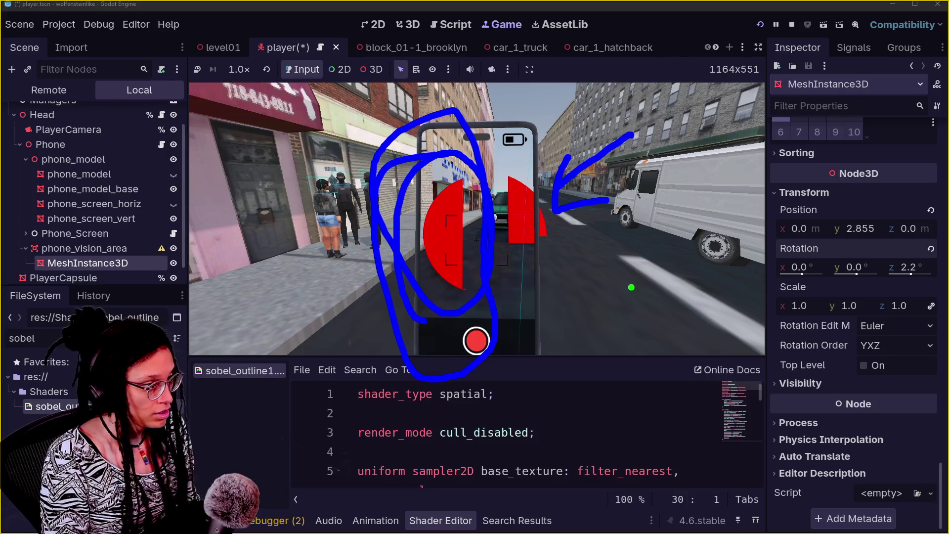
mouse_move(639, 297)
mouse_down()
mouse_move(652, 405)
mouse_move(711, 441)
mouse_move(742, 338)
mouse_up()
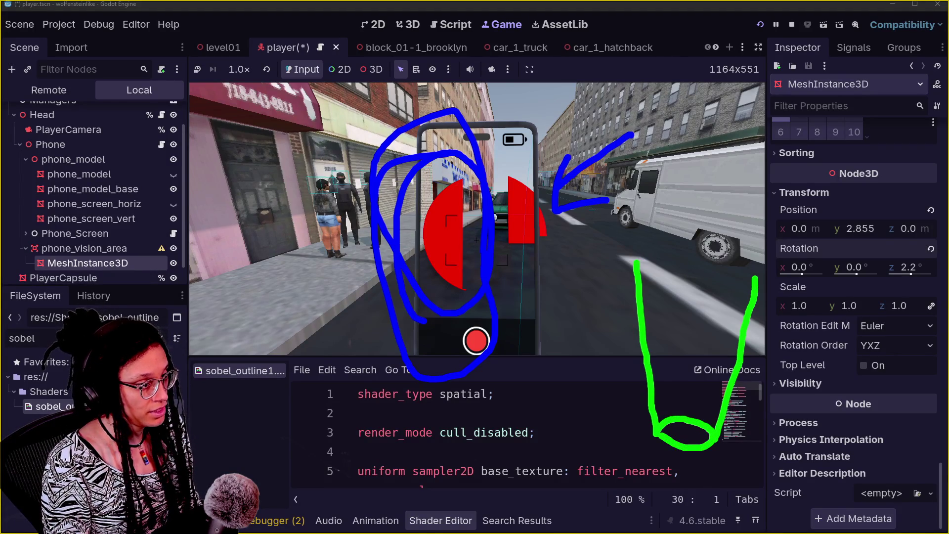
drag(754, 273, 710, 286)
mouse_move(638, 269)
mouse_down()
mouse_move(695, 240)
mouse_move(762, 262)
mouse_up()
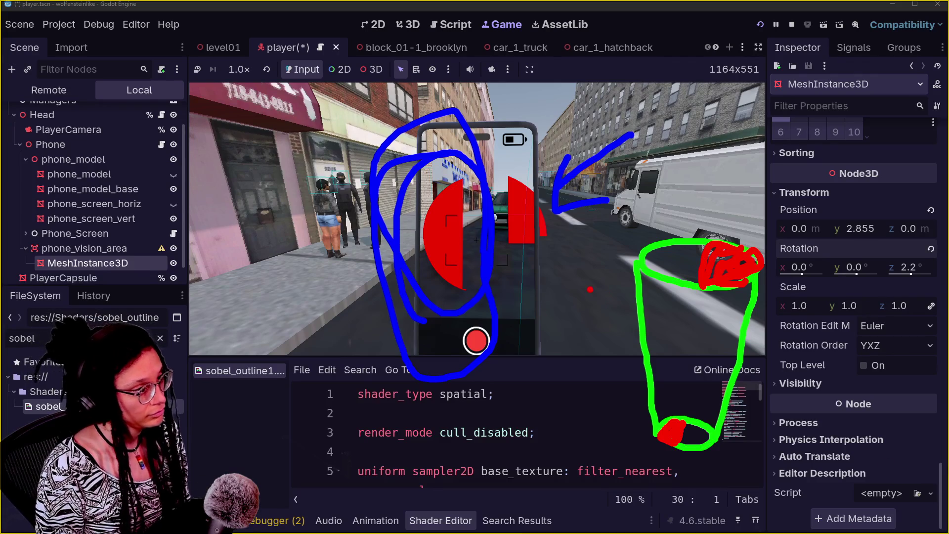
key(Escape)
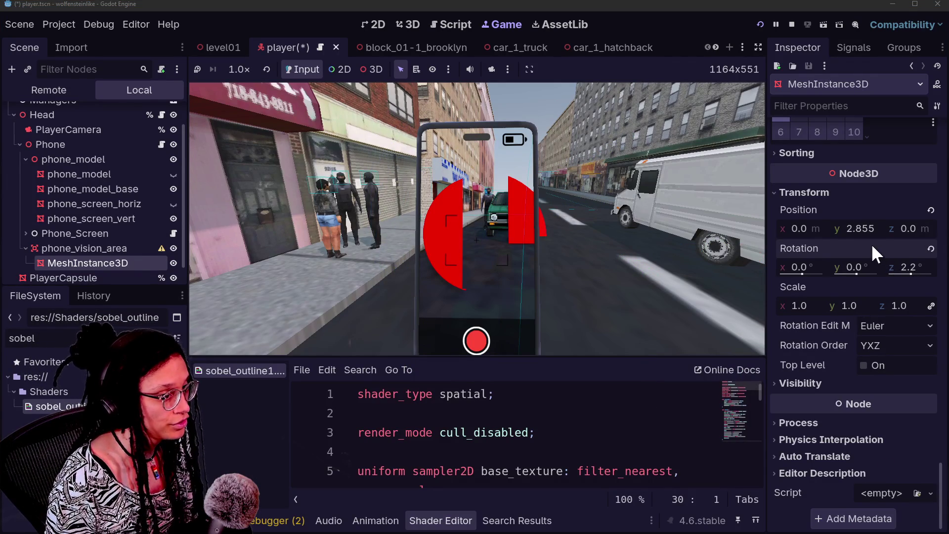
mouse_move(920, 267)
mouse_down()
mouse_move(939, 267)
mouse_move(762, 267)
mouse_move(845, 267)
mouse_move(823, 278)
mouse_move(798, 274)
mouse_move(818, 267)
mouse_move(802, 272)
mouse_up()
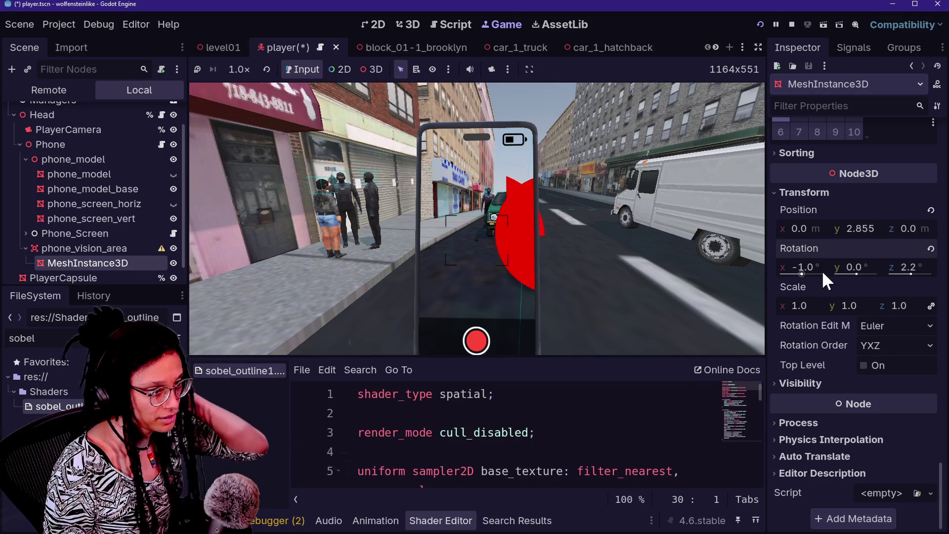
Try sliding the vision cone sideways, then undo it so it stays at x 0.0 m.
drag(808, 227, 798, 228)
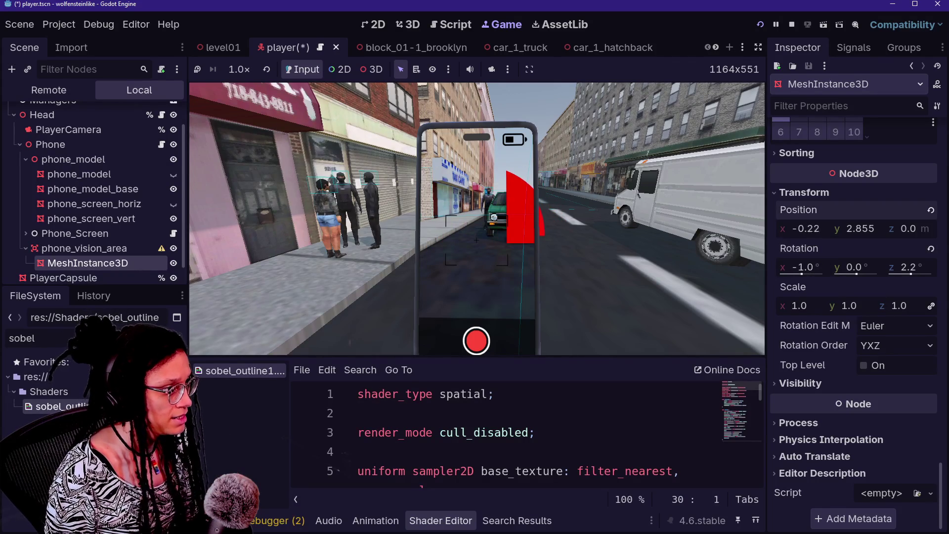
key(ctrl+z)
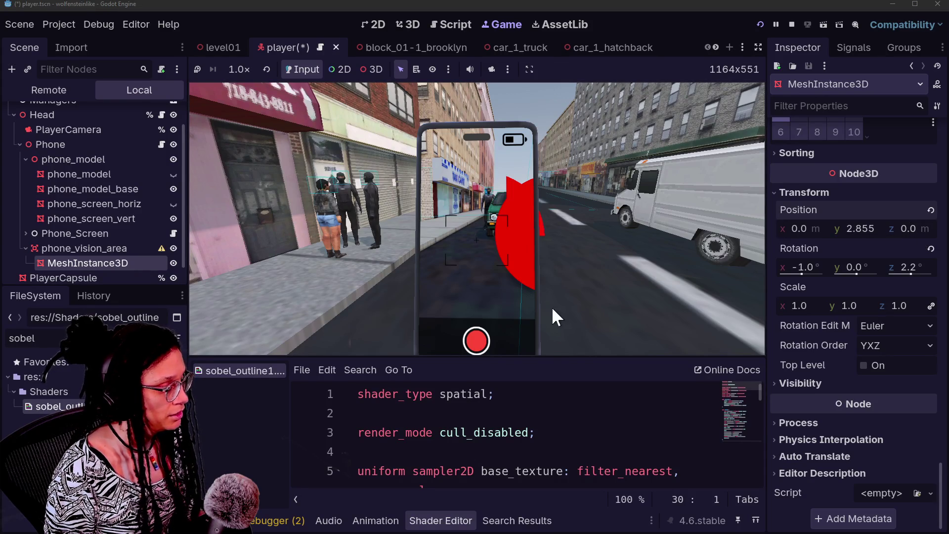
Reset the MeshInstance3D's Rotation and Position to zero.
click(806, 267)
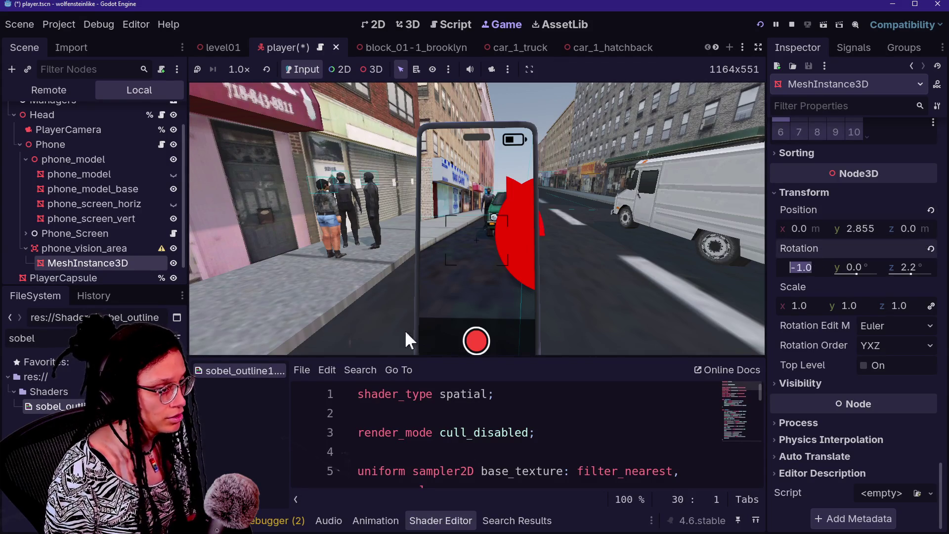
click(74, 248)
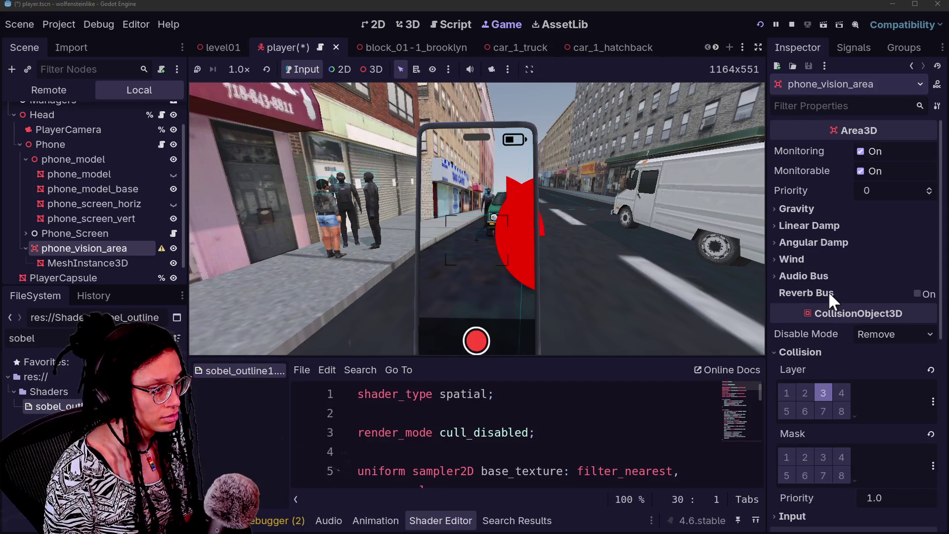
scroll(828, 292, down, 5)
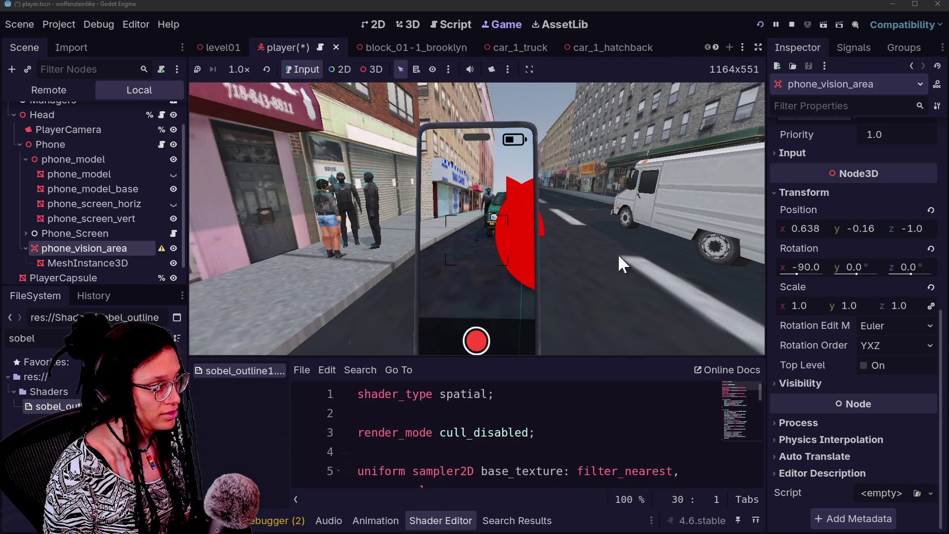
click(96, 262)
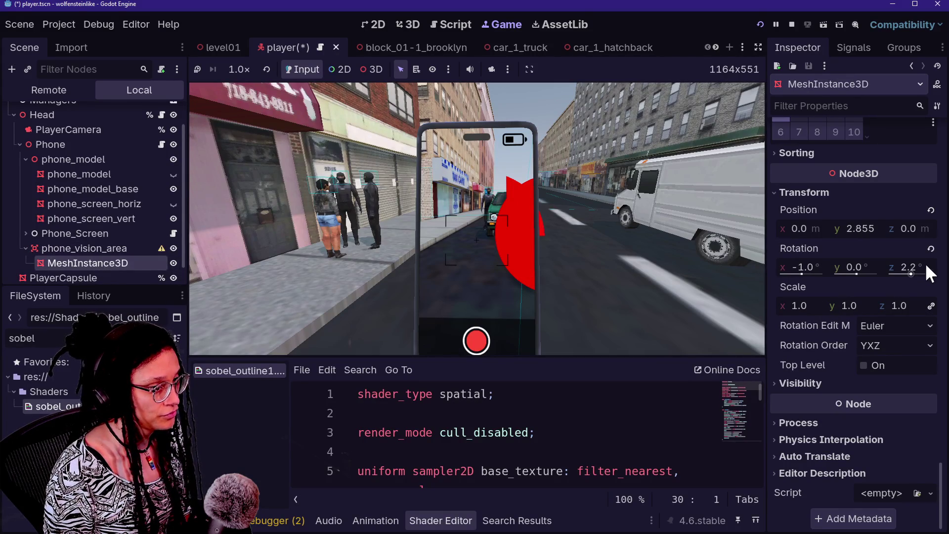
click(930, 248)
click(930, 209)
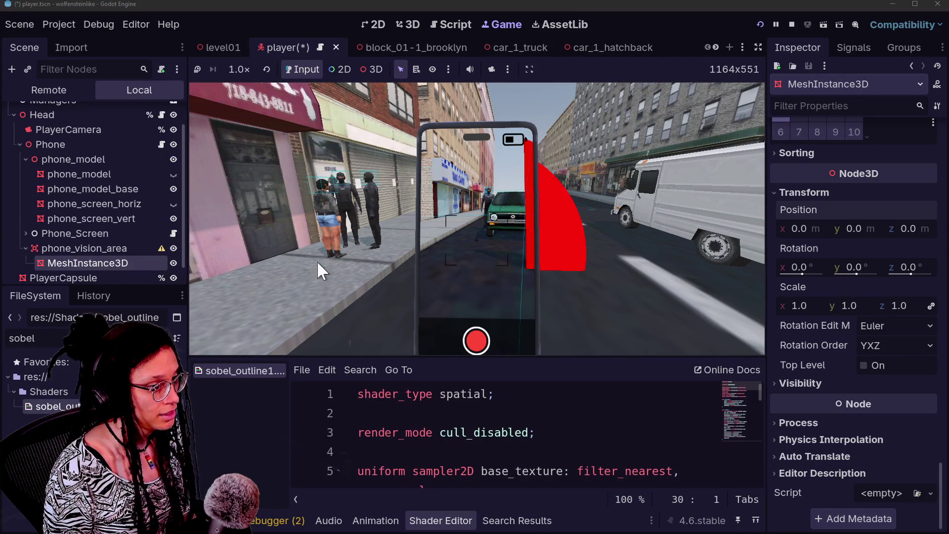
Push phone_vision_area farther ahead and tilt it to about -92° on x.
click(117, 248)
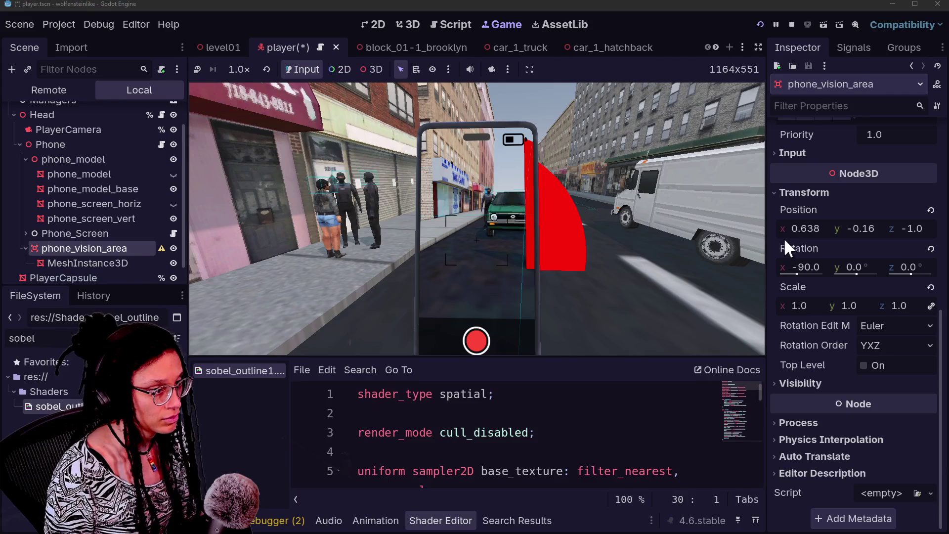
mouse_move(816, 269)
mouse_down()
mouse_move(776, 268)
mouse_move(818, 276)
mouse_move(870, 269)
mouse_up()
drag(898, 228, 843, 227)
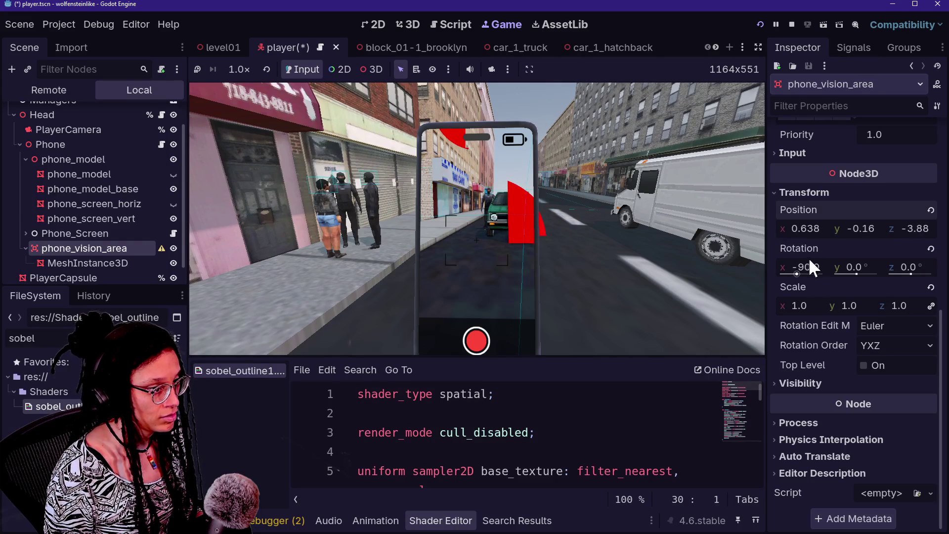
mouse_move(811, 268)
mouse_down()
mouse_move(793, 269)
mouse_move(854, 269)
mouse_up()
drag(920, 233, 914, 232)
drag(862, 264, 872, 264)
drag(794, 268, 793, 269)
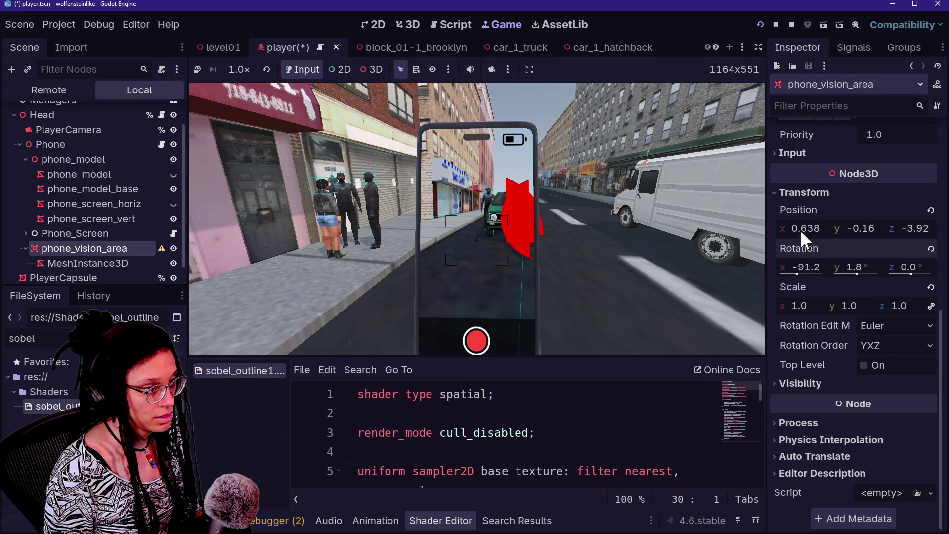
drag(801, 234, 794, 233)
key(ctrl+z)
Fine-tune phone_vision_area to about y -0.75 m with a -99.6° x tilt.
drag(912, 229, 871, 229)
drag(863, 266, 810, 271)
key(ctrl+z)
drag(853, 227, 845, 228)
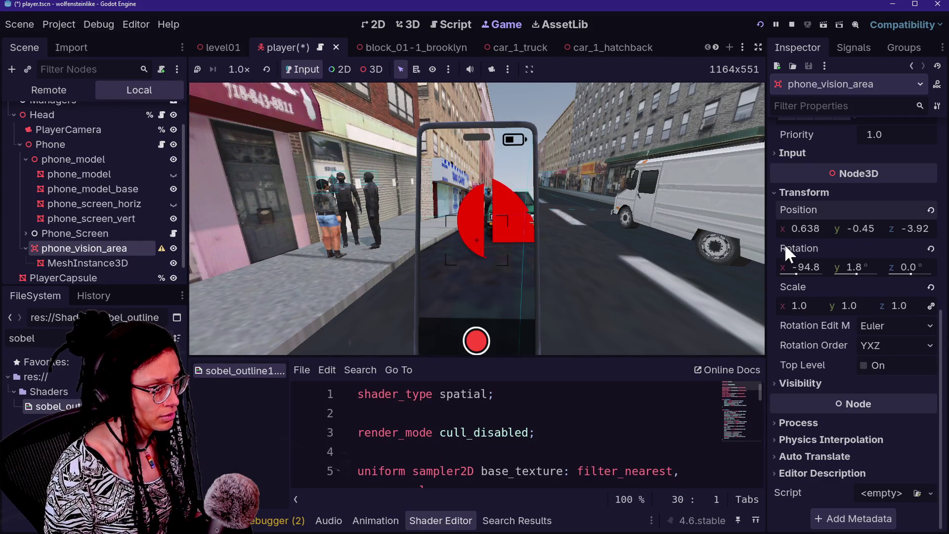
drag(807, 271, 797, 275)
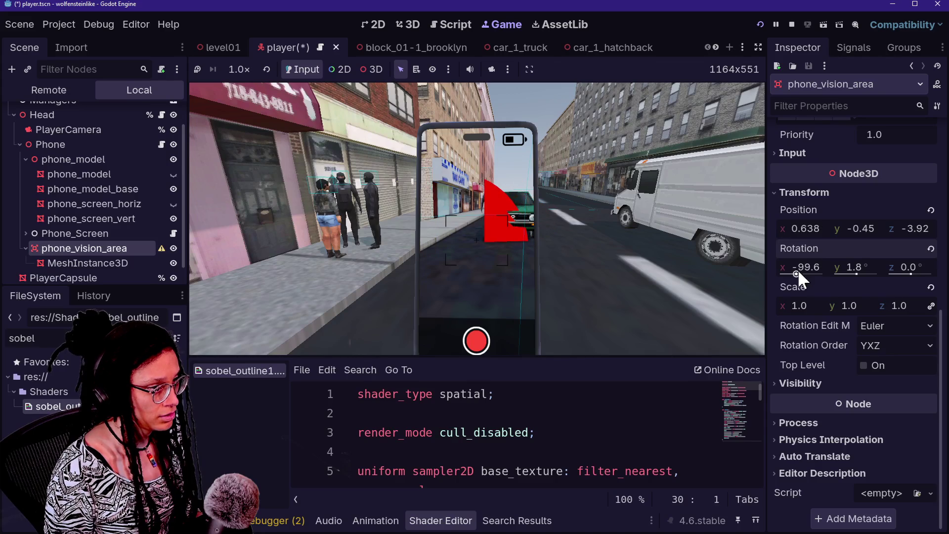
drag(854, 227, 841, 228)
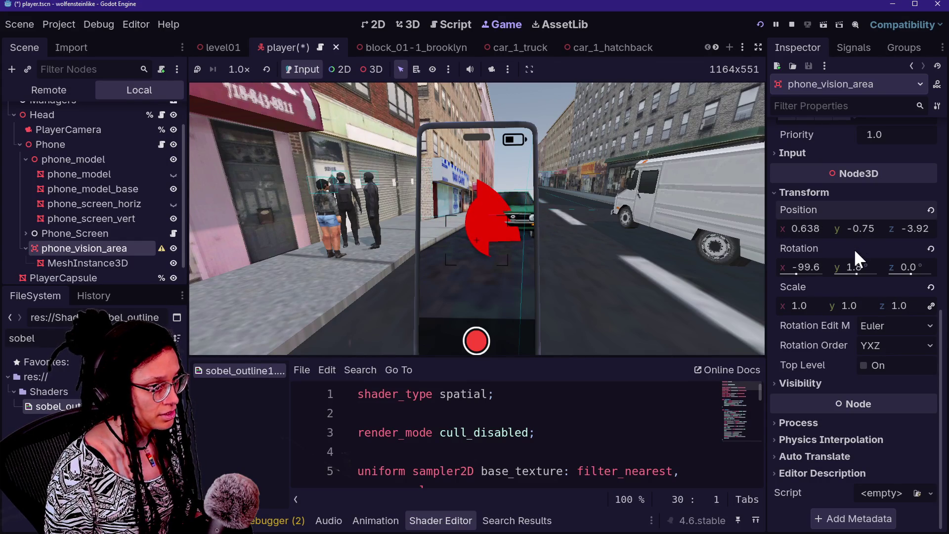
scroll(850, 287, up, 7)
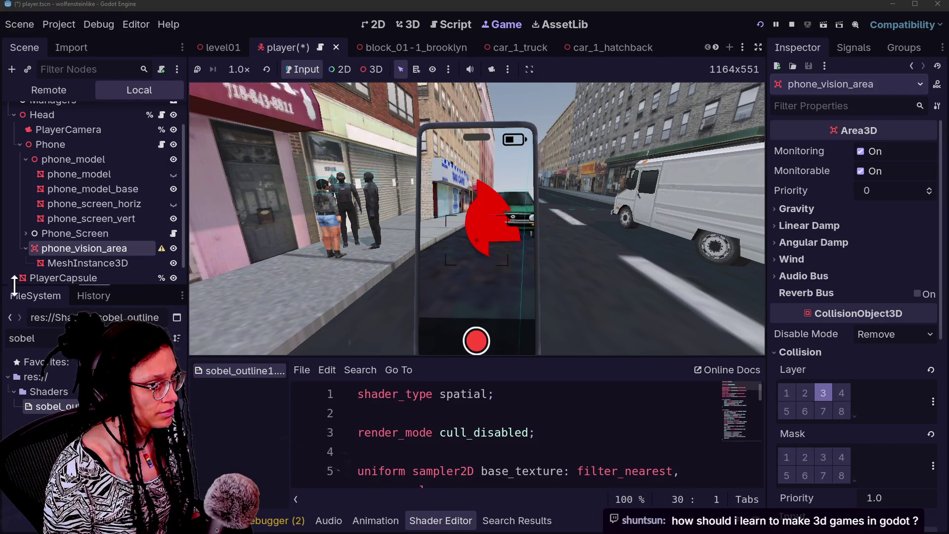
Widen the cone mesh's Top Radius to about 5.02 m.
click(79, 262)
scroll(837, 215, up, 20)
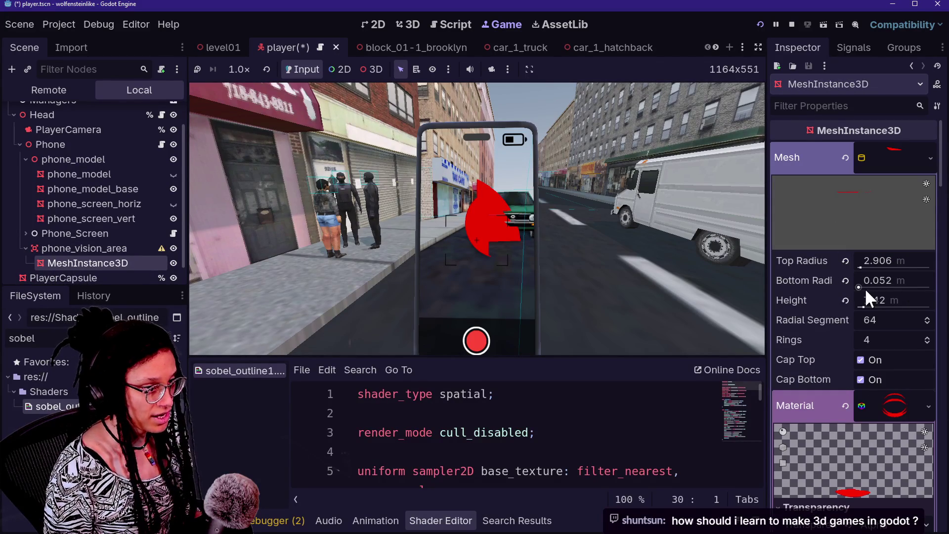
drag(861, 268, 863, 267)
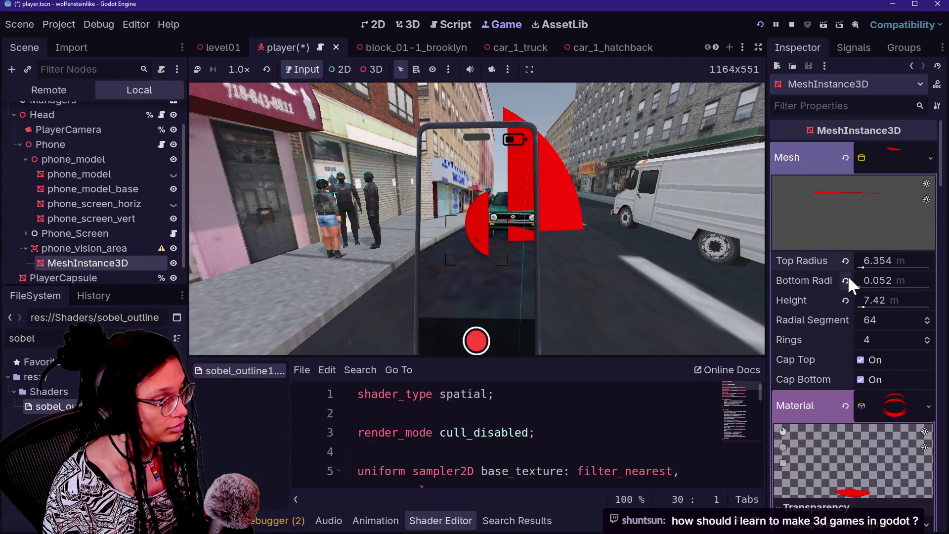
drag(885, 261, 861, 260)
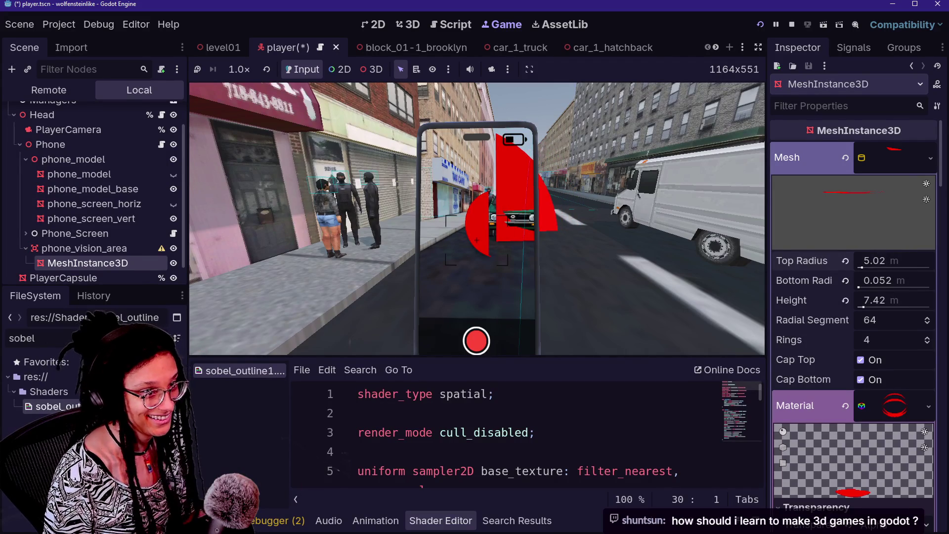
Give the vision material a transparent-to-red 64×64 GradientTexture2D.
scroll(827, 306, down, 3)
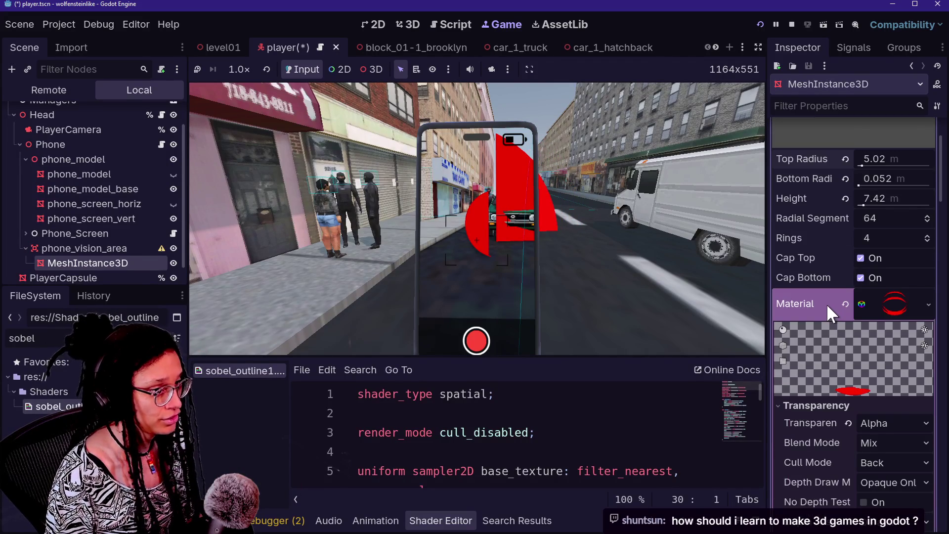
scroll(827, 303, down, 2)
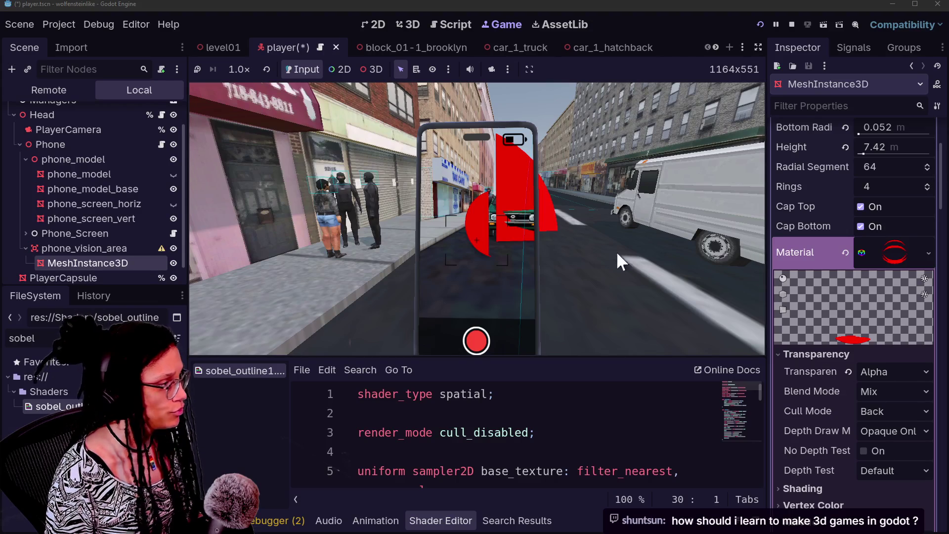
scroll(105, 254, down, 1)
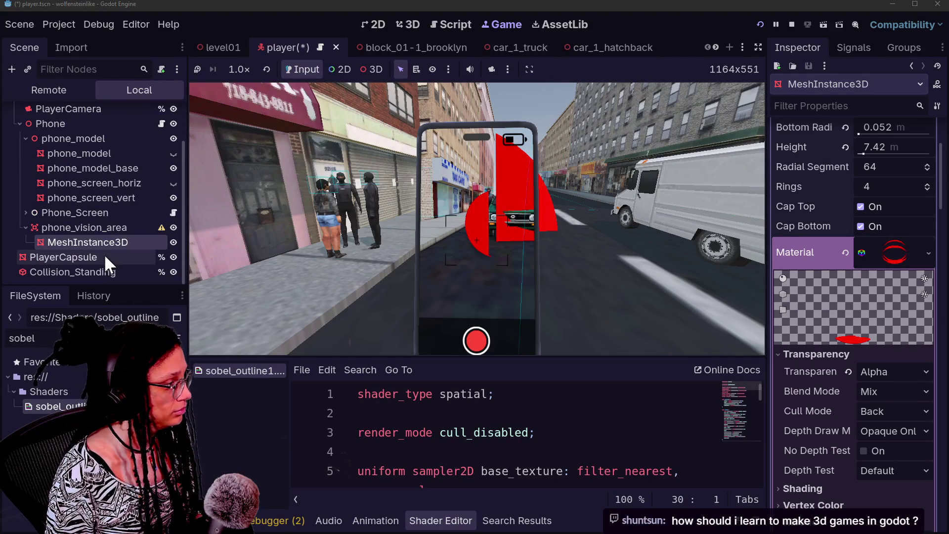
scroll(796, 293, down, 15)
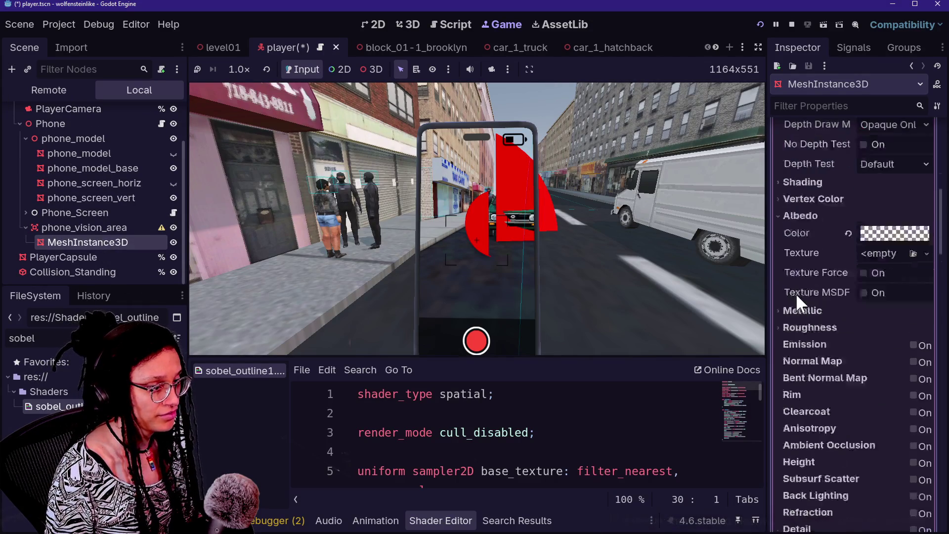
mouse_move(795, 295)
mouse_down()
mouse_move(856, 284)
mouse_move(802, 259)
mouse_move(838, 200)
mouse_move(847, 213)
mouse_move(828, 265)
mouse_move(765, 239)
mouse_up()
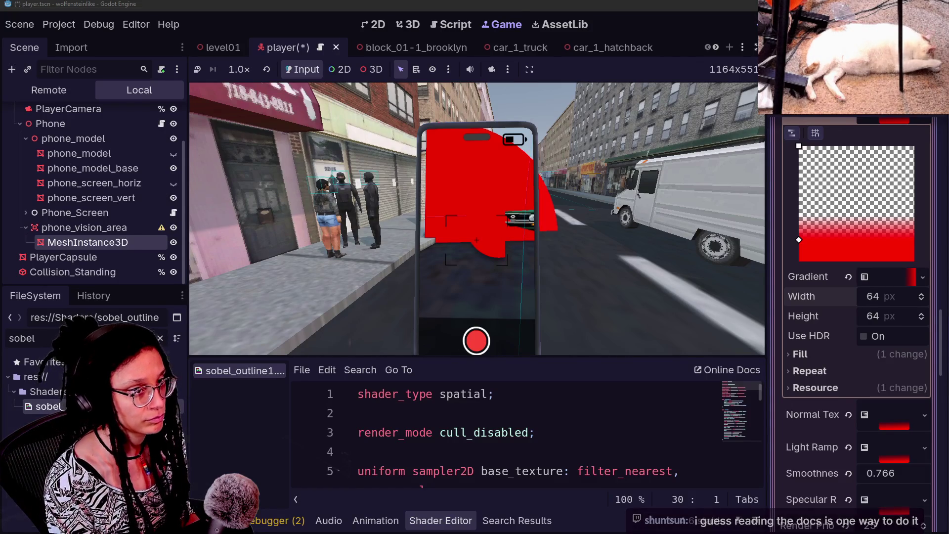
key(alt+Tab)
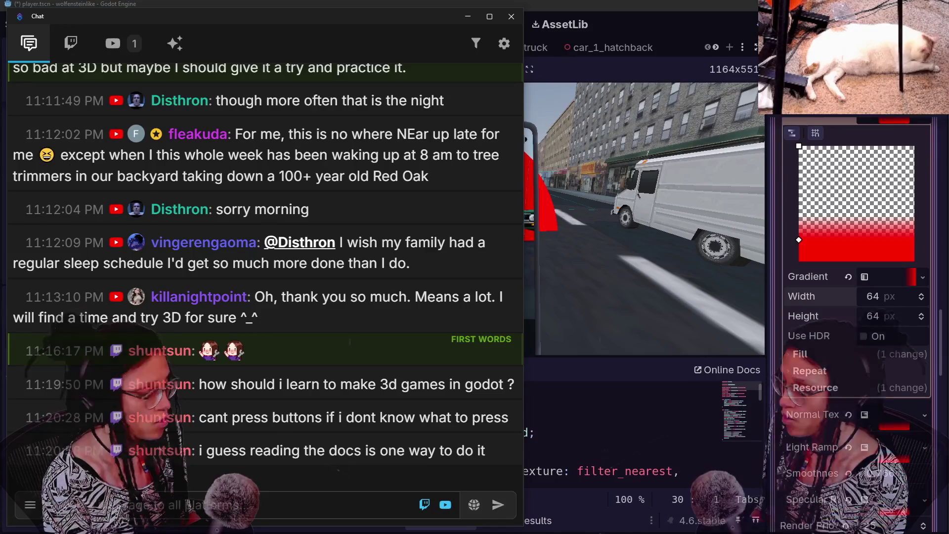
Read through recent viewer messages in the stream chat, then return to the Godot editor.
mouse_move(466, 424)
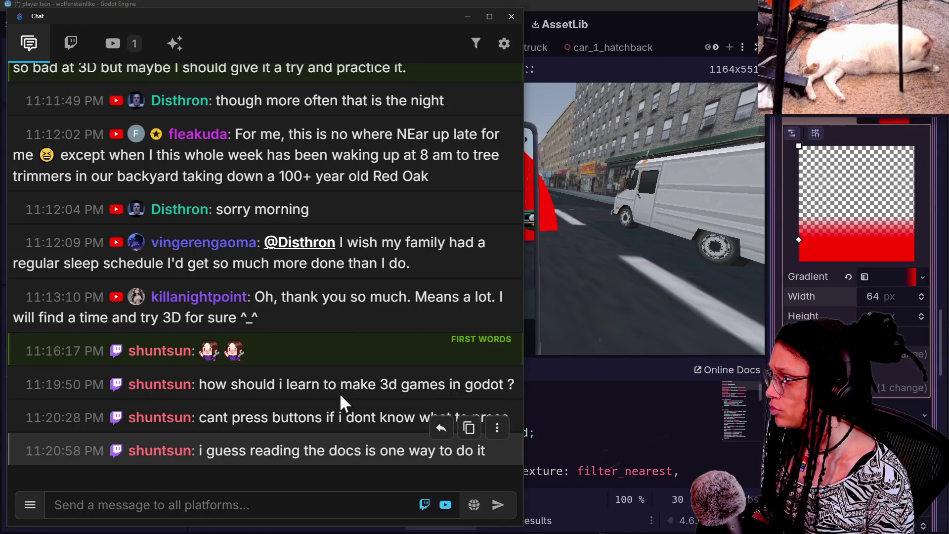
scroll(339, 393, up, 3)
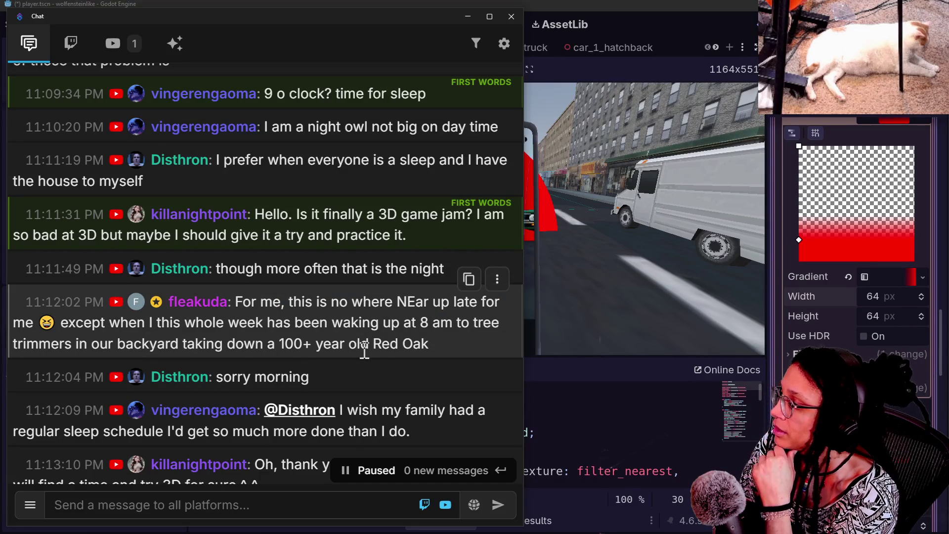
drag(275, 320, 484, 366)
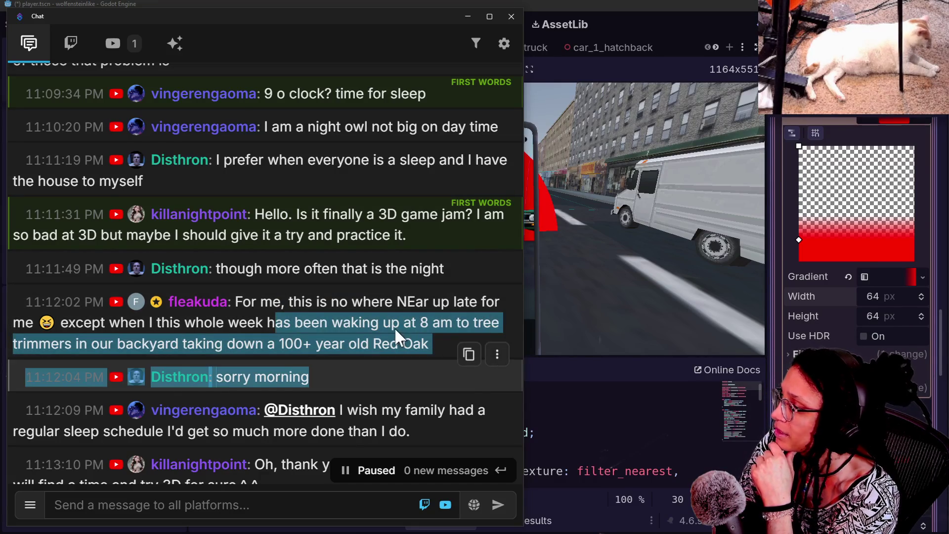
click(364, 295)
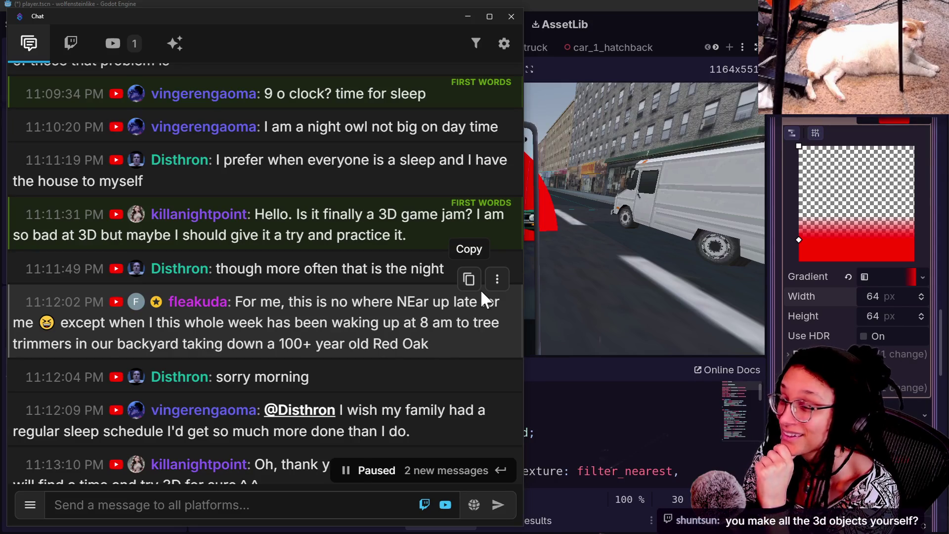
scroll(488, 335, down, 2)
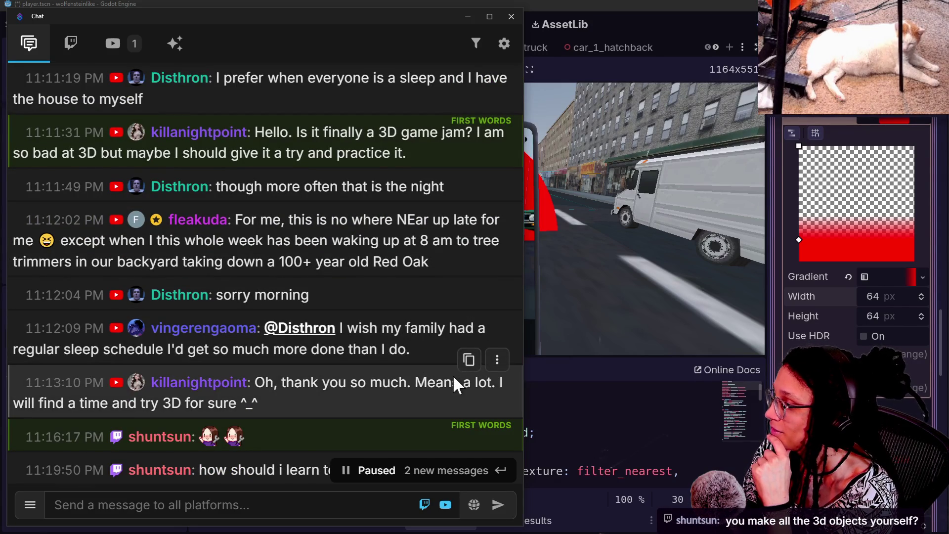
scroll(453, 374, down, 3)
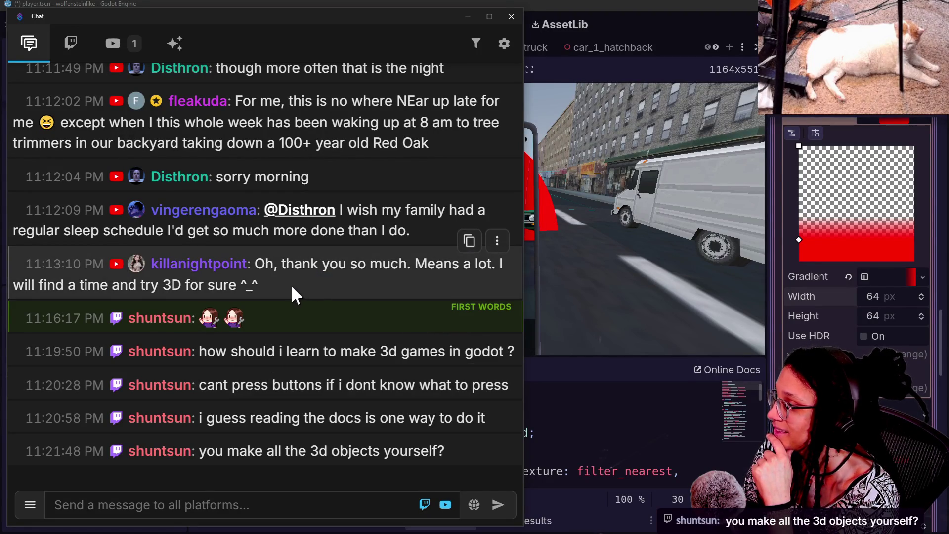
drag(292, 285, 274, 262)
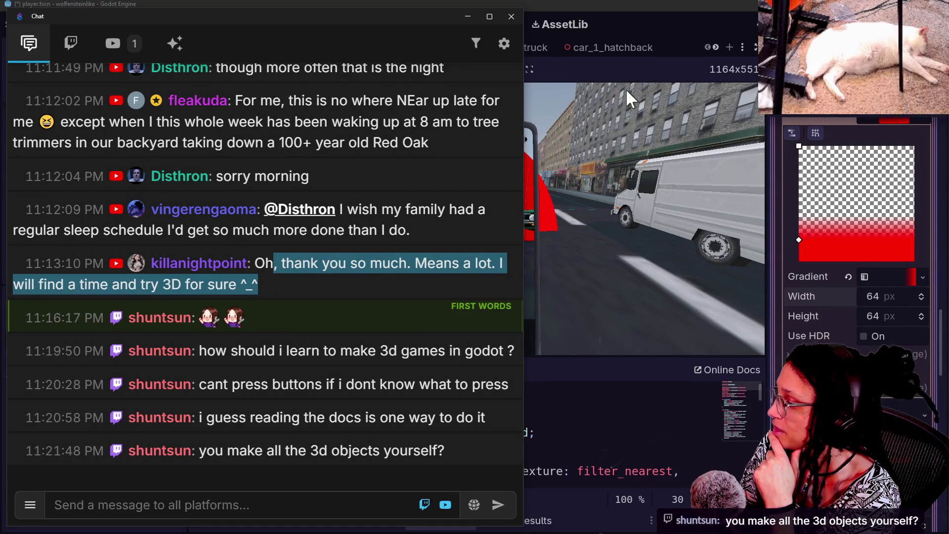
click(638, 25)
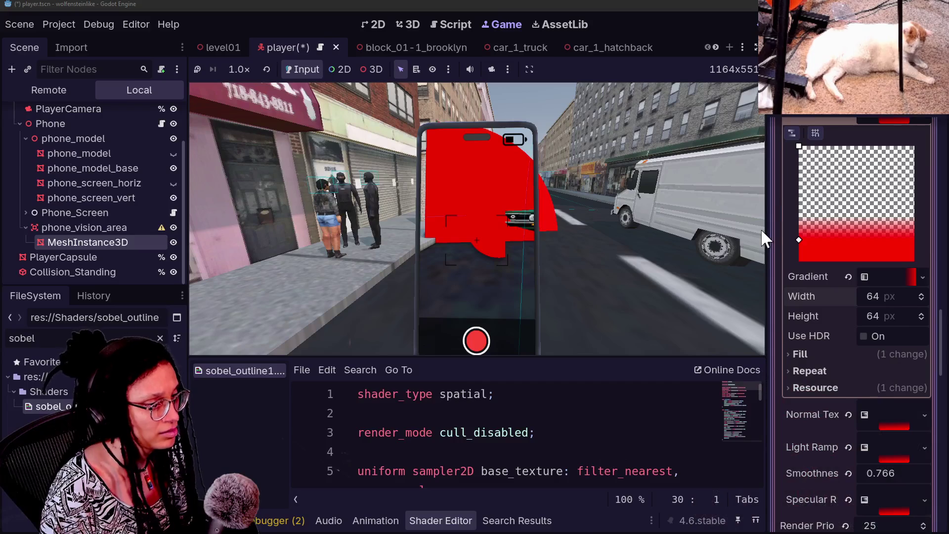
Shift the gradient's stops upward and shrink the cone's top radius to about 3 m.
mouse_move(797, 239)
mouse_down()
mouse_move(795, 201)
mouse_move(793, 213)
mouse_up()
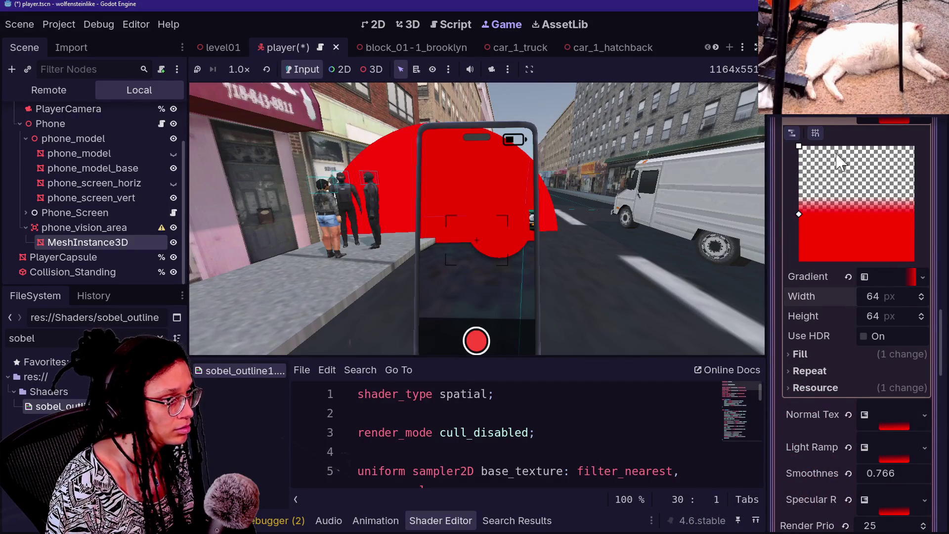
drag(799, 146, 792, 140)
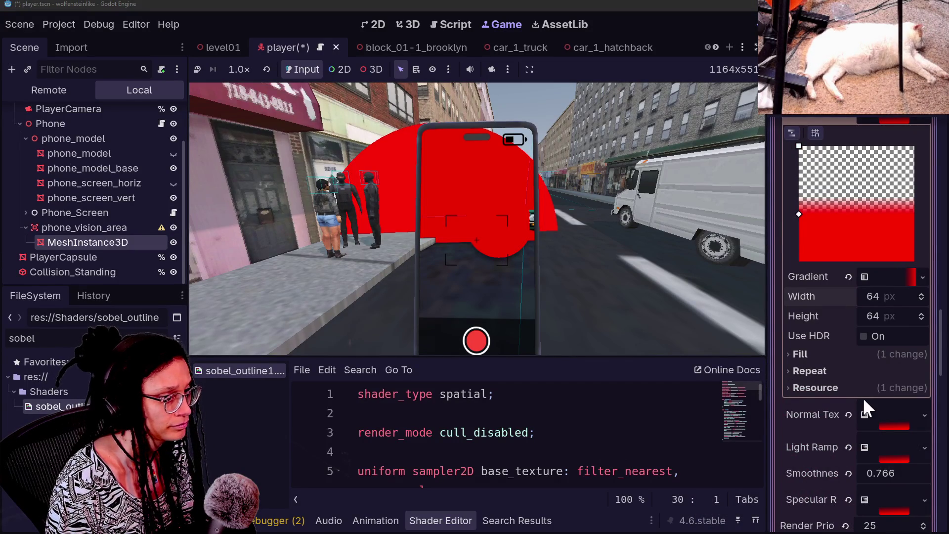
scroll(796, 390, down, 3)
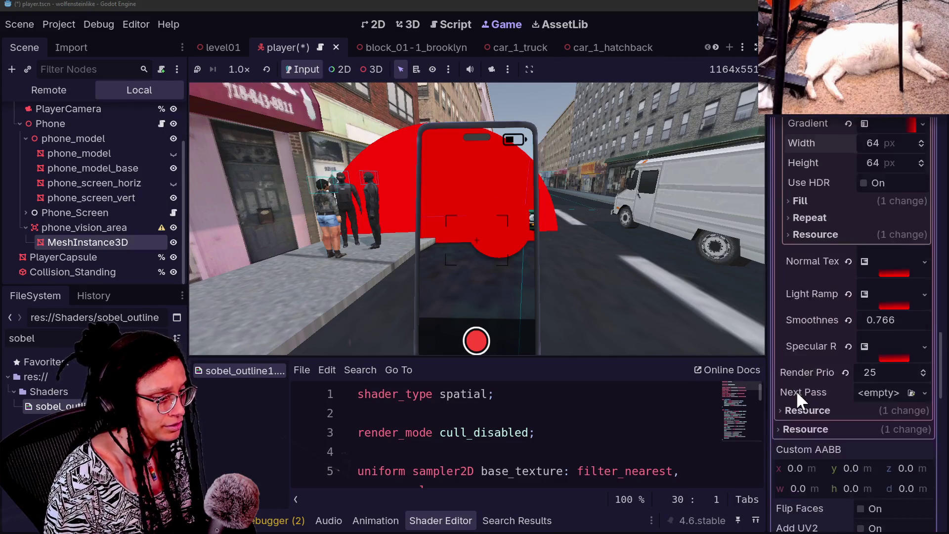
scroll(822, 277, up, 10)
mouse_move(885, 263)
mouse_down()
mouse_move(836, 263)
mouse_move(861, 267)
mouse_up()
Revert the shader's Base Texture to empty, removing the red shape from the phone view.
scroll(785, 382, down, 10)
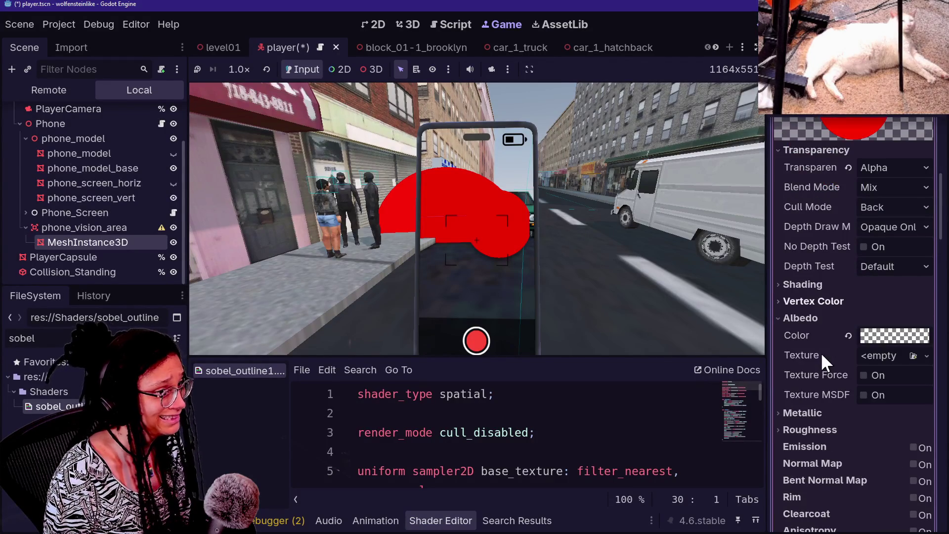
scroll(803, 286, up, 6)
scroll(803, 287, down, 15)
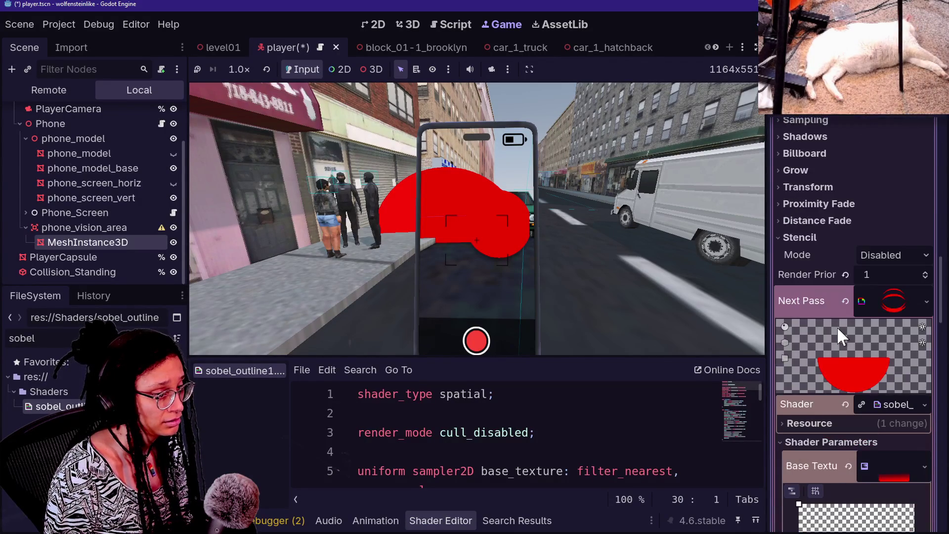
scroll(837, 326, down, 3)
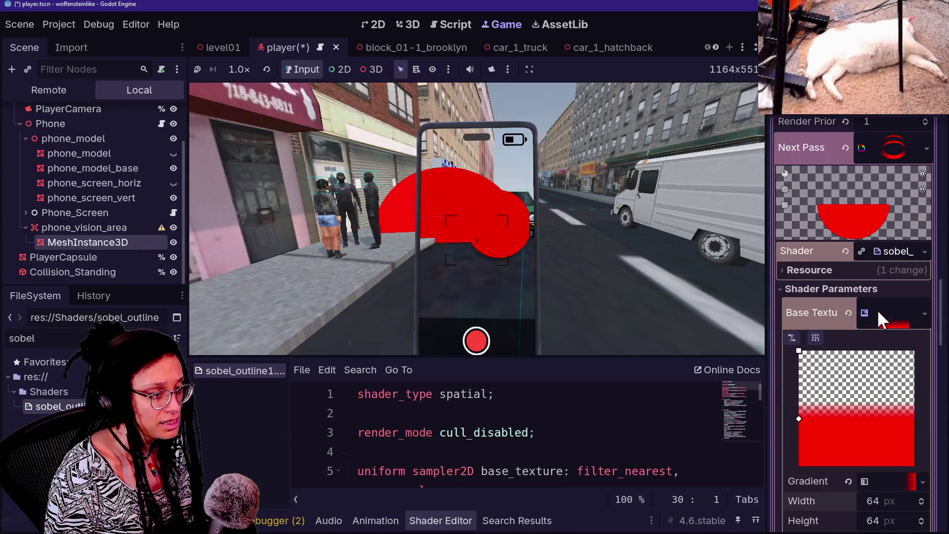
scroll(883, 324, down, 2)
right_click(897, 210)
key(Escape)
right_click(895, 221)
key(Escape)
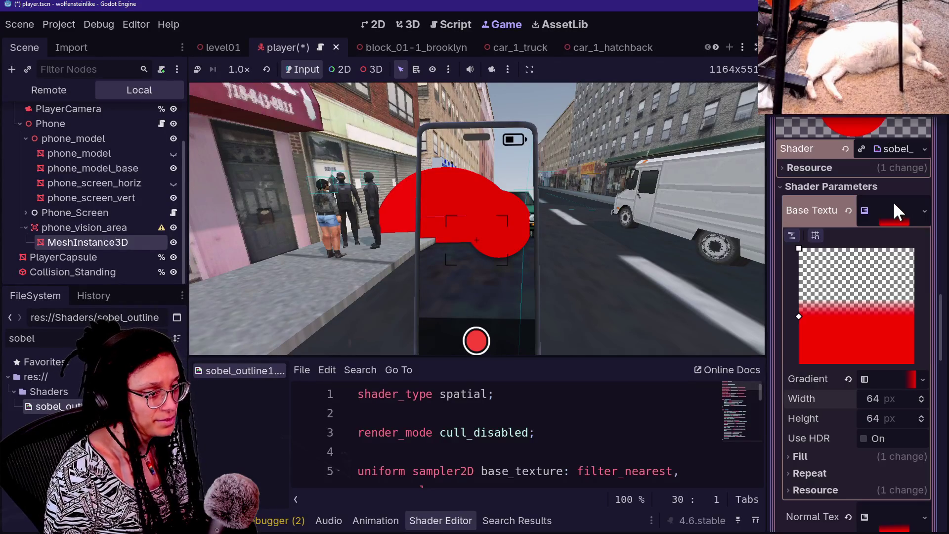
right_click(893, 208)
key(Escape)
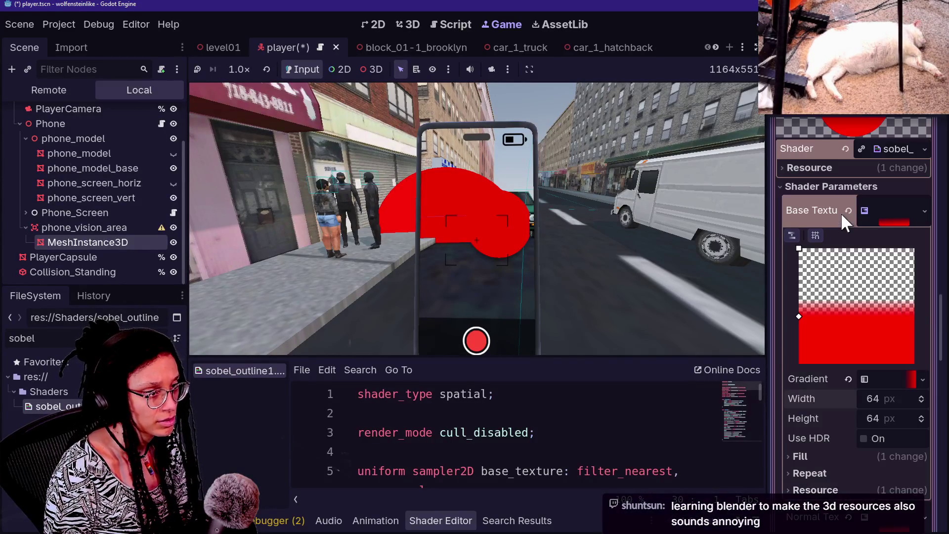
click(847, 212)
scroll(816, 359, up, 10)
scroll(815, 359, down, 2)
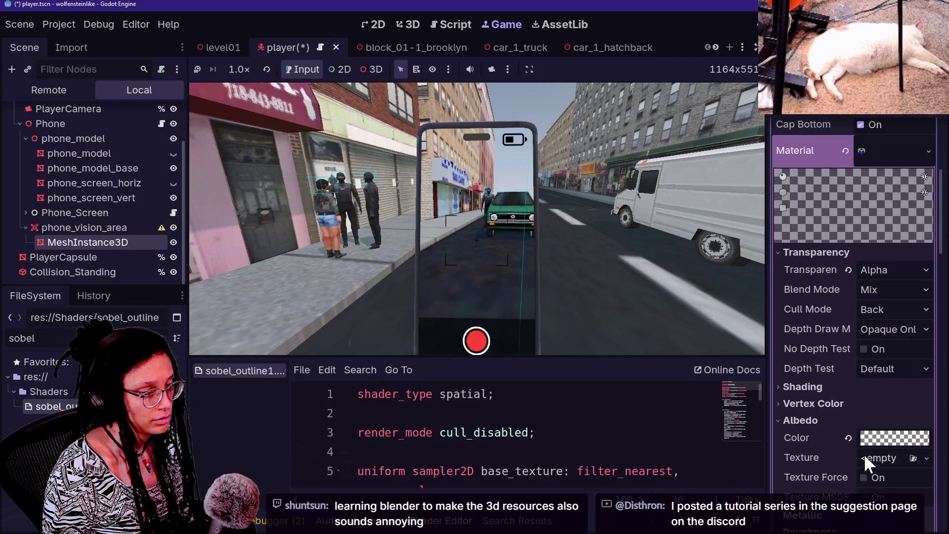
Reset the albedo colour to white and assign a new GradientTexture2D as the albedo texture.
click(848, 438)
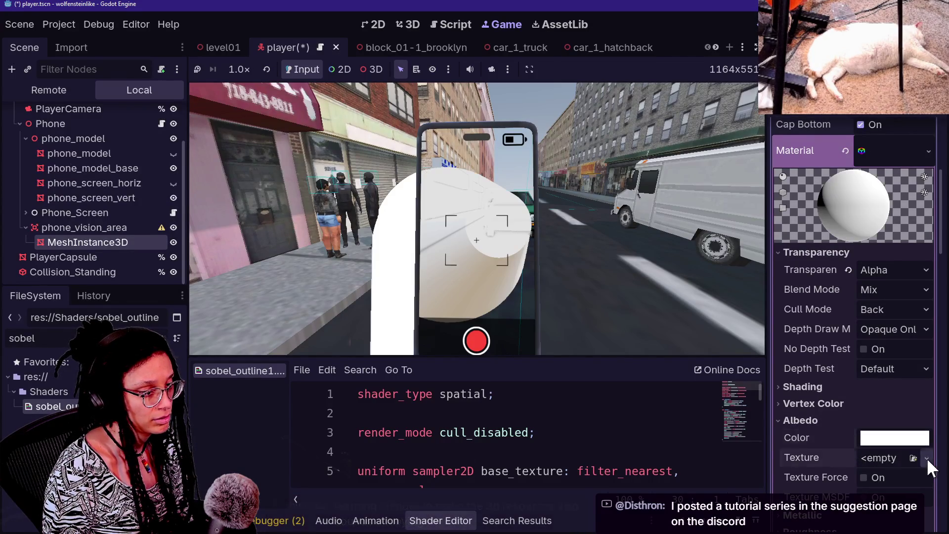
click(926, 458)
click(849, 349)
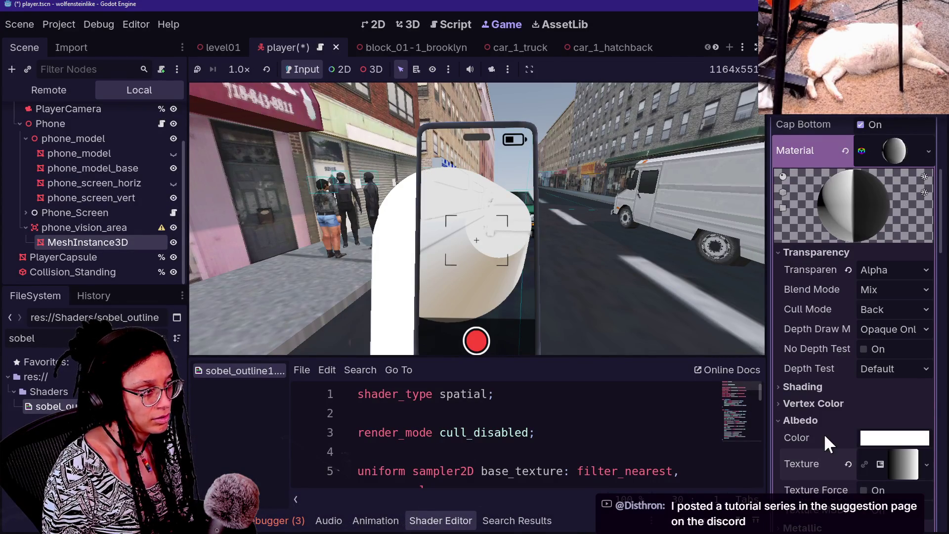
scroll(888, 420, down, 1)
click(889, 421)
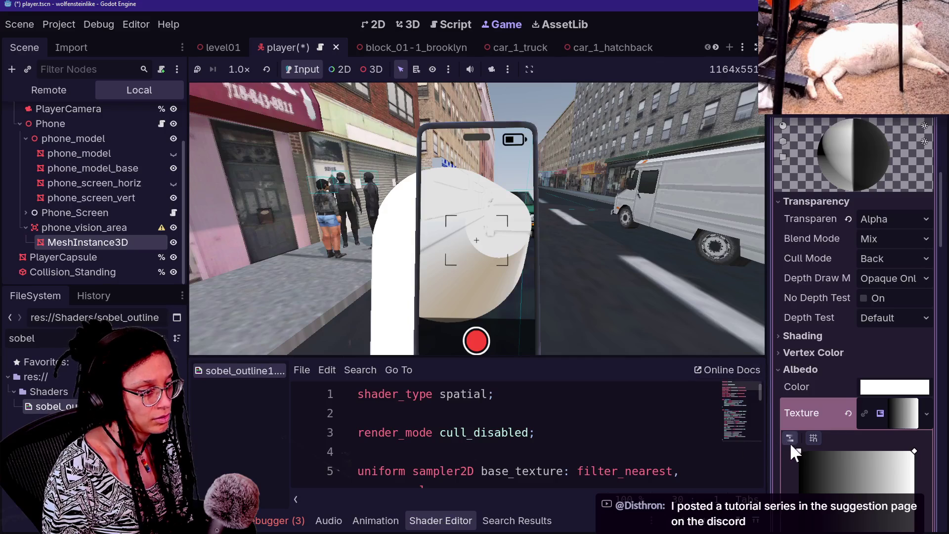
scroll(823, 465, down, 1)
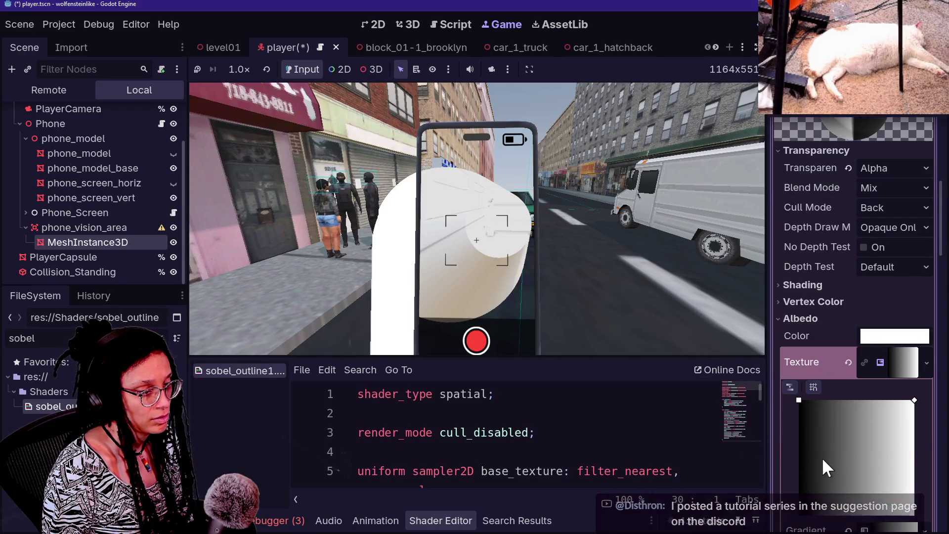
scroll(842, 485, down, 1)
click(875, 482)
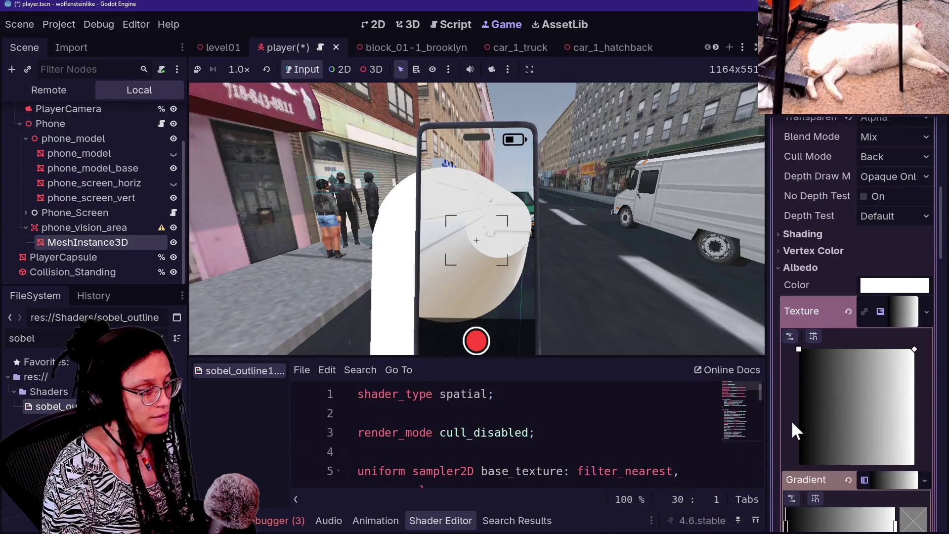
Make the gradient's left stop transparent and its right stop pure red ff0000.
scroll(791, 420, down, 3)
scroll(792, 421, down, 1)
double_click(785, 324)
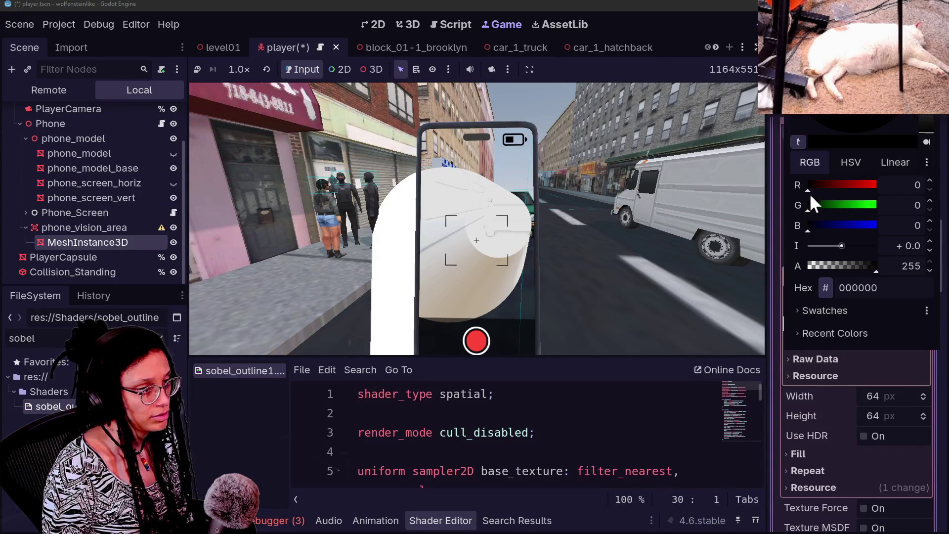
click(799, 390)
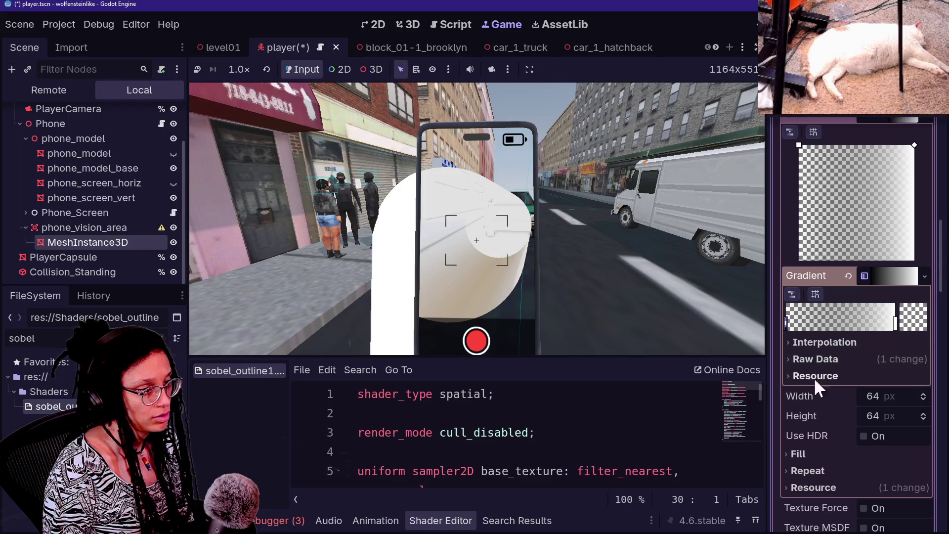
double_click(896, 321)
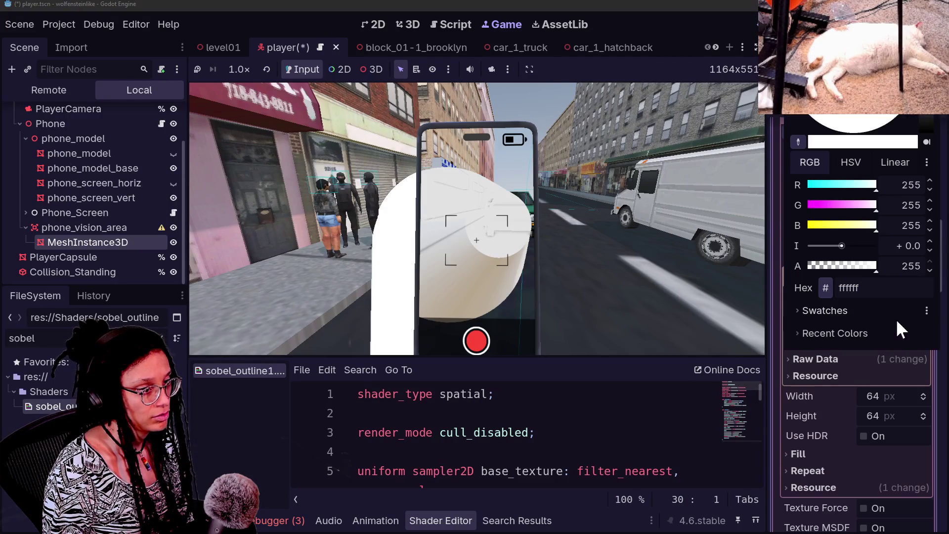
drag(830, 205, 807, 205)
click(817, 225)
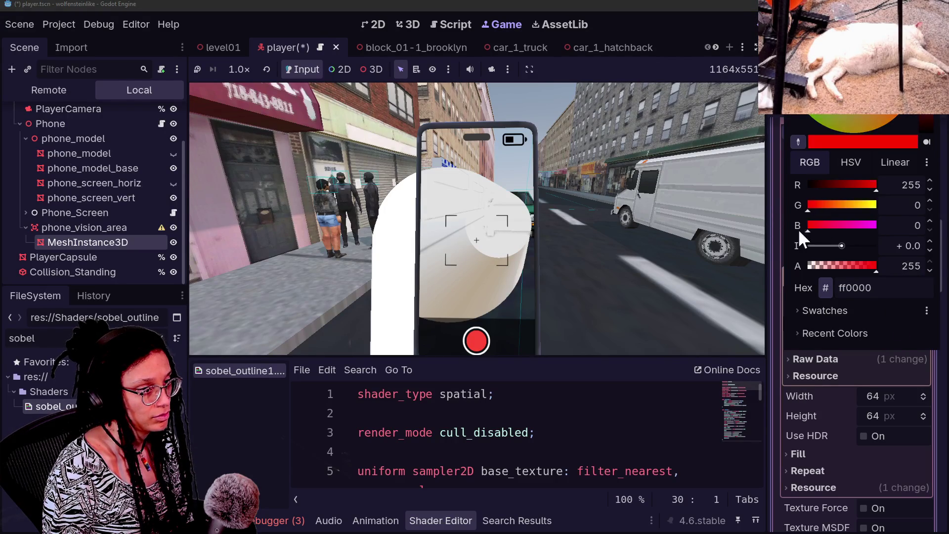
click(797, 449)
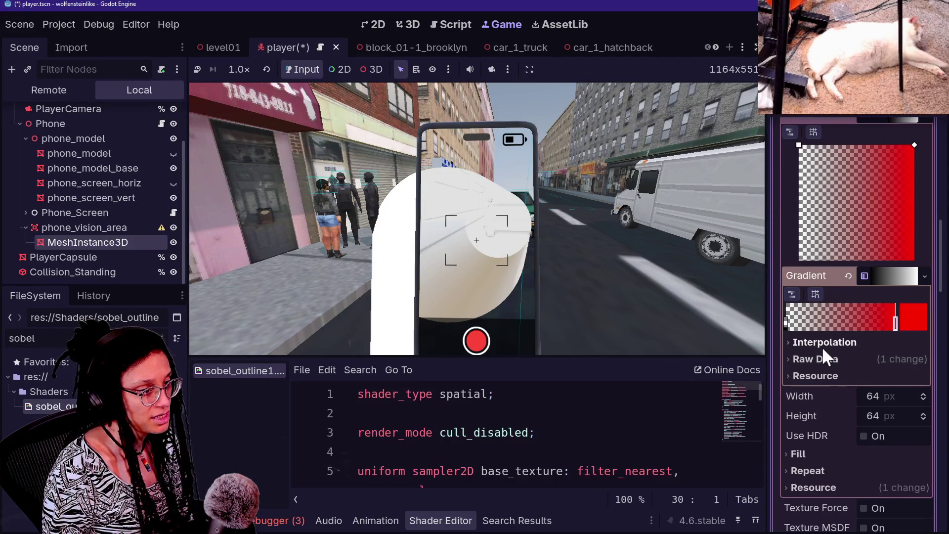
Move the transparent stop toward the red end, then save and run the game with F5.
drag(787, 325, 871, 321)
scroll(832, 387, up, 5)
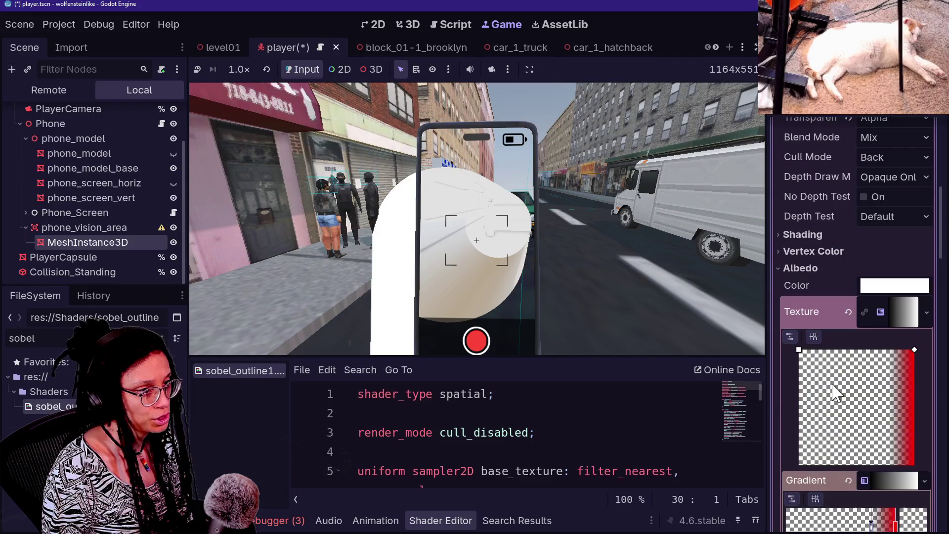
key(F5)
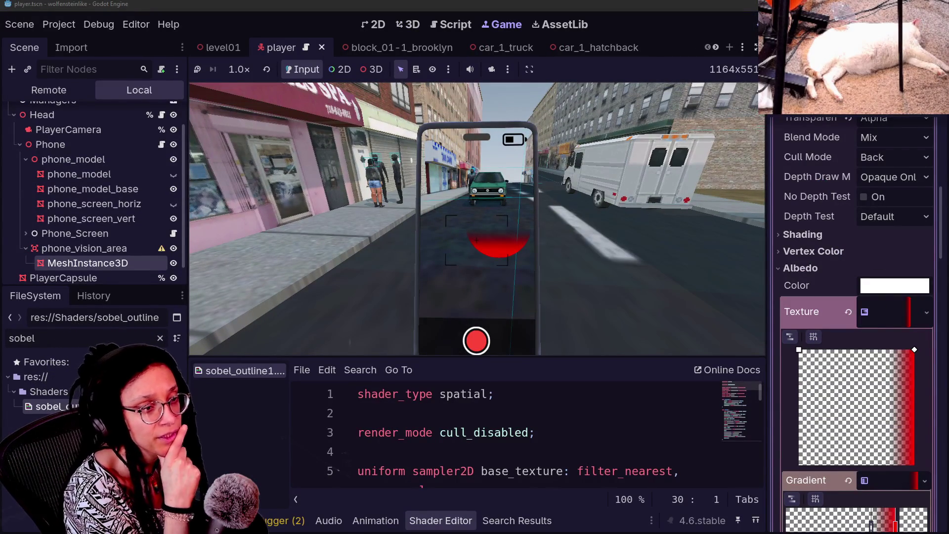
Walk forward in-game to check the red area, then drag the gradient's end handle left.
key(w)
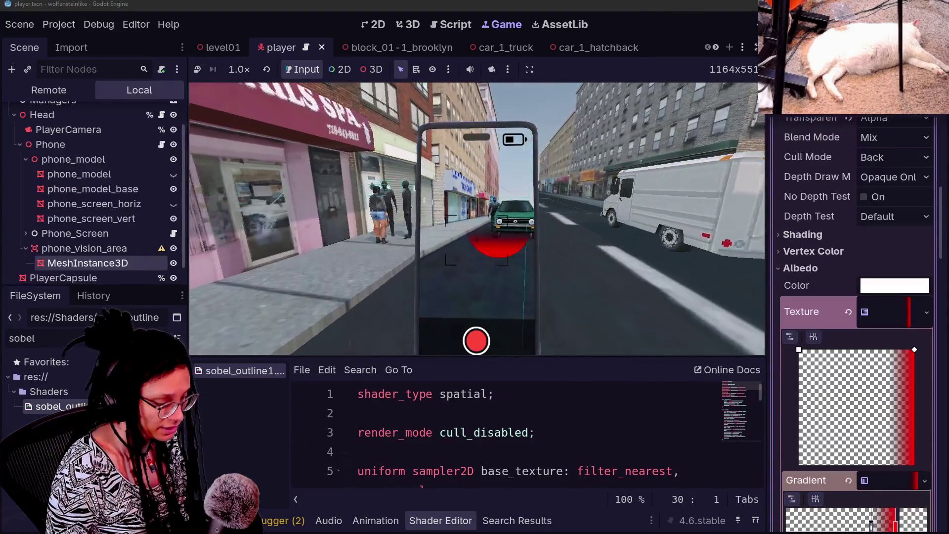
key(w)
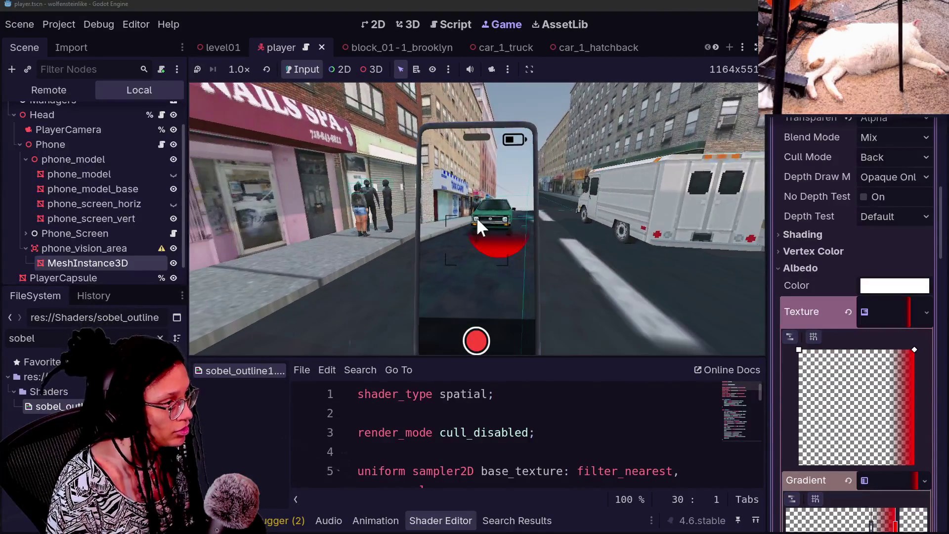
mouse_move(915, 349)
mouse_down()
mouse_move(889, 488)
mouse_move(797, 463)
mouse_move(784, 434)
mouse_move(834, 441)
mouse_move(914, 351)
mouse_move(879, 348)
mouse_up()
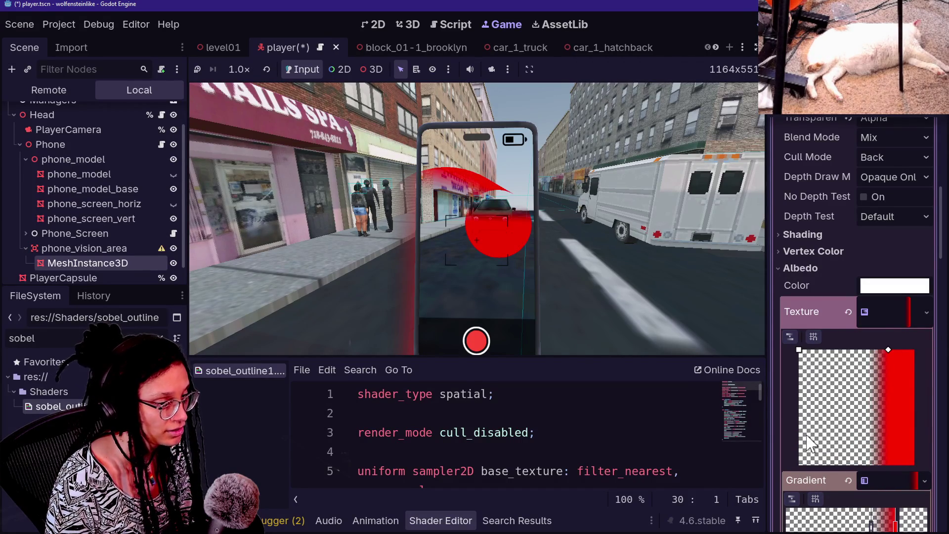
Set the gradient's interpolation mode to Constant for hard edges.
scroll(806, 433, down, 3)
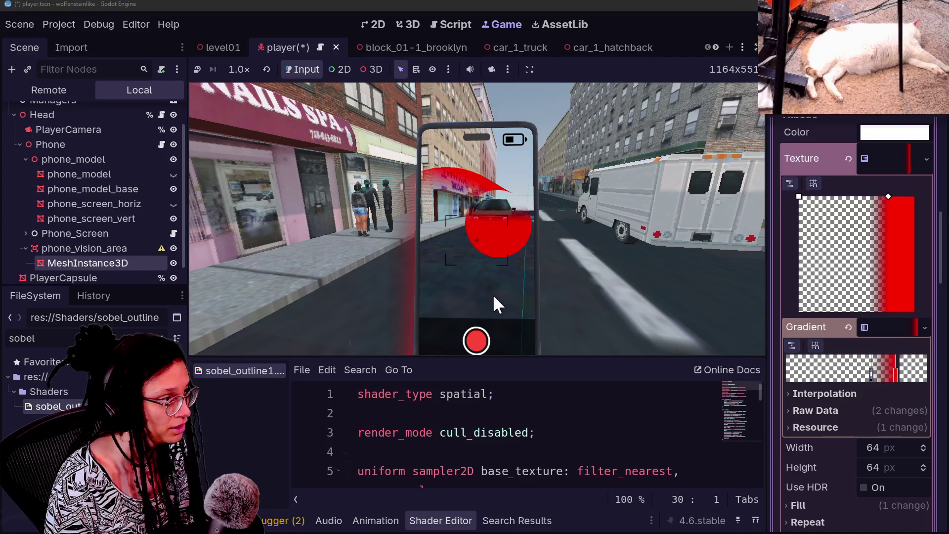
click(824, 394)
click(904, 418)
click(898, 447)
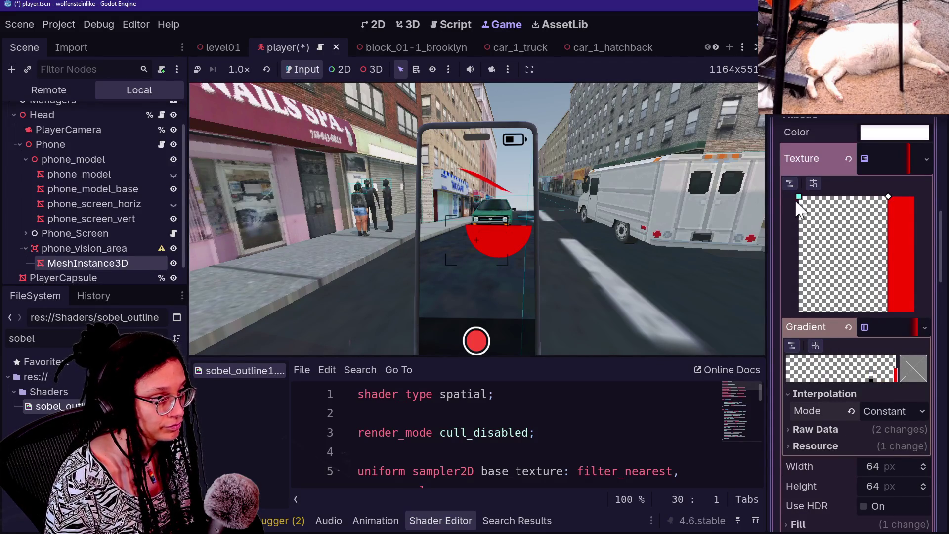
Drag the gradient stop left to widen the solid red band.
scroll(826, 385, down, 6)
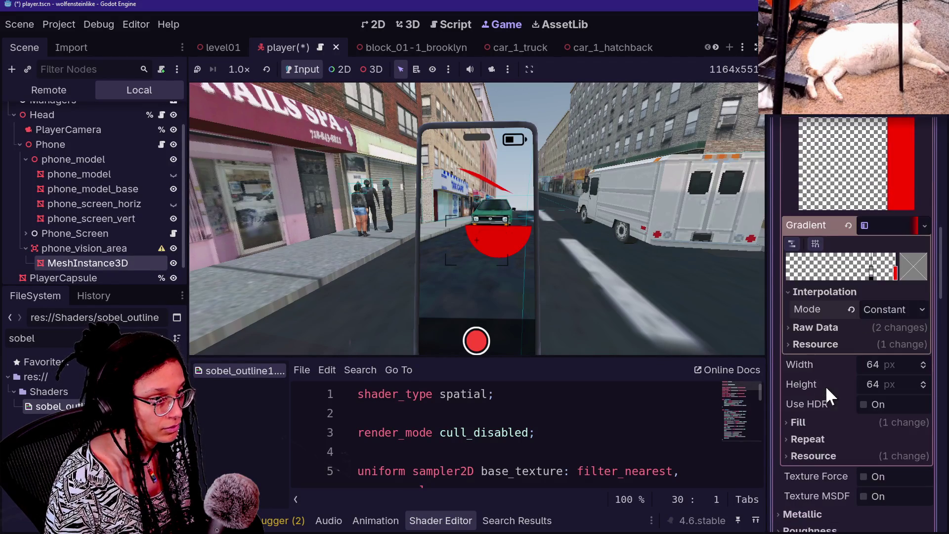
scroll(853, 277, down, 3)
scroll(853, 276, down, 3)
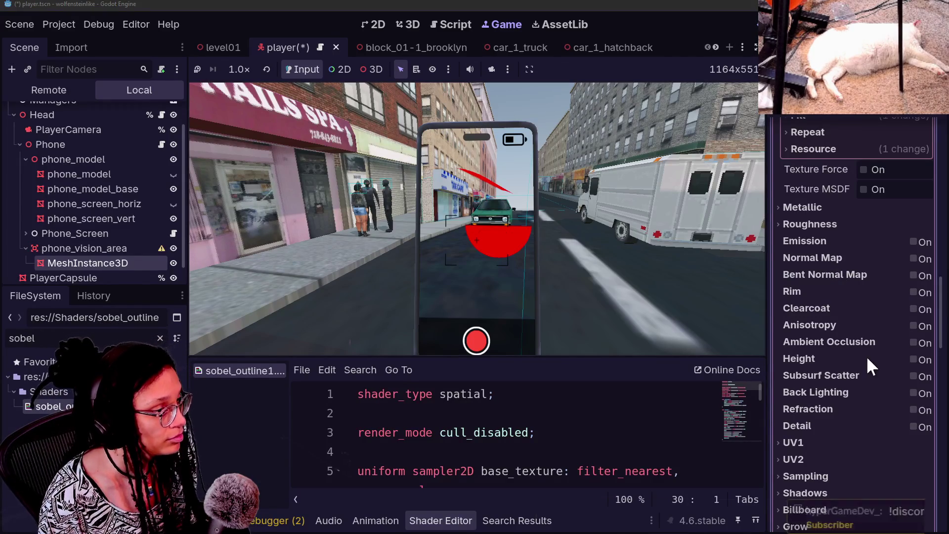
scroll(844, 307, up, 2)
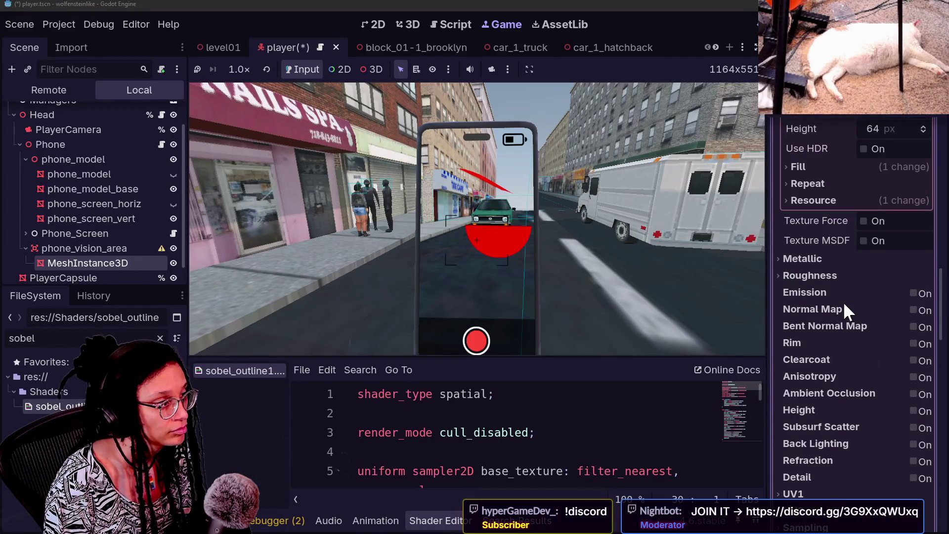
scroll(834, 257, up, 10)
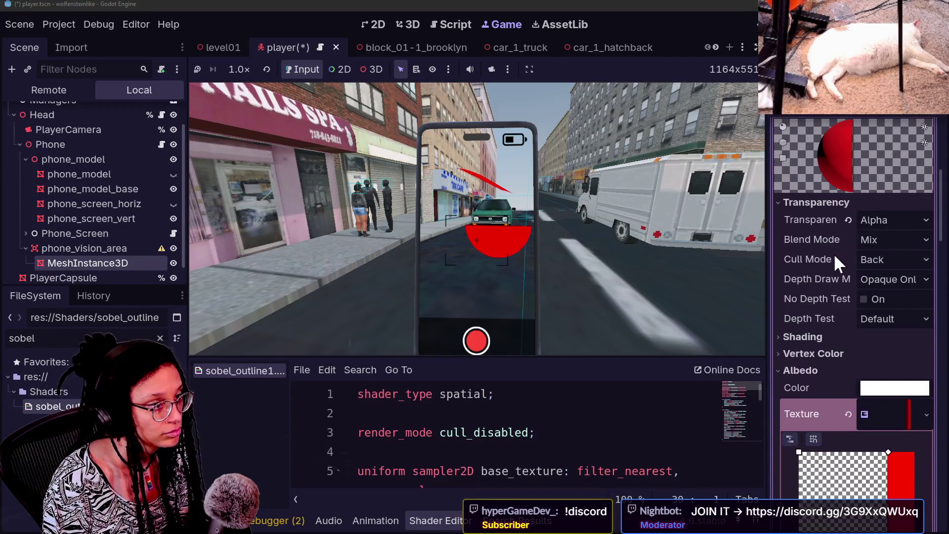
scroll(834, 256, down, 14)
scroll(835, 257, up, 4)
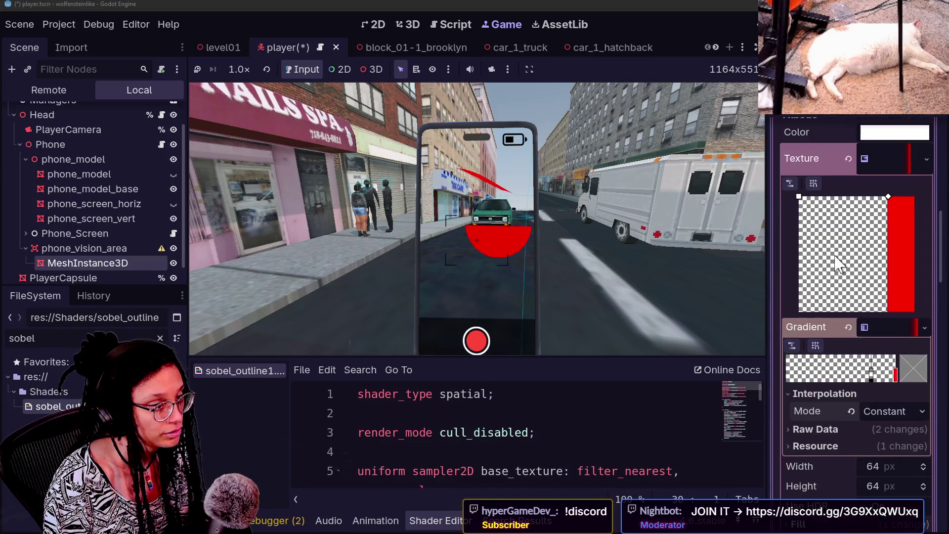
drag(895, 373, 825, 375)
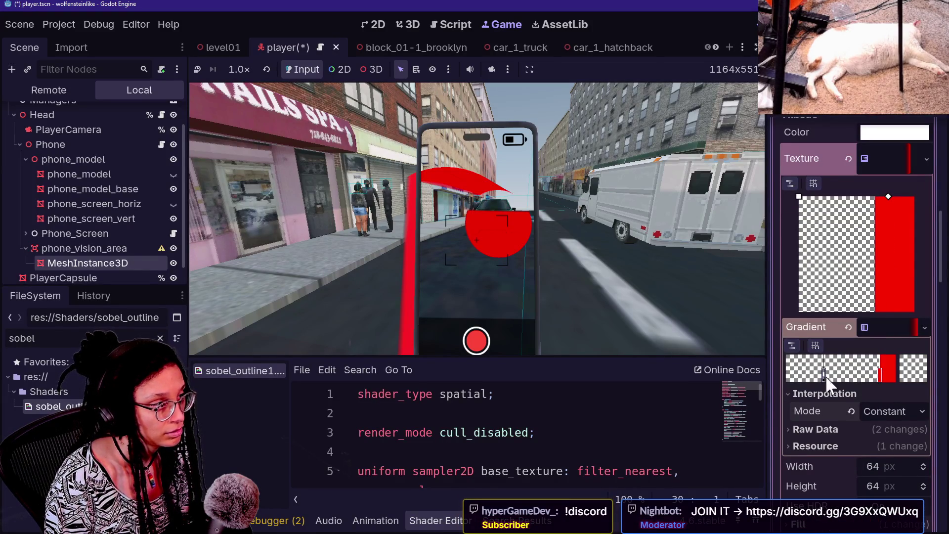
scroll(809, 428, up, 8)
scroll(809, 429, up, 2)
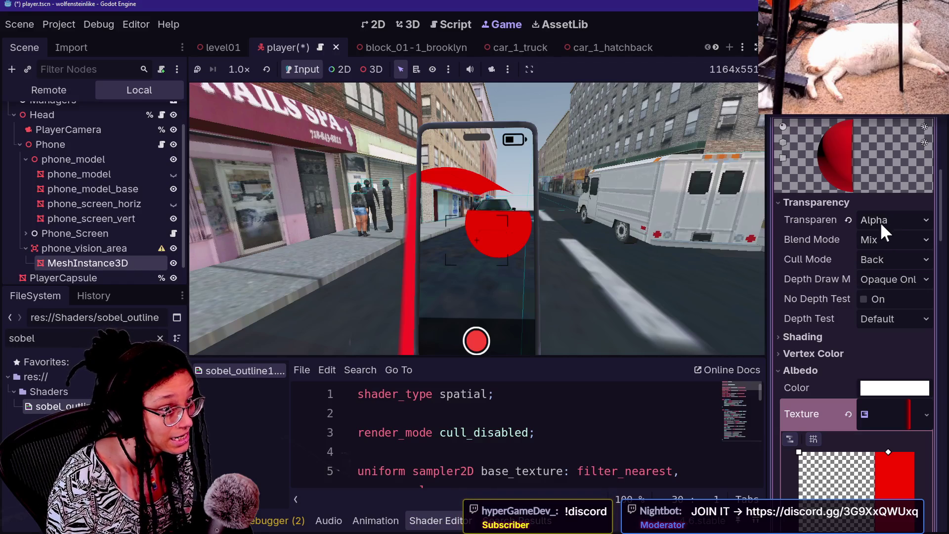
click(838, 338)
Set the material's shading to Per-Vertex, diffuse mode to Lambert Wrap, and change the specular mode.
click(900, 355)
click(896, 406)
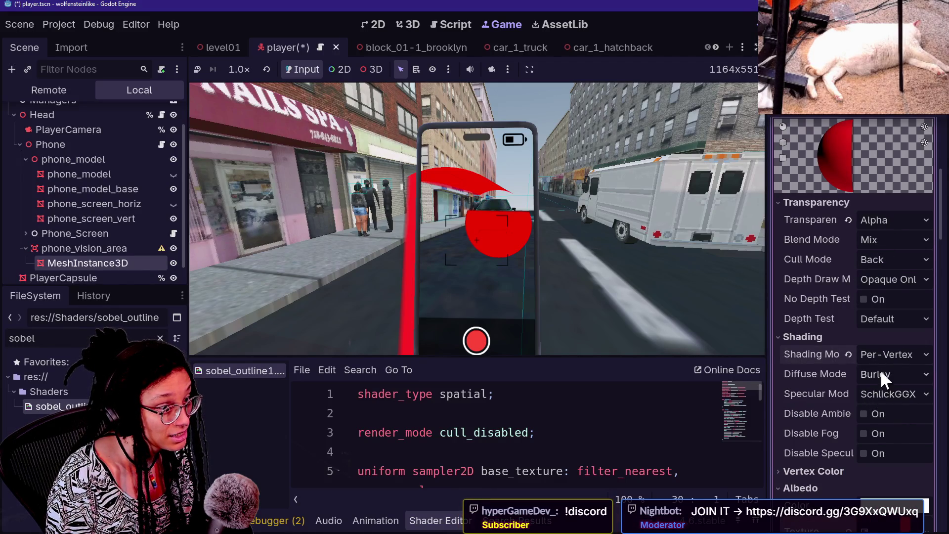
scroll(870, 369, down, 4)
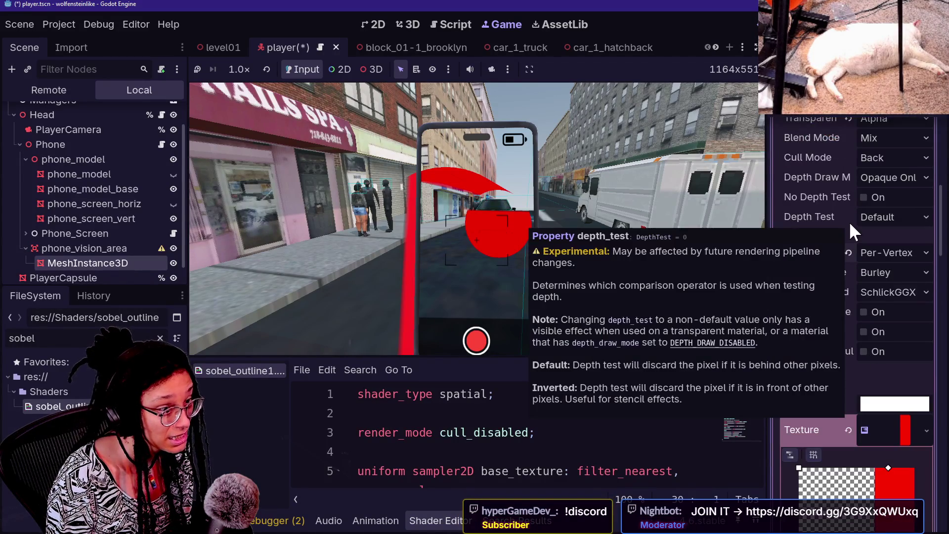
click(878, 273)
click(893, 322)
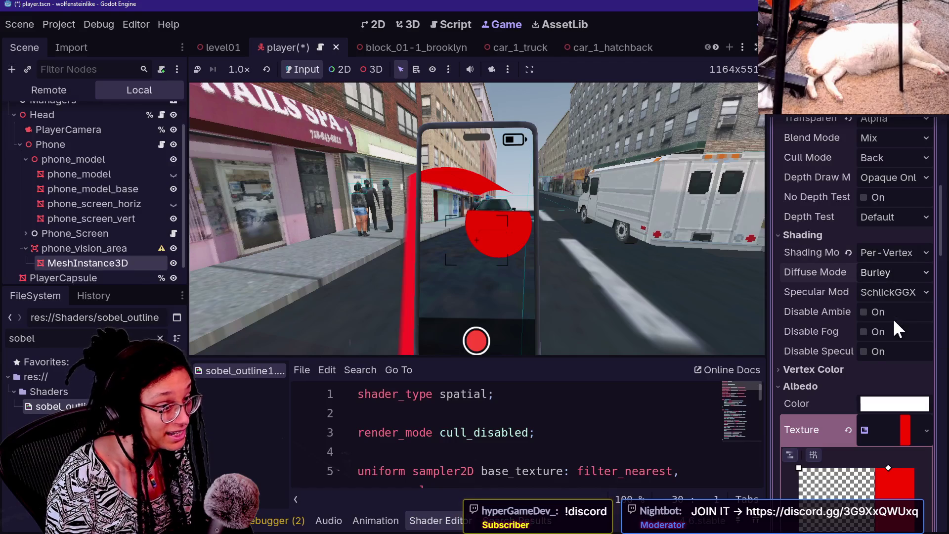
click(881, 292)
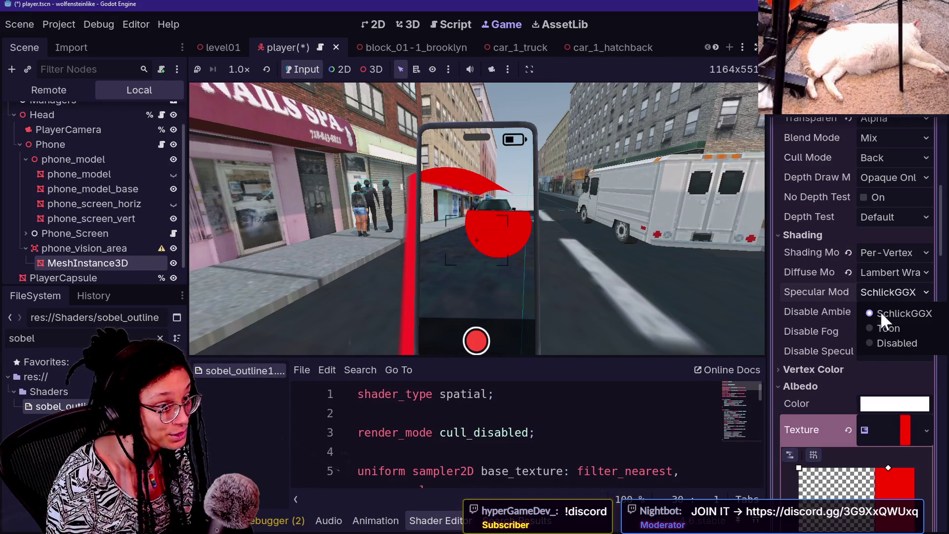
click(887, 342)
Switch the gradient interpolation back to Linear and shift a stop to soften the fade.
scroll(829, 290, up, 3)
scroll(829, 291, down, 3)
scroll(829, 290, up, 4)
scroll(829, 291, down, 4)
scroll(829, 290, down, 2)
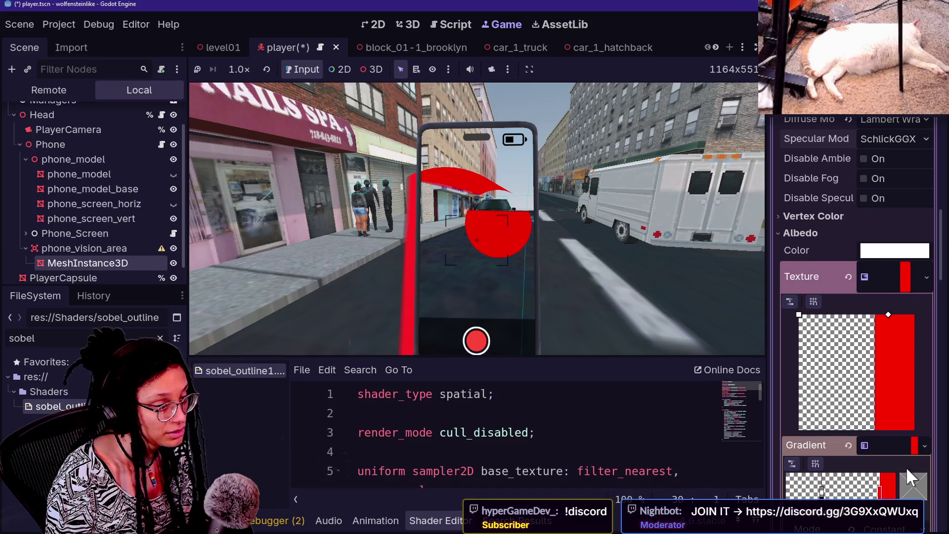
scroll(906, 467, down, 6)
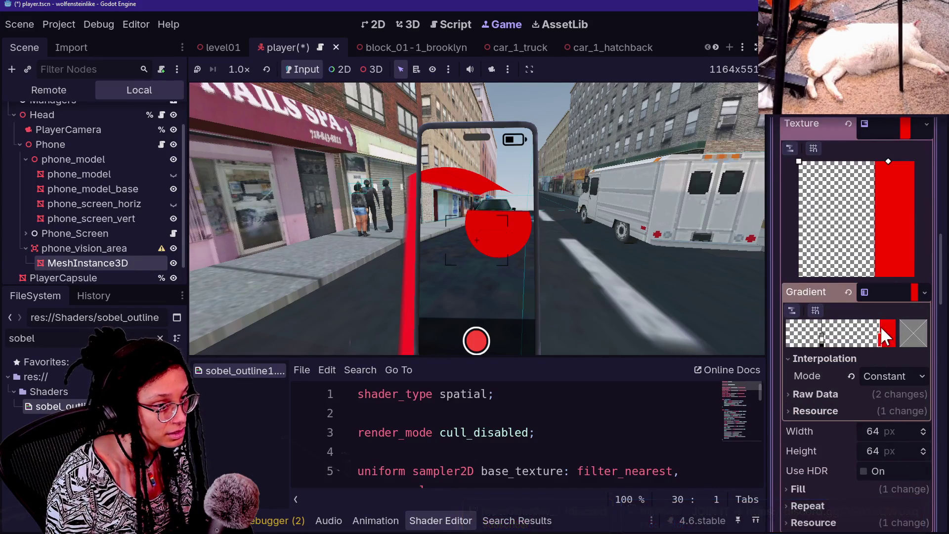
scroll(850, 381, up, 6)
scroll(851, 386, down, 2)
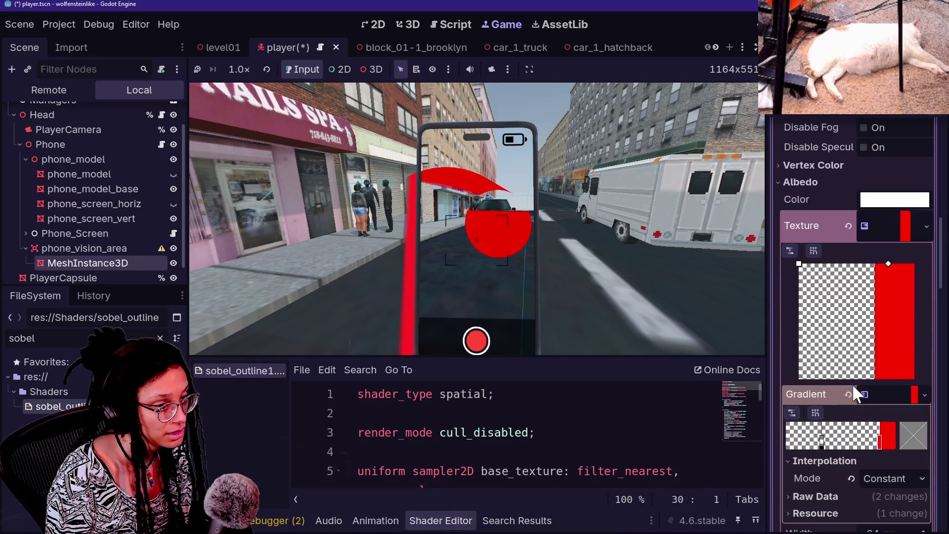
click(889, 478)
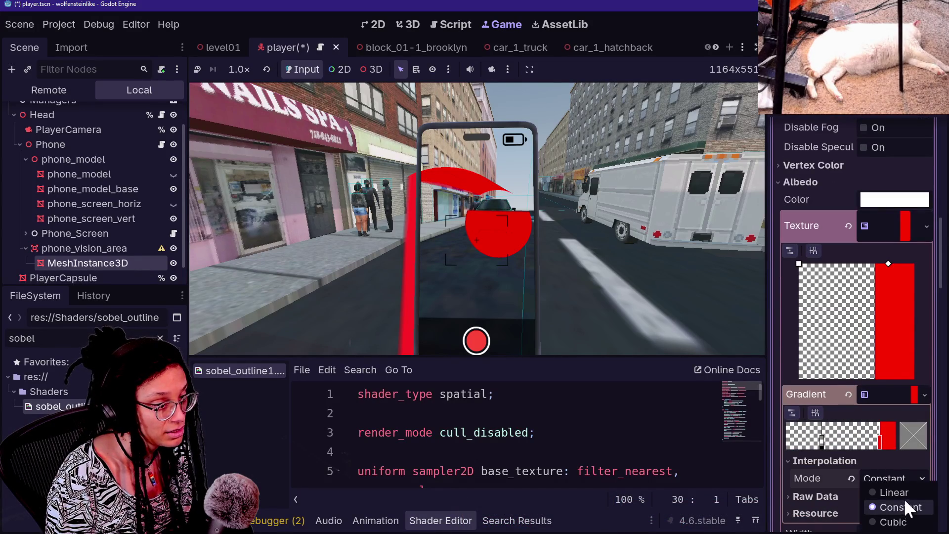
click(903, 493)
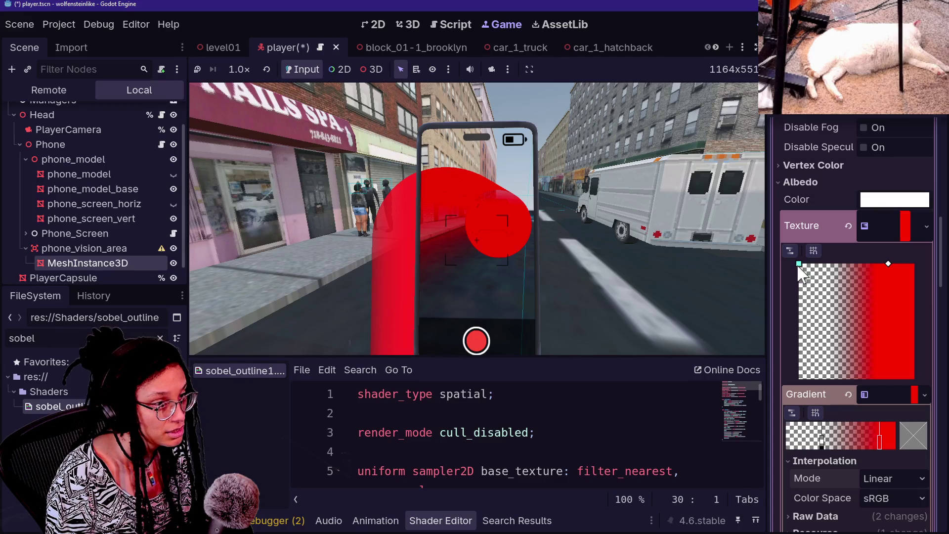
drag(800, 265, 839, 266)
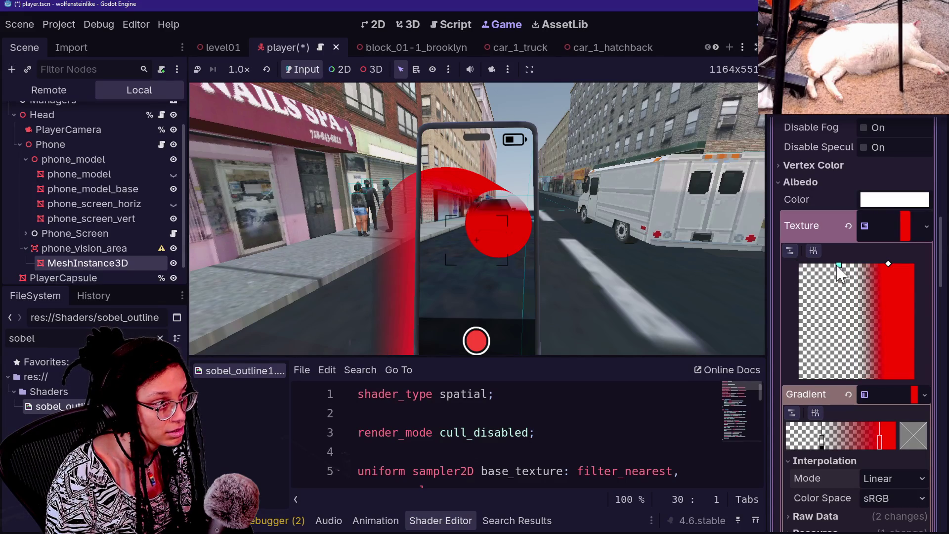
Walk around in the running game to preview the red vision cone.
click(517, 259)
key(w)
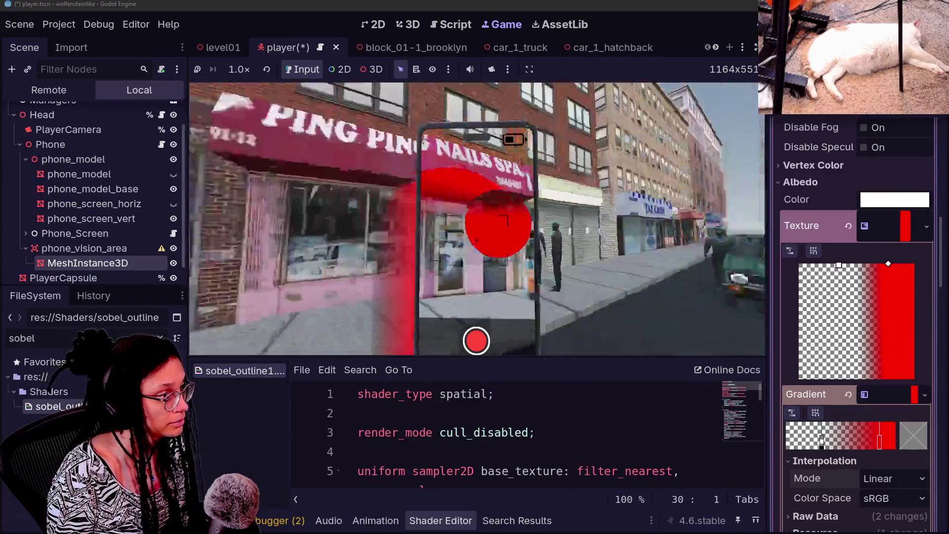
key(Escape)
scroll(784, 215, up, 10)
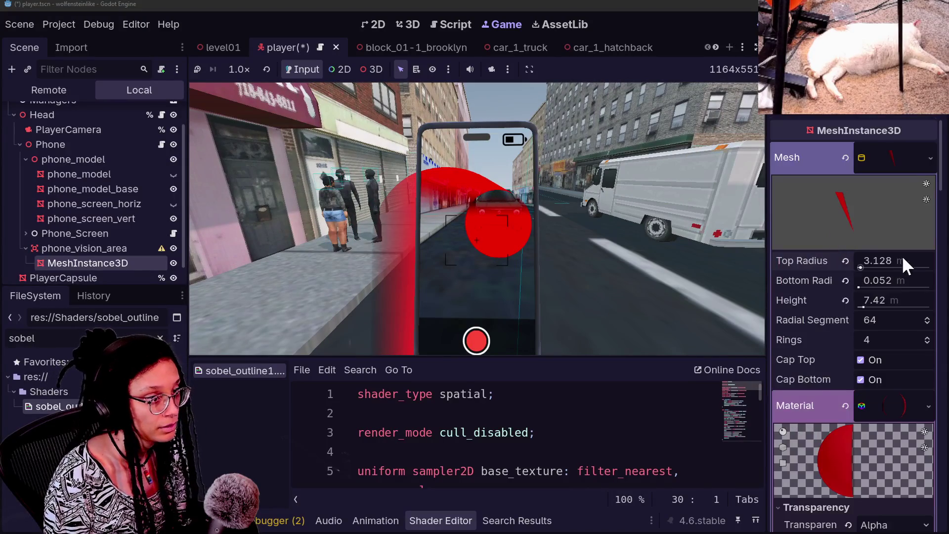
Adjust the cone's top radius and enable render layer 3 for the mesh.
mouse_move(858, 267)
mouse_down()
mouse_move(874, 266)
mouse_move(862, 268)
mouse_up()
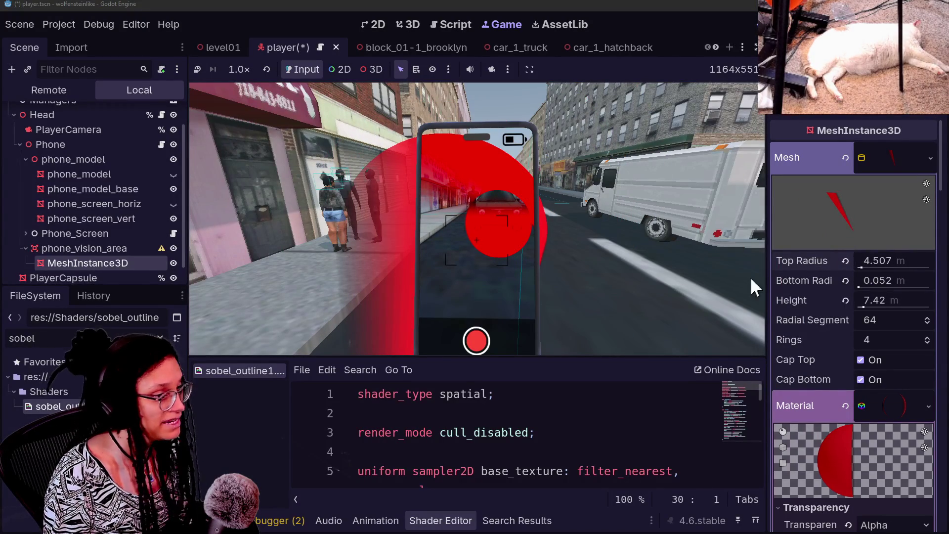
scroll(792, 290, down, 8)
scroll(793, 290, down, 10)
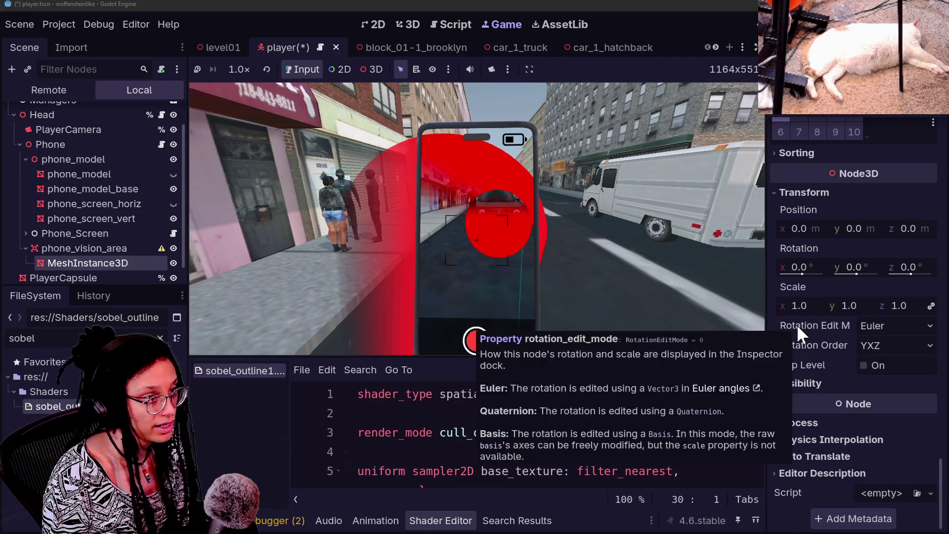
scroll(799, 174, up, 2)
click(817, 165)
click(780, 165)
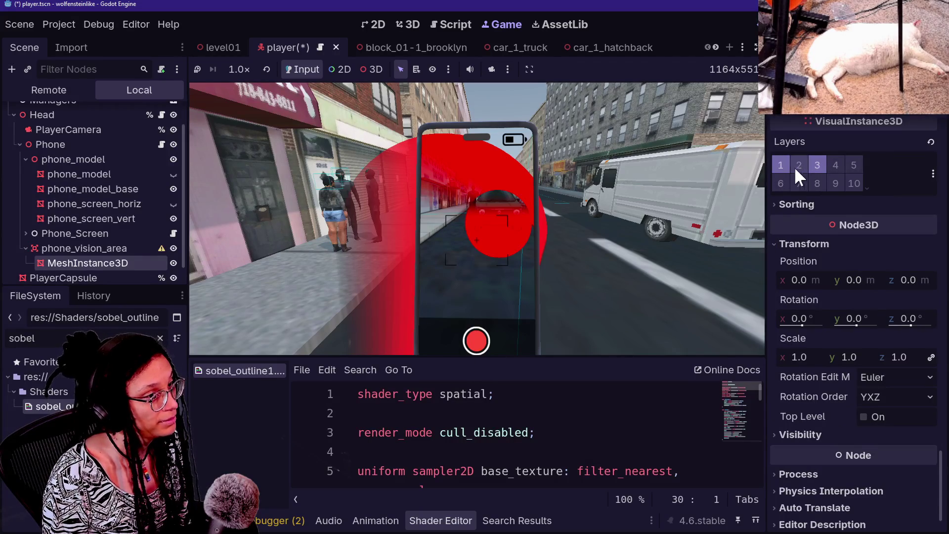
Narrow the cone to a 3.767 m top radius and 0.04 m bottom radius.
click(122, 233)
click(124, 262)
scroll(855, 221, up, 5)
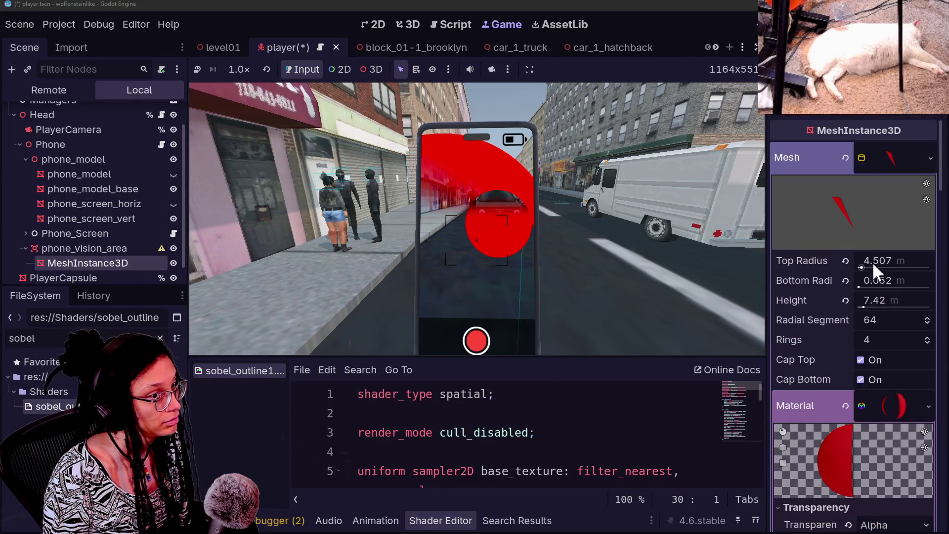
mouse_move(875, 262)
mouse_down()
mouse_move(837, 261)
mouse_move(879, 262)
mouse_move(861, 266)
mouse_move(874, 286)
mouse_move(860, 293)
mouse_move(885, 286)
mouse_move(870, 286)
mouse_up()
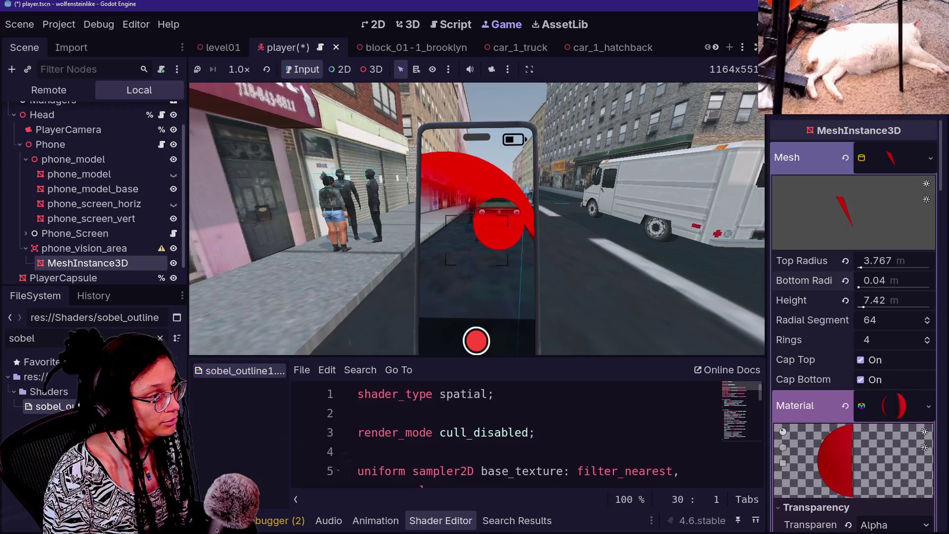
scroll(843, 306, down, 10)
scroll(843, 305, down, 3)
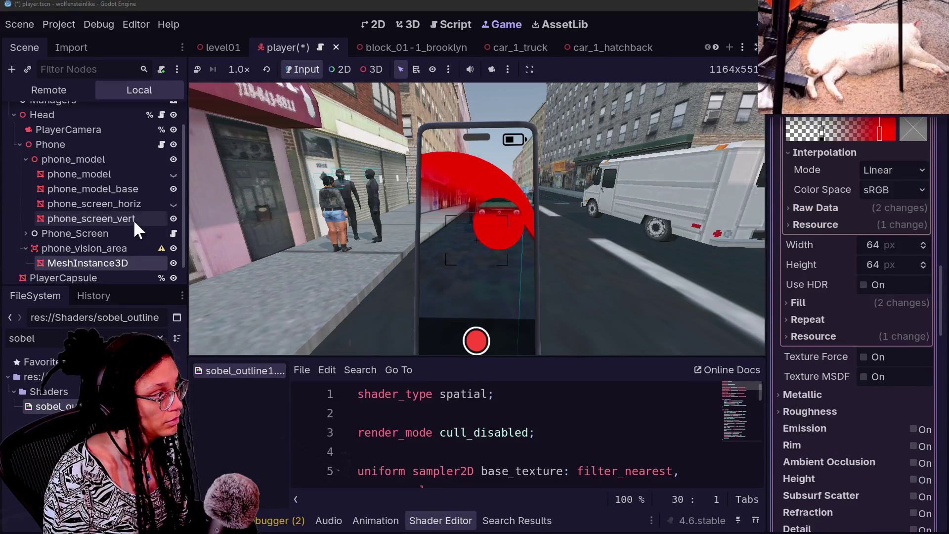
click(179, 249)
Rotate phone_vision_area about its Y axis and tilt it around X.
scroll(780, 285, down, 5)
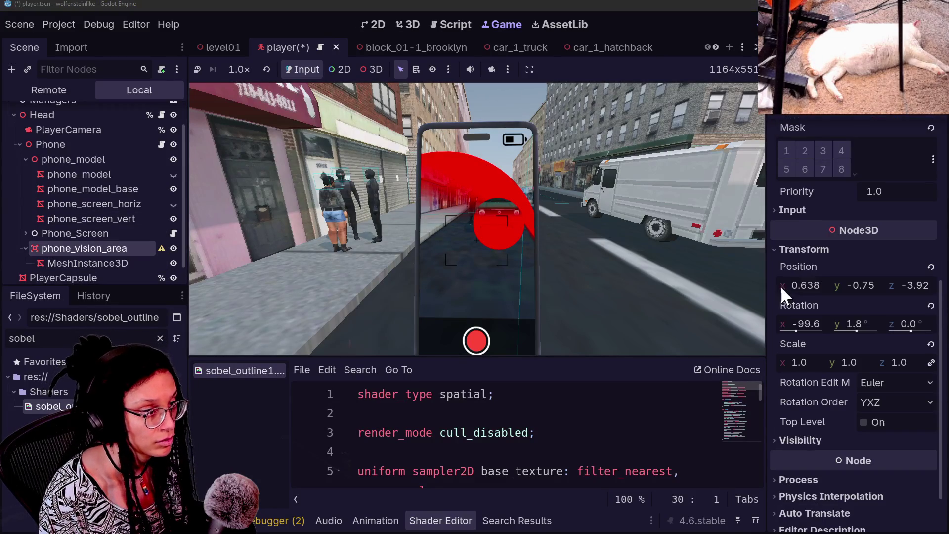
mouse_move(841, 321)
mouse_down()
mouse_move(820, 321)
mouse_move(860, 324)
mouse_move(786, 326)
mouse_move(810, 327)
mouse_up()
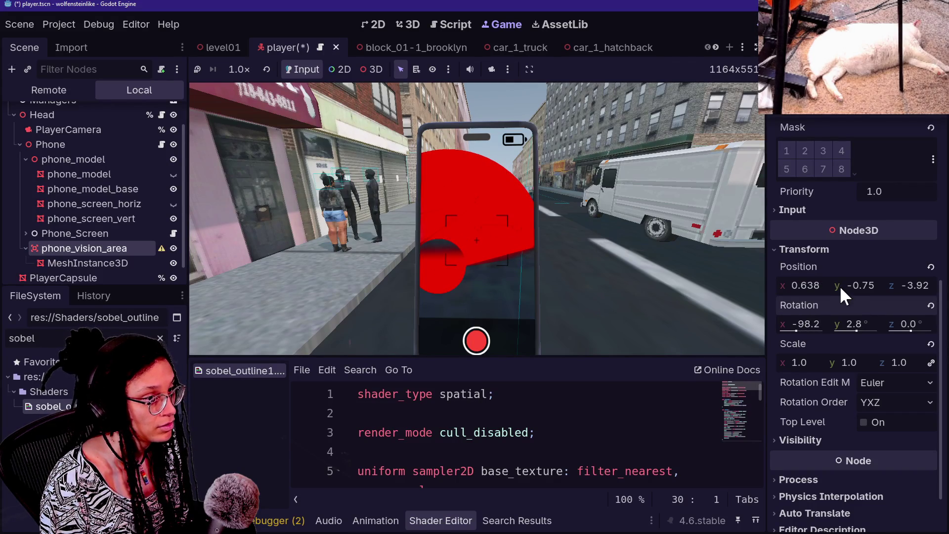
drag(860, 285, 864, 285)
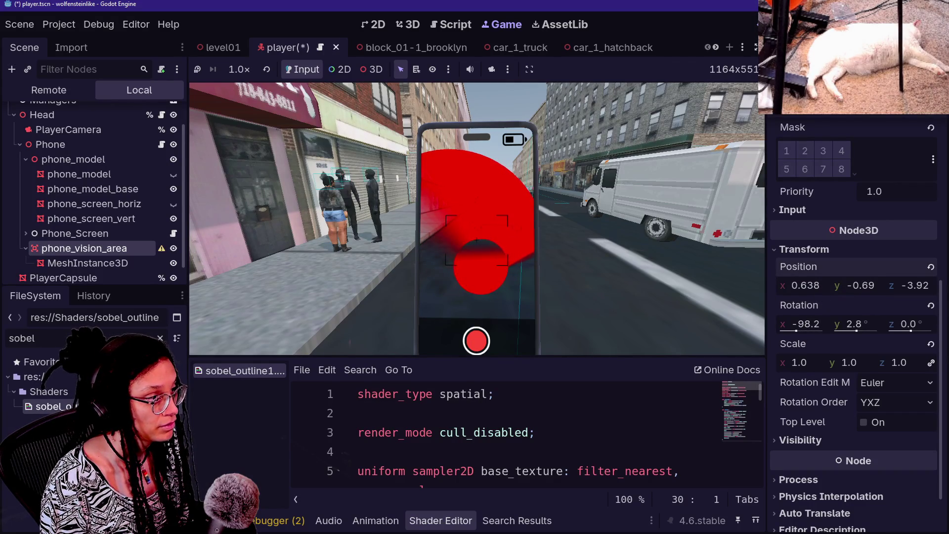
drag(806, 323, 797, 329)
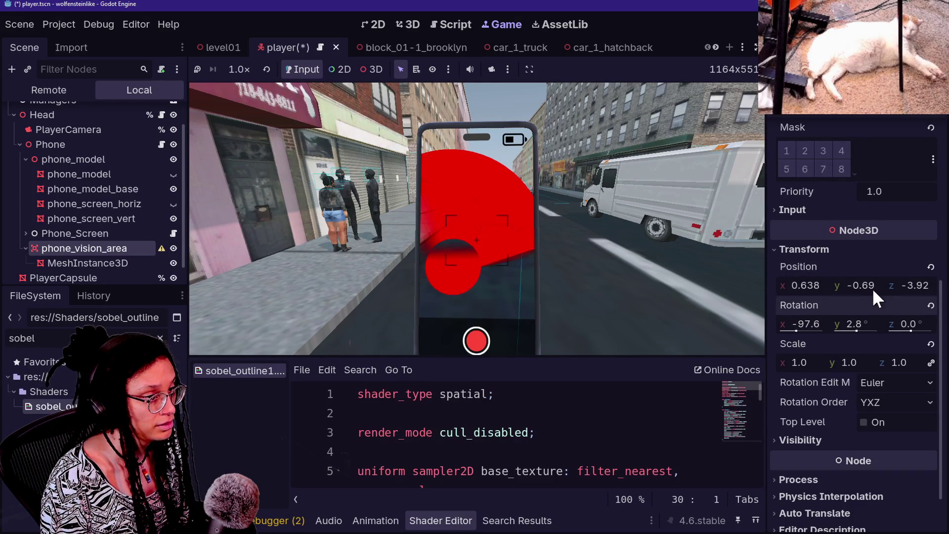
drag(817, 322, 795, 329)
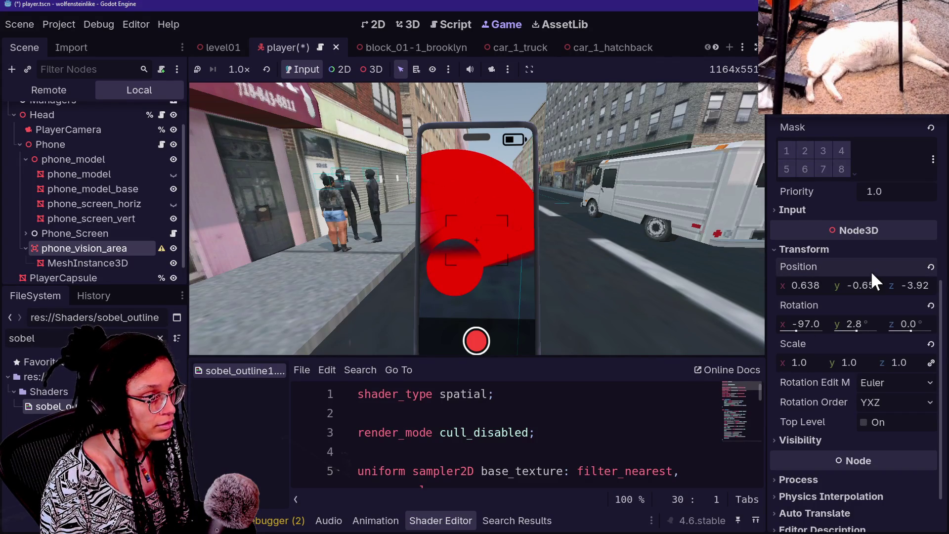
Fine-tune phone_vision_area's height to y -0.46 and its X tilt near -94.6°.
drag(866, 285, 869, 285)
drag(807, 322, 807, 323)
drag(863, 285, 866, 286)
drag(807, 323, 808, 322)
drag(843, 286, 846, 286)
drag(811, 324, 808, 324)
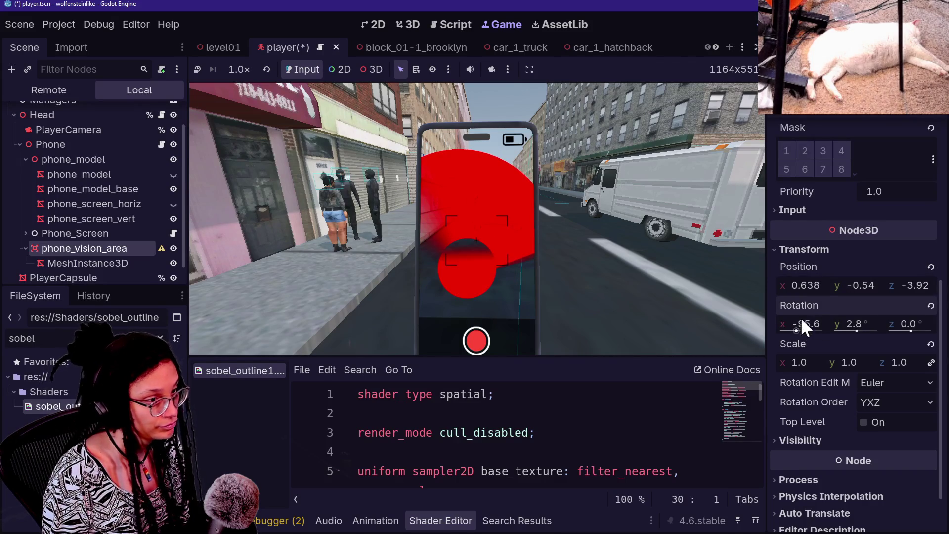
drag(847, 289, 847, 296)
drag(813, 330, 805, 330)
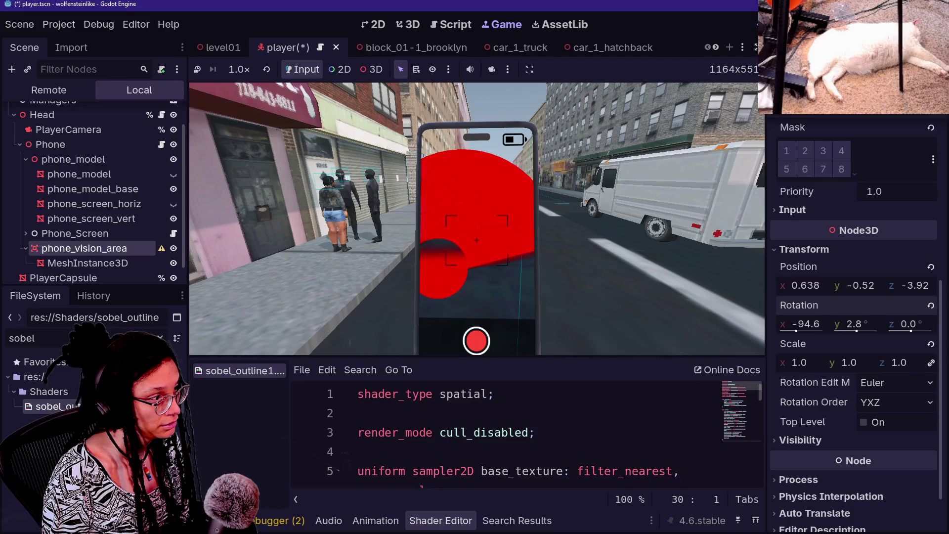
drag(847, 286, 855, 286)
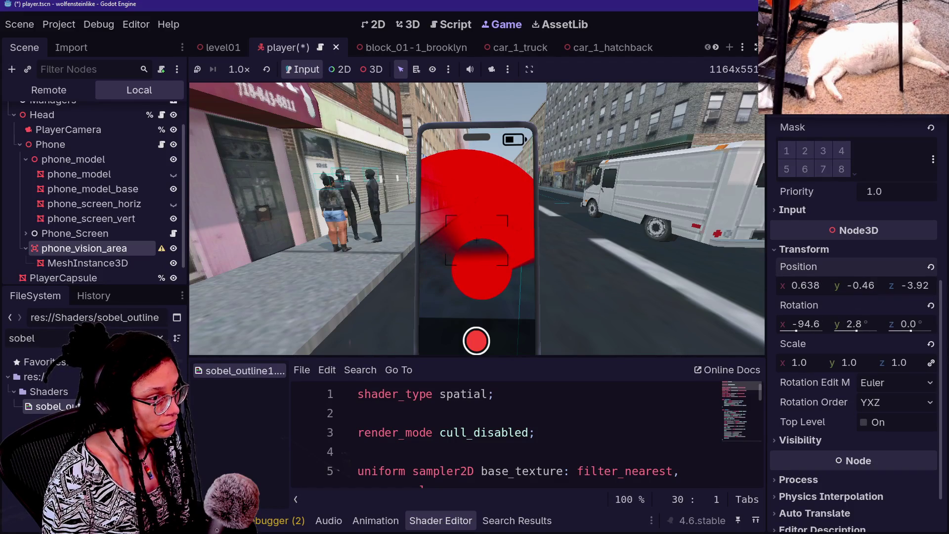
click(821, 324)
Try an X rotation of -90 and a y position of 0, then undo the experiment.
text(-90)
key(Return)
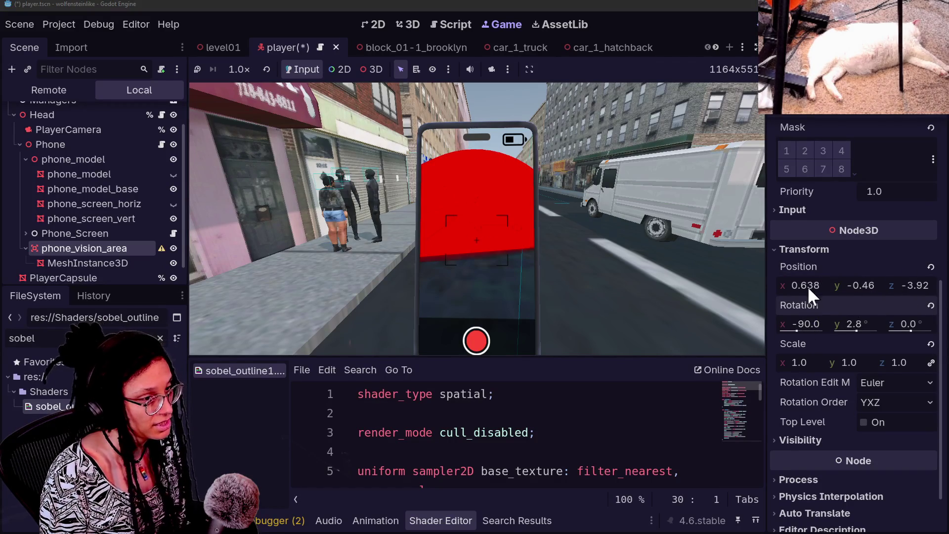
click(855, 286)
text(0)
key(Return)
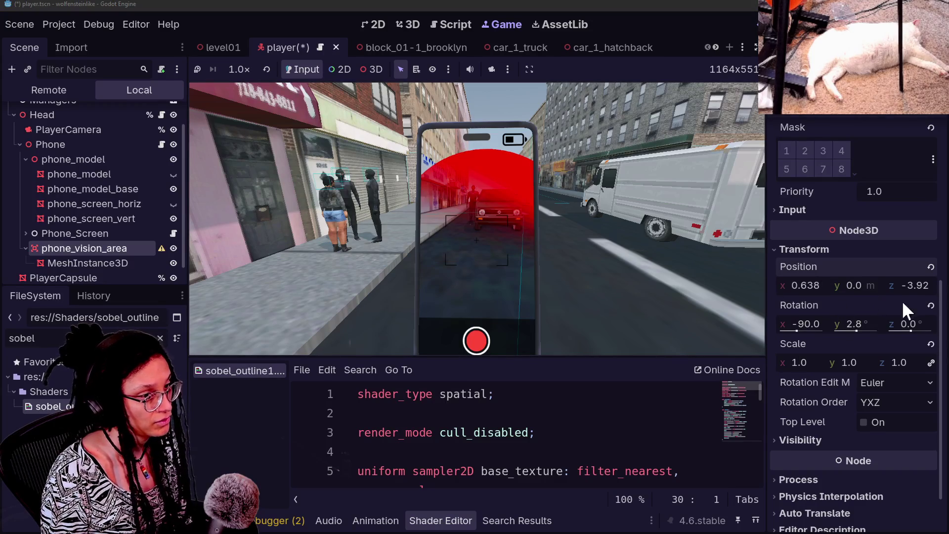
mouse_move(928, 289)
mouse_down()
mouse_move(890, 289)
mouse_move(928, 289)
mouse_up()
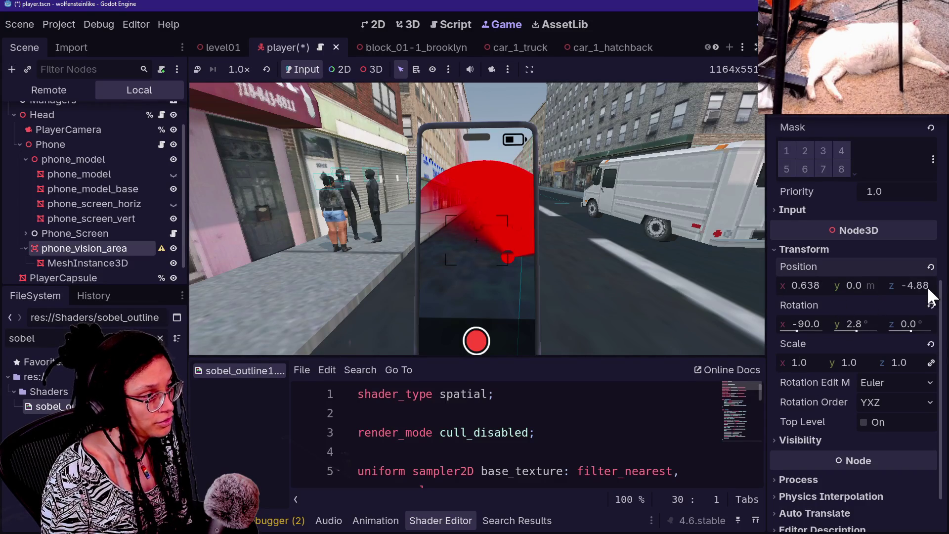
key(ctrl+z)
key(ctrl+z)
key(ctrl+z)
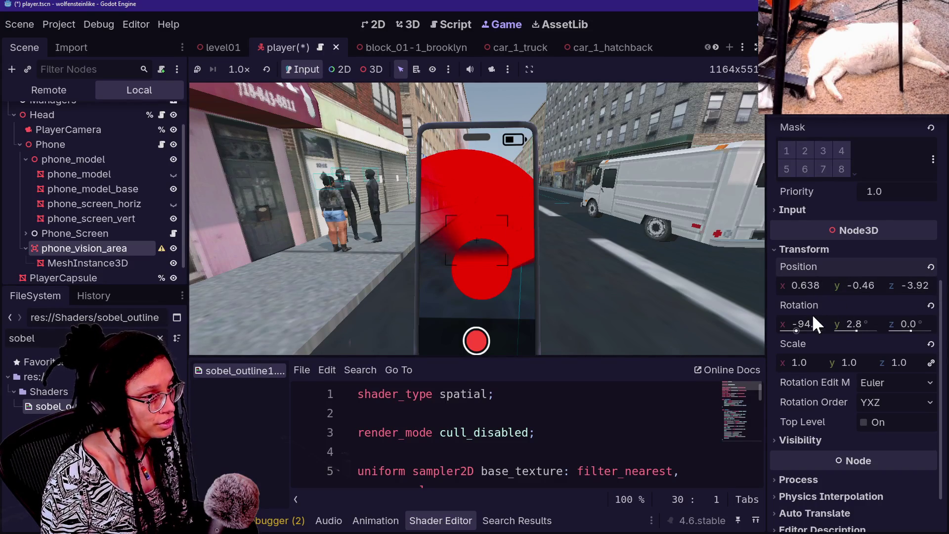
Fine-tune tilt and height, and shift Position X to about 0.590.
mouse_move(815, 328)
mouse_down()
mouse_move(840, 328)
mouse_move(814, 328)
mouse_up()
drag(860, 286, 861, 285)
drag(811, 324, 814, 324)
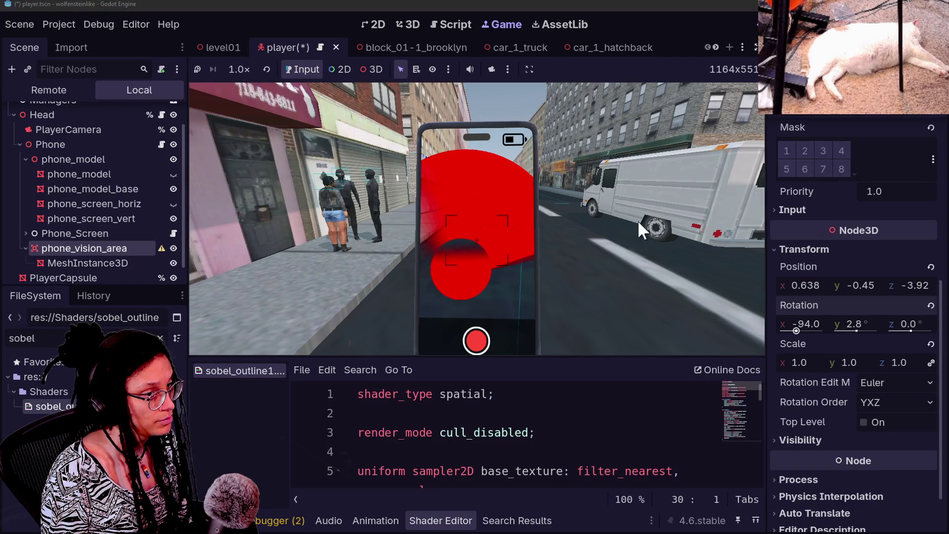
drag(862, 285, 863, 285)
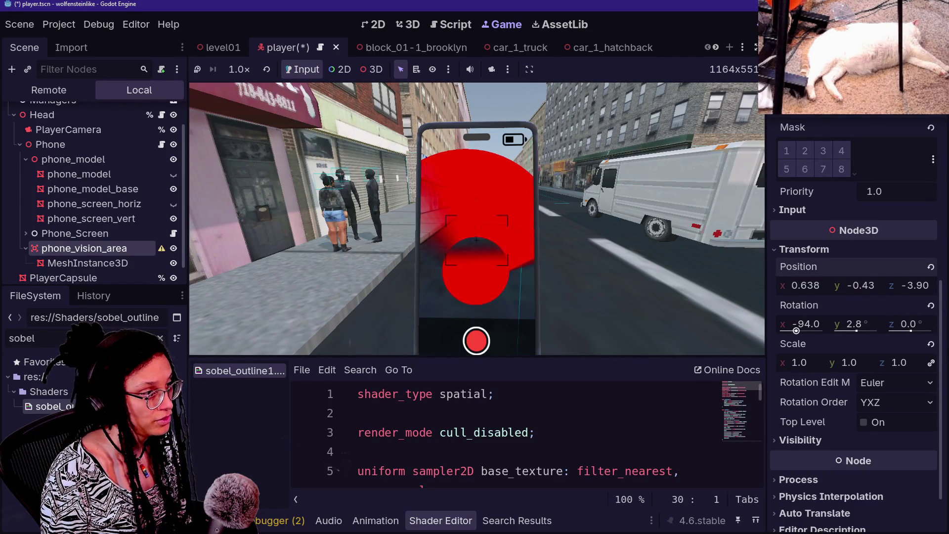
mouse_move(810, 285)
mouse_down()
mouse_move(756, 285)
mouse_move(816, 285)
mouse_up()
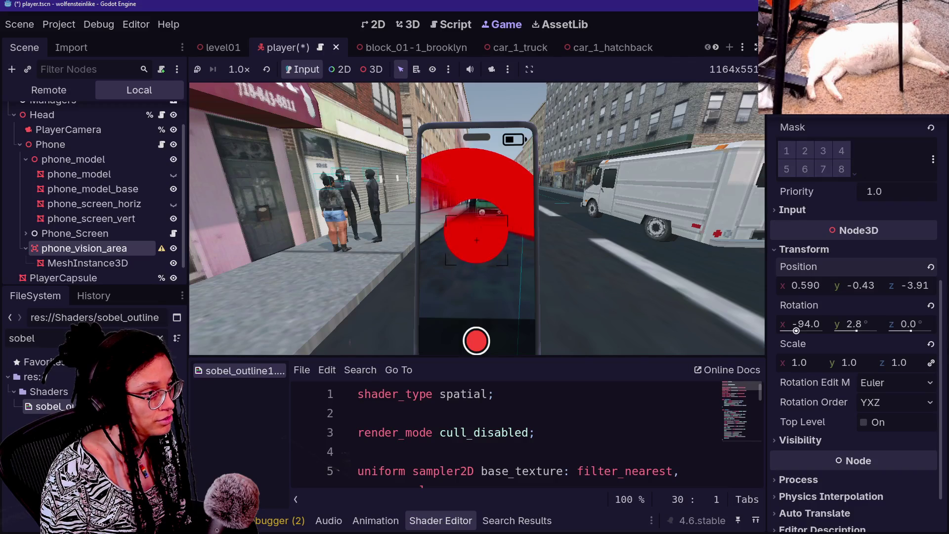
scroll(817, 206, up, 5)
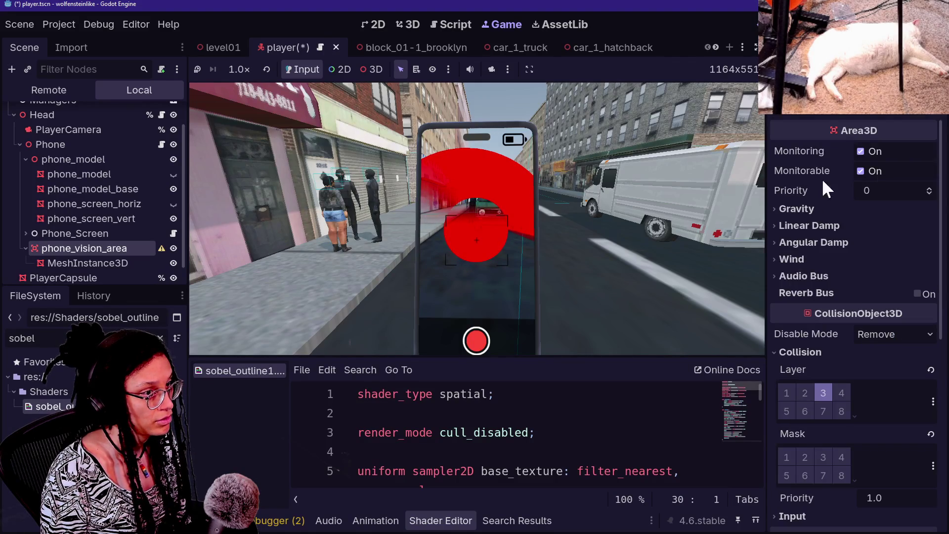
Widen the cone's top radius to 4.647 m, then nudge phone_vision_area's transform.
click(65, 263)
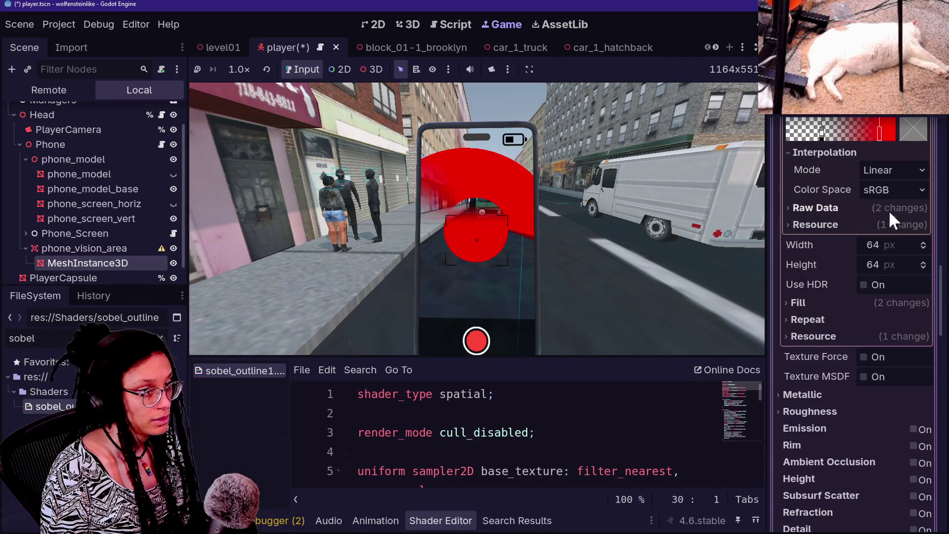
scroll(870, 198, up, 10)
mouse_move(865, 263)
mouse_down()
mouse_move(924, 263)
mouse_move(910, 263)
mouse_up()
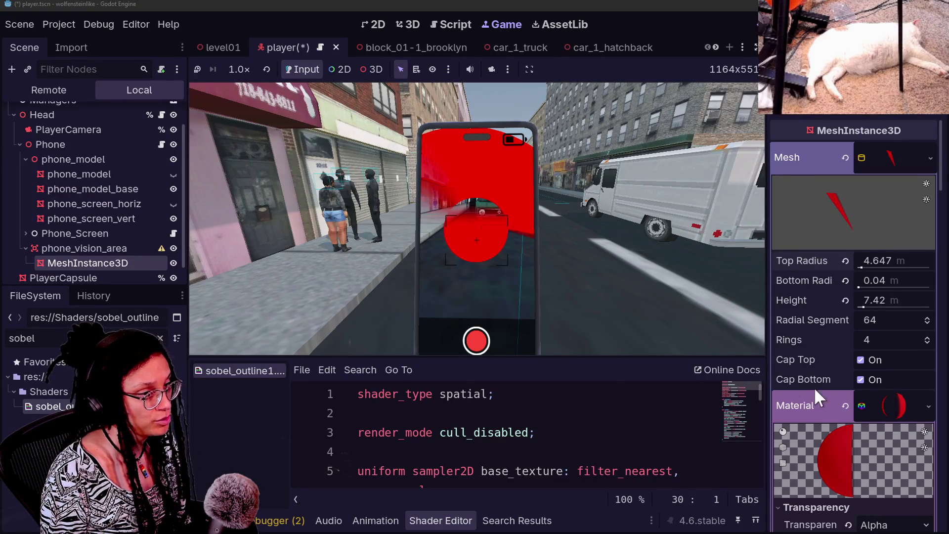
scroll(807, 387, down, 8)
click(84, 248)
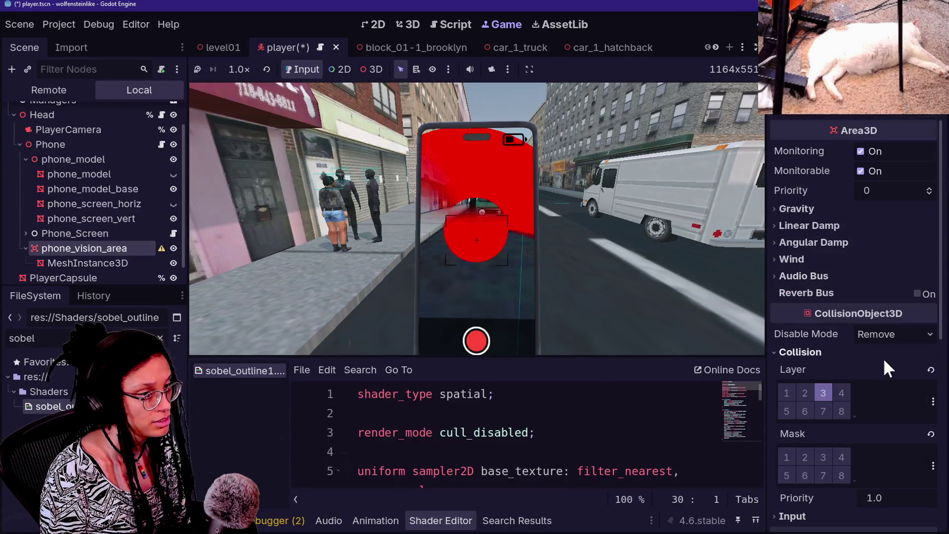
scroll(835, 263, down, 5)
mouse_move(845, 267)
mouse_down()
mouse_move(816, 269)
mouse_move(826, 269)
mouse_up()
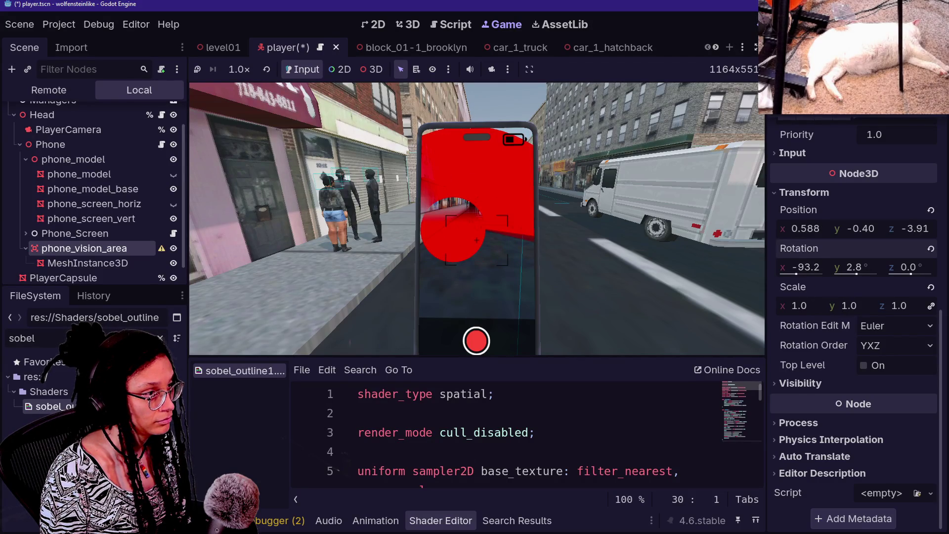
Raise phone_vision_area slightly on Y and set its X rotation to -90.
drag(879, 229, 885, 229)
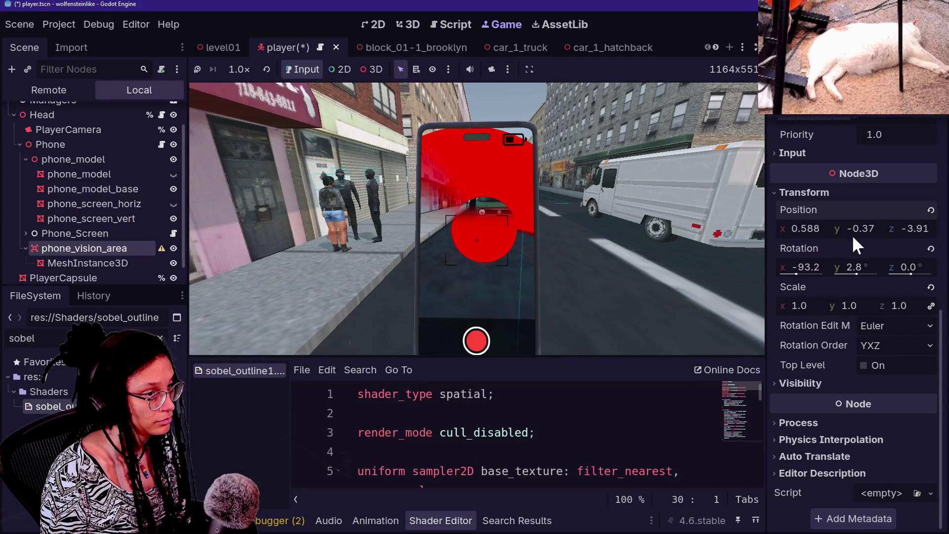
drag(817, 266, 840, 265)
click(795, 271)
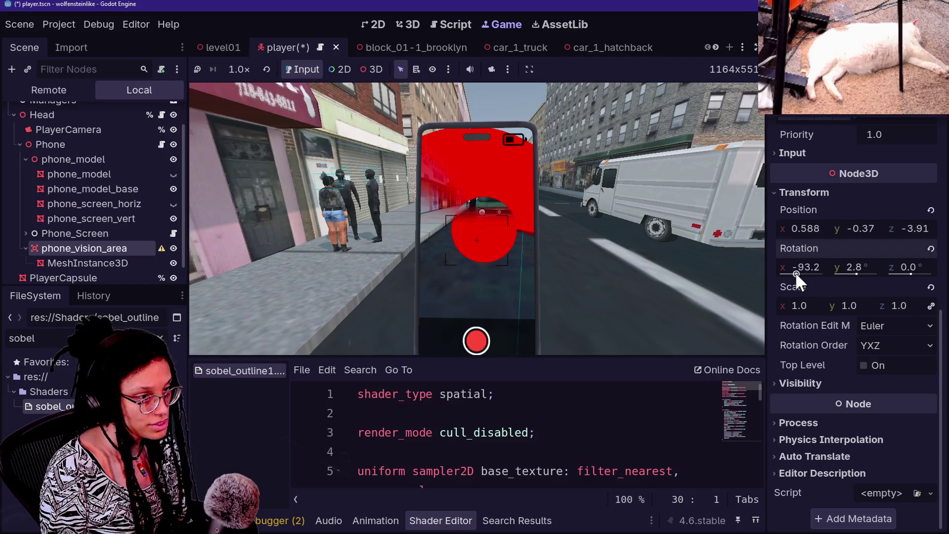
text(-90)
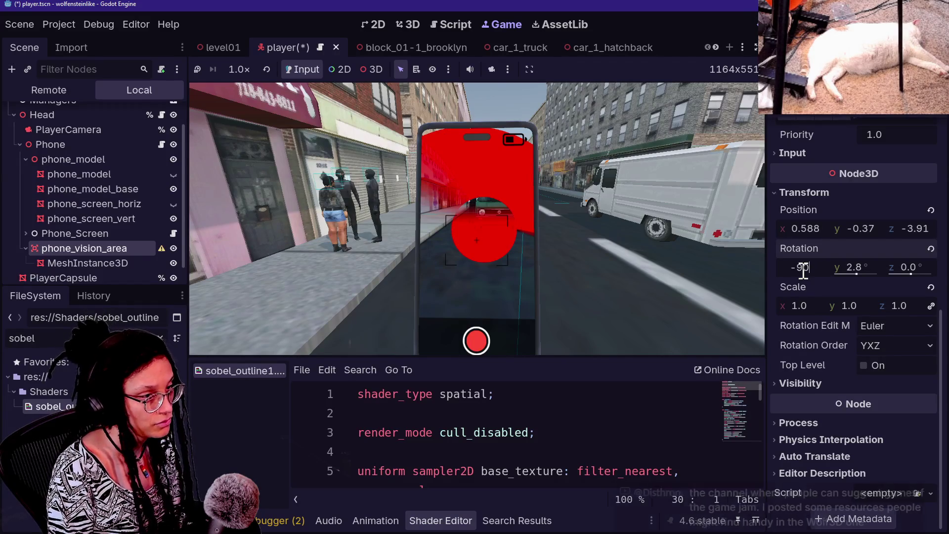
key(Return)
Adjust the vision area's Y height and X position, and re-commit X rotation around -90.1.
mouse_move(863, 228)
mouse_down()
mouse_move(848, 228)
mouse_move(875, 228)
mouse_up()
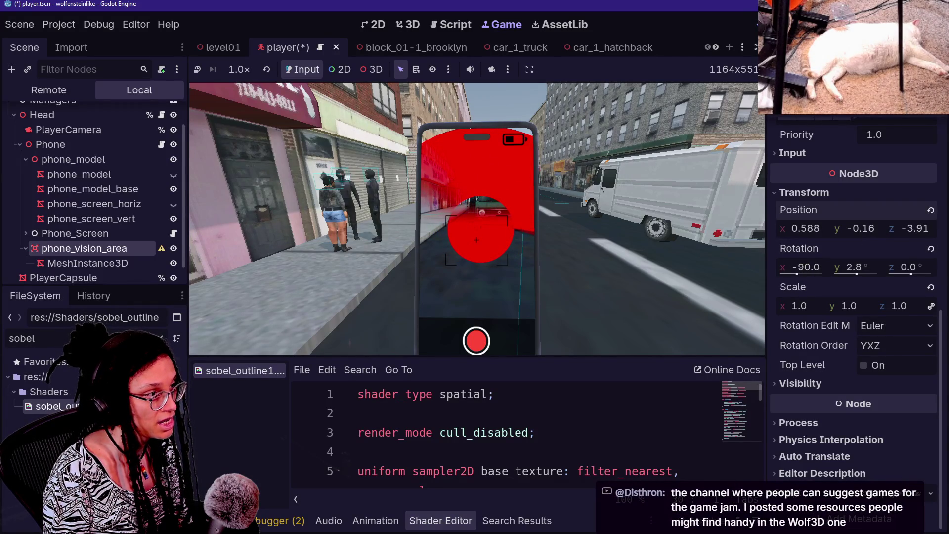
mouse_move(868, 227)
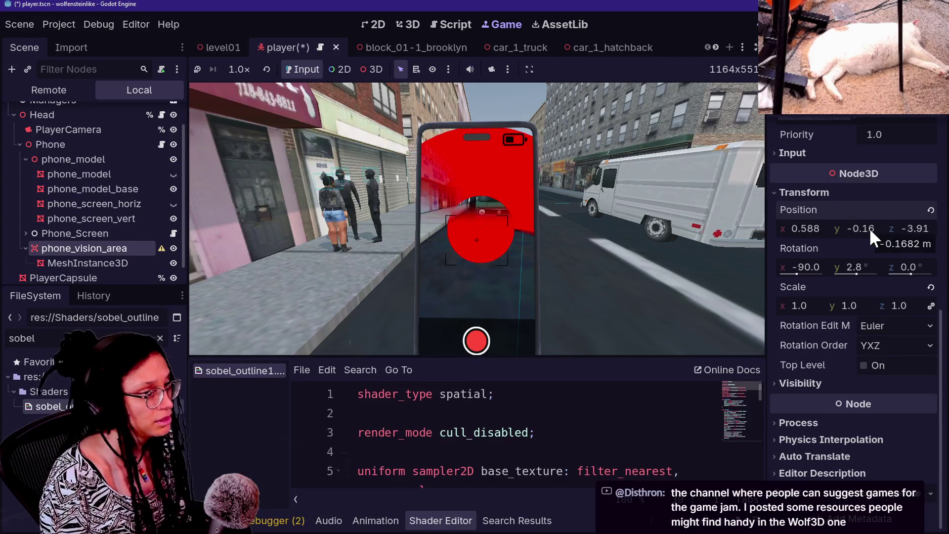
drag(814, 226, 815, 227)
click(821, 267)
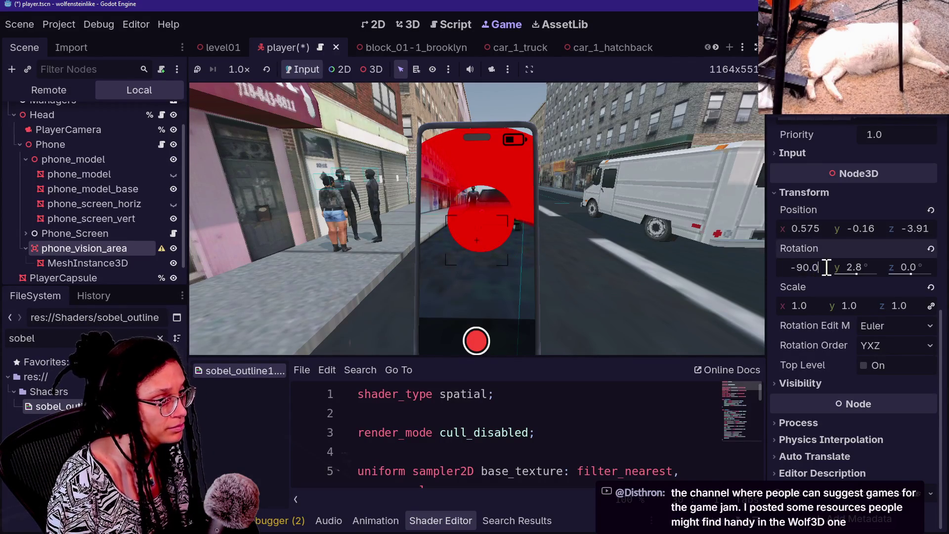
text(-91)
key(Return)
click(823, 265)
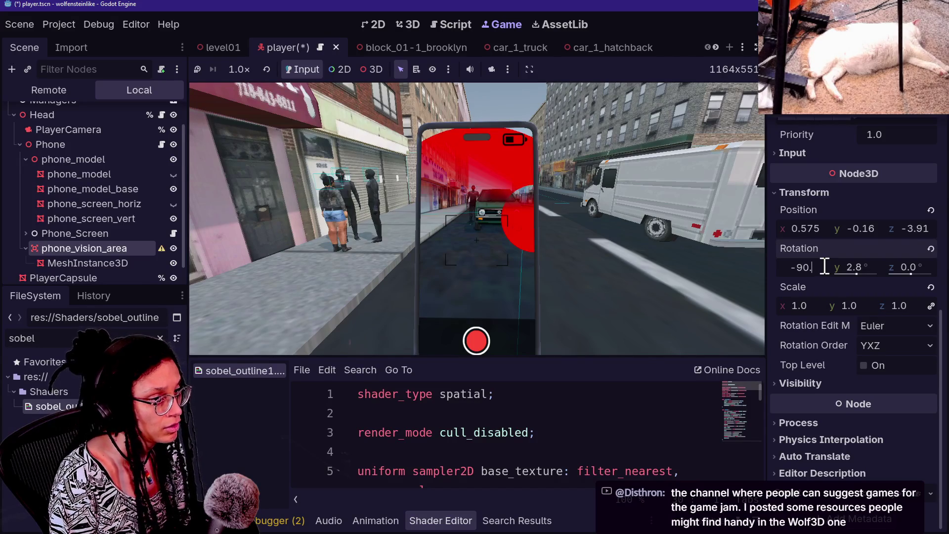
text(5)
key(Return)
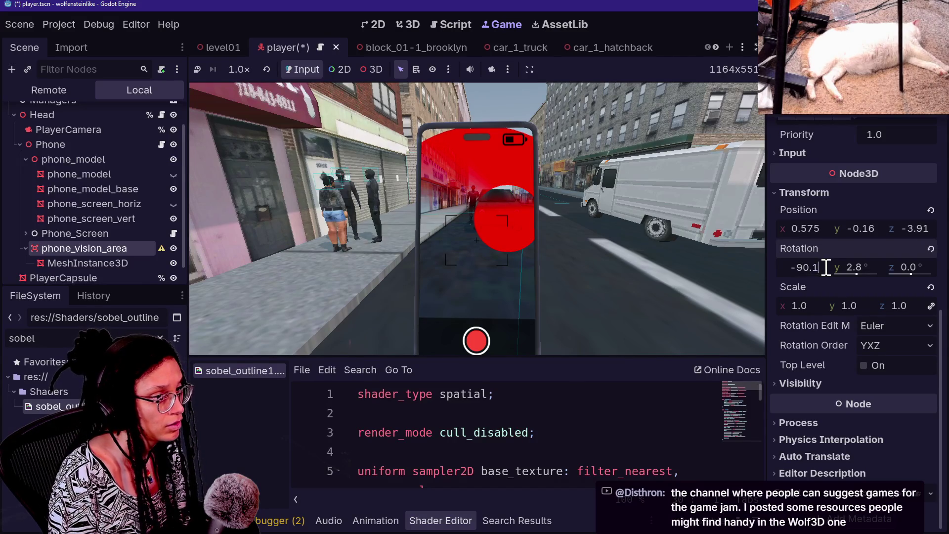
key(Return)
Try X rotation values of -90.2, -89.9 and -89.8 on the vision area.
click(824, 267)
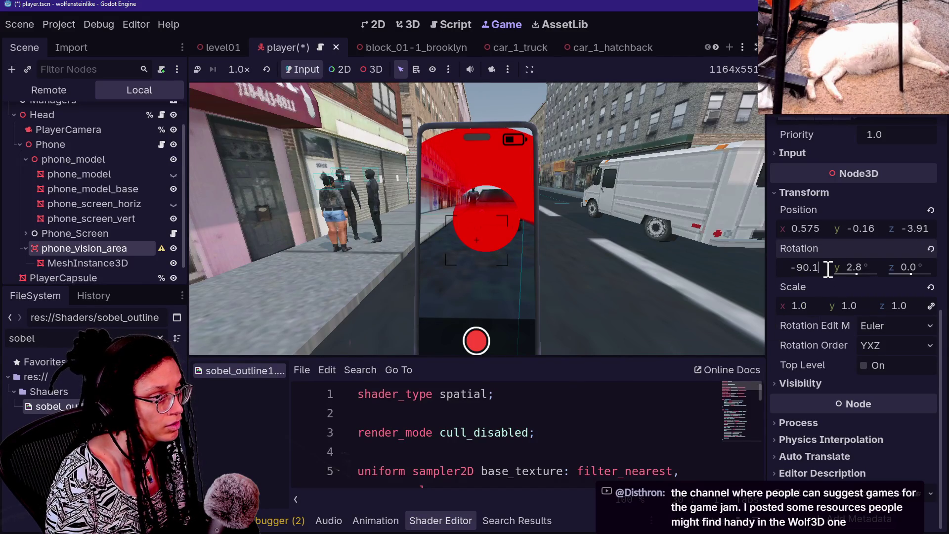
key(BackSpace)
text(2)
key(Return)
click(828, 270)
click(826, 269)
text(-89)
key(Return)
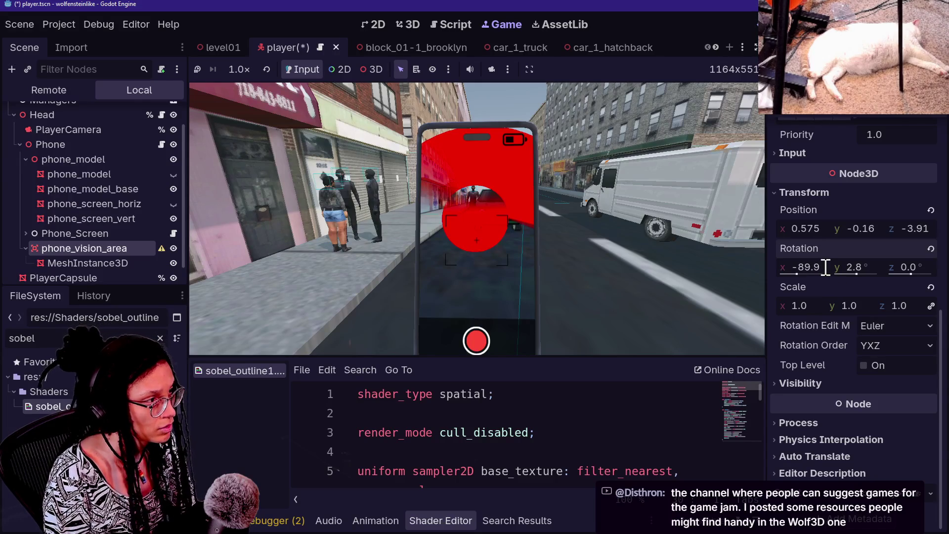
click(823, 260)
key(BackSpace)
text(8)
key(Return)
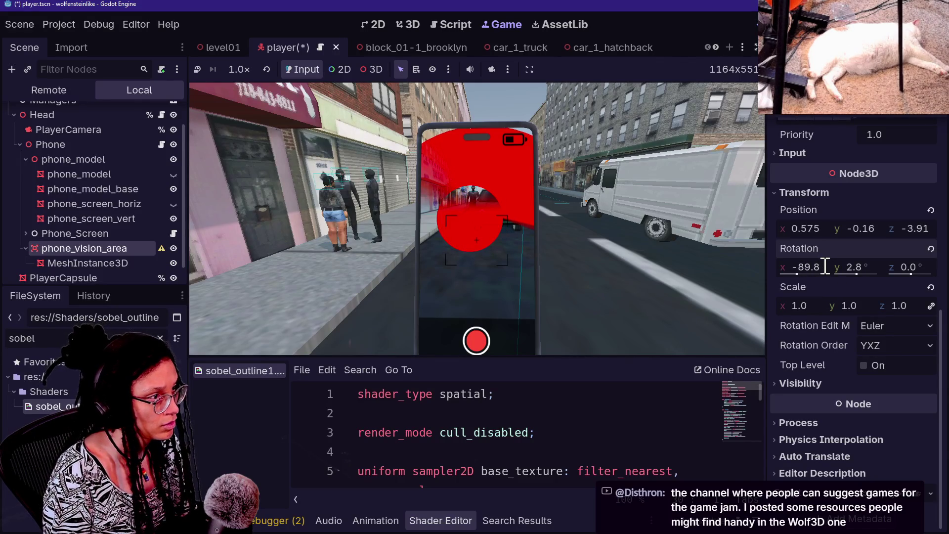
Fine-tune Y position to about -0.16 and settle X rotation back at -90.
click(863, 227)
key(Return)
mouse_move(853, 226)
mouse_down()
mouse_move(809, 237)
mouse_move(857, 231)
mouse_up()
double_click(820, 267)
text(9)
key(Return)
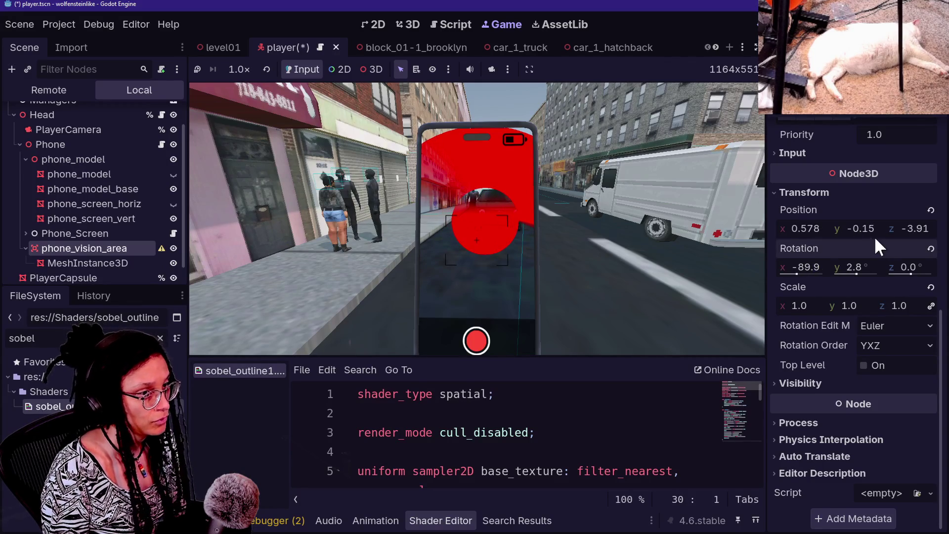
drag(864, 229, 859, 229)
click(811, 271)
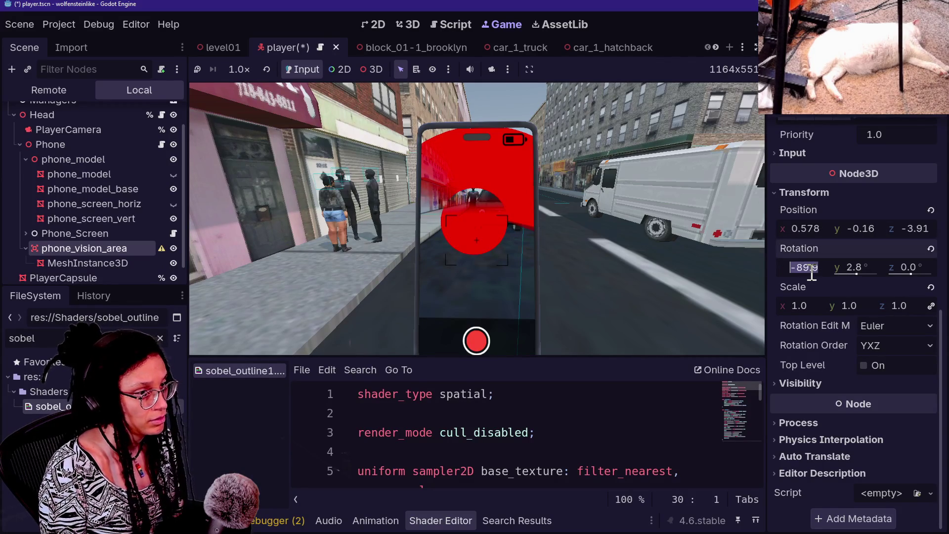
text(-90)
key(Return)
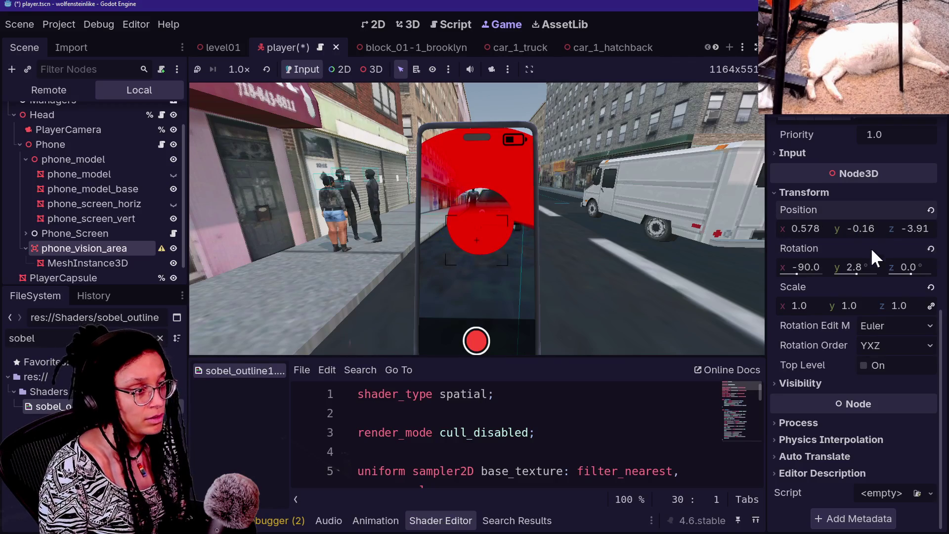
scroll(823, 237, up, 6)
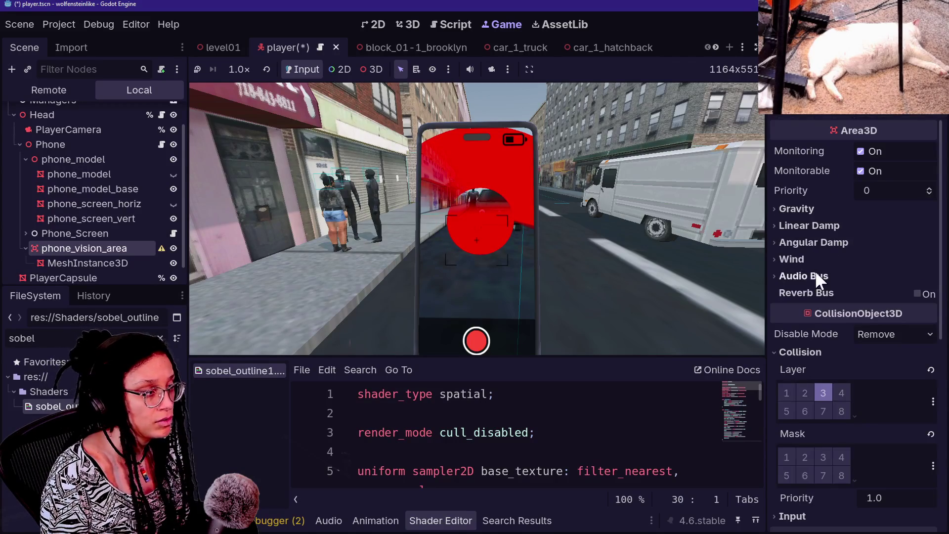
Select the MeshInstance3D cone and shrink its top radius to about 2.6 m.
click(94, 263)
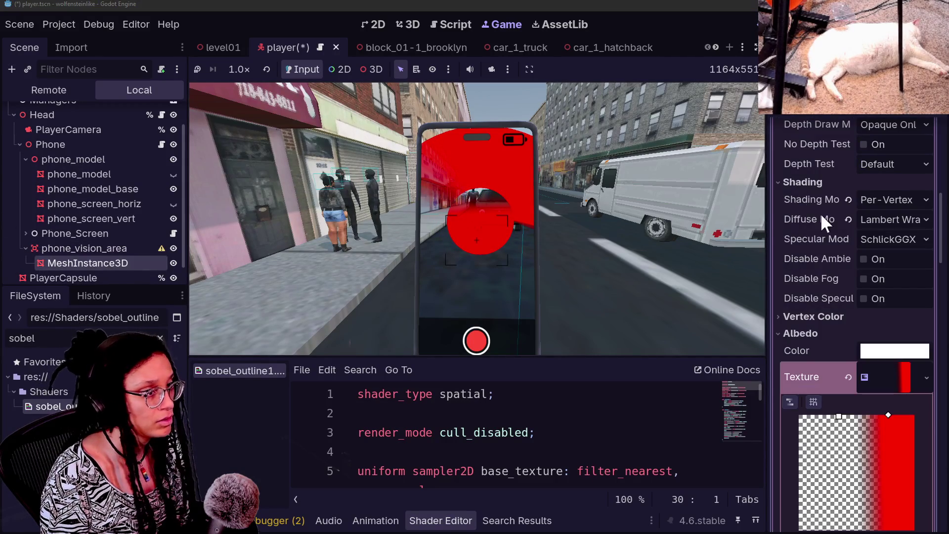
scroll(818, 214, up, 10)
drag(873, 263, 843, 263)
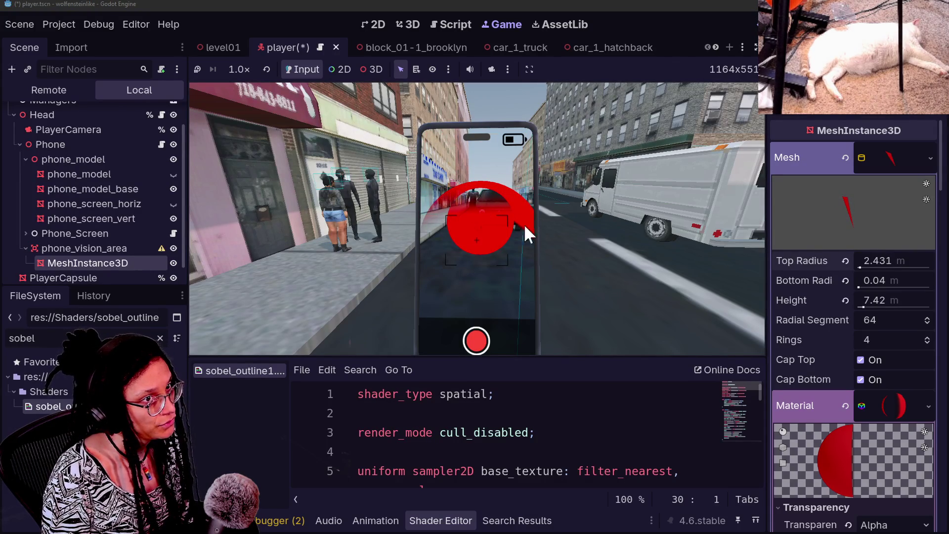
drag(867, 304, 832, 324)
scroll(832, 325, down, 3)
scroll(831, 326, down, 15)
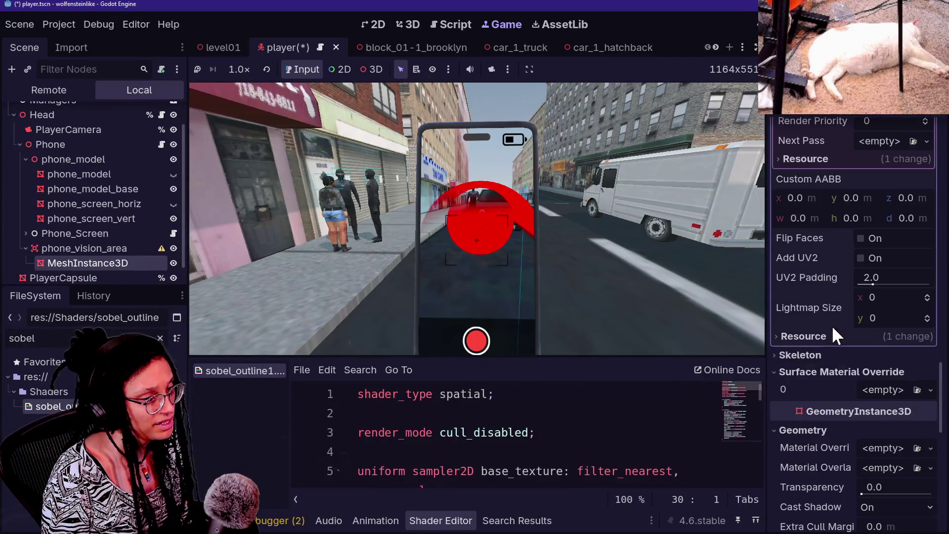
scroll(832, 324, down, 10)
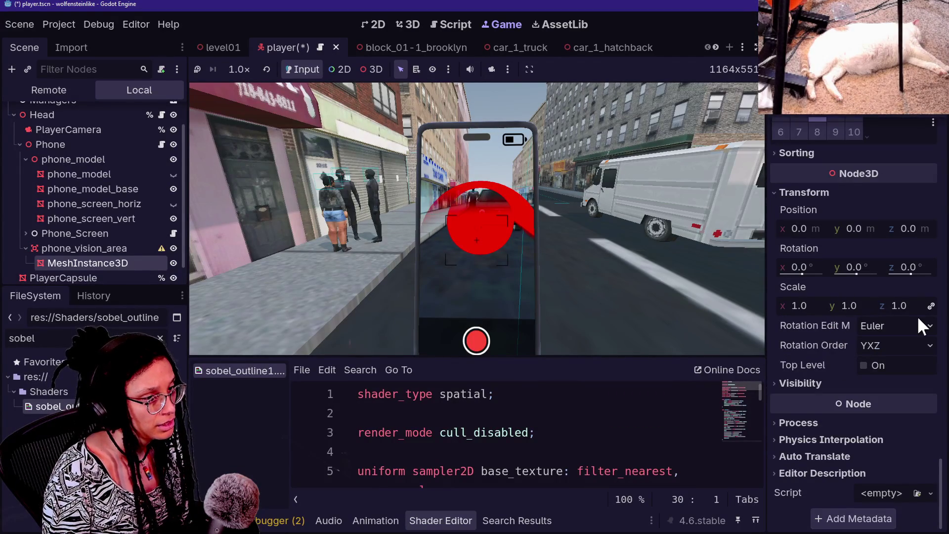
Unlink the scale axes, stretch the cone wider on X, and widen top radius to about 3.1 m.
click(930, 306)
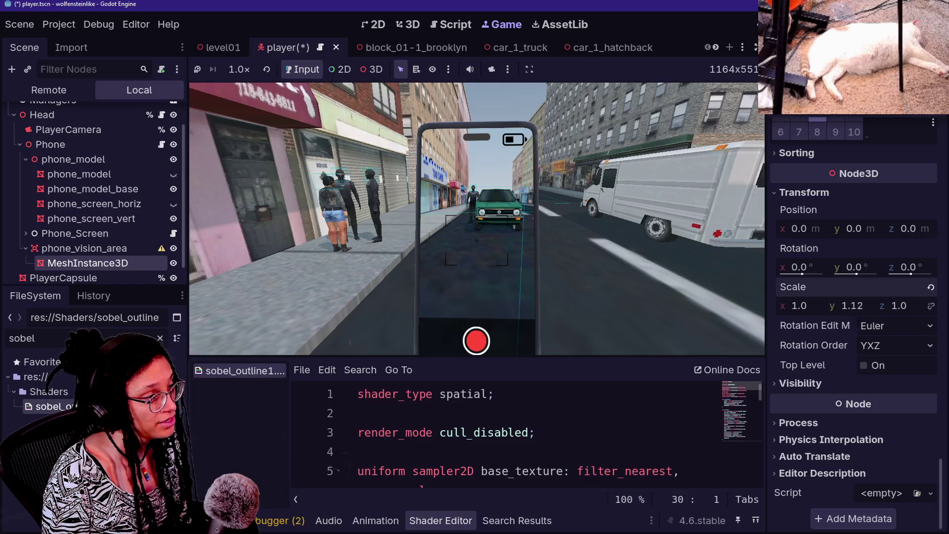
key(ctrl+z)
drag(800, 308, 894, 308)
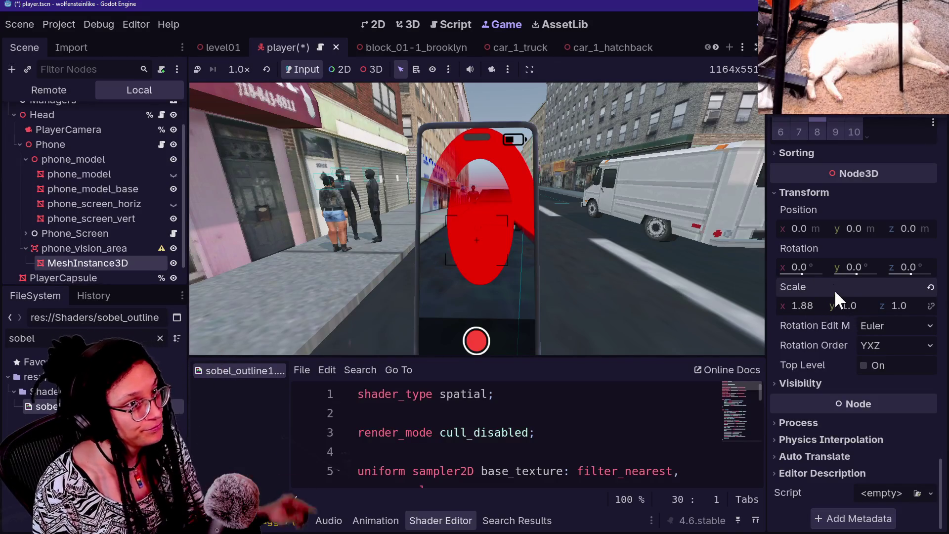
scroll(820, 244, up, 20)
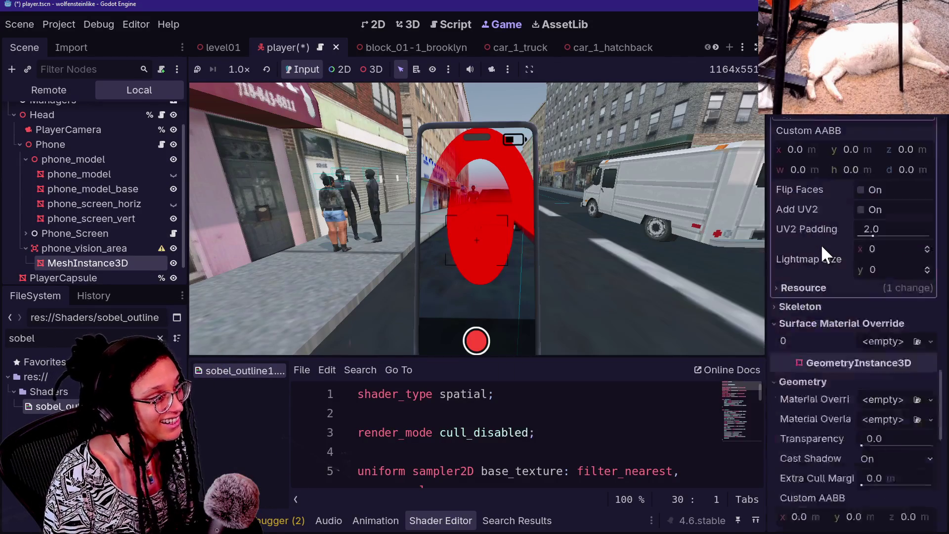
scroll(821, 244, up, 10)
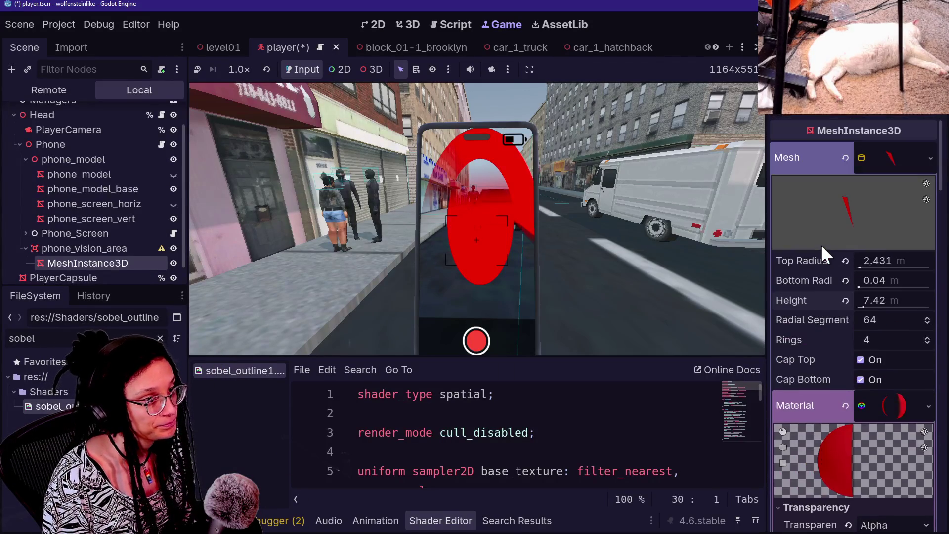
drag(881, 257, 909, 257)
scroll(841, 285, down, 20)
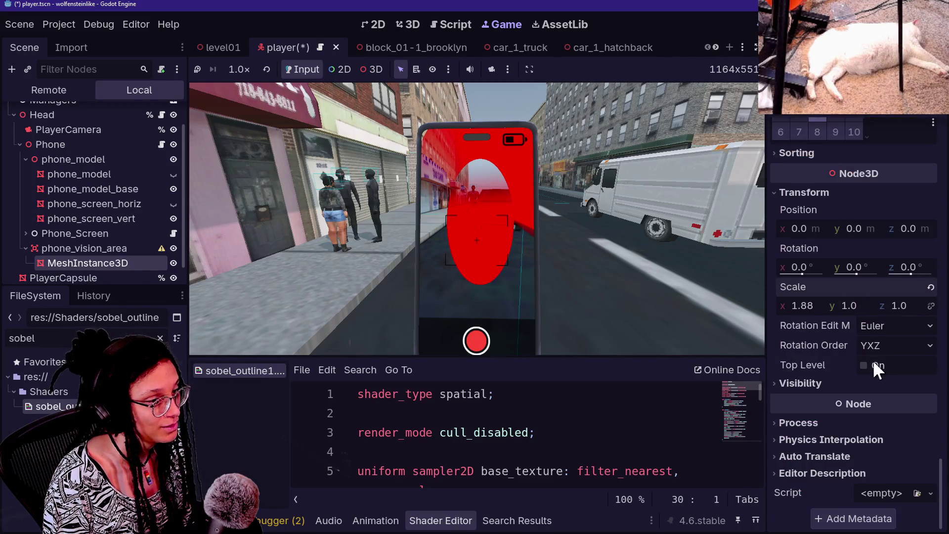
drag(801, 306, 836, 305)
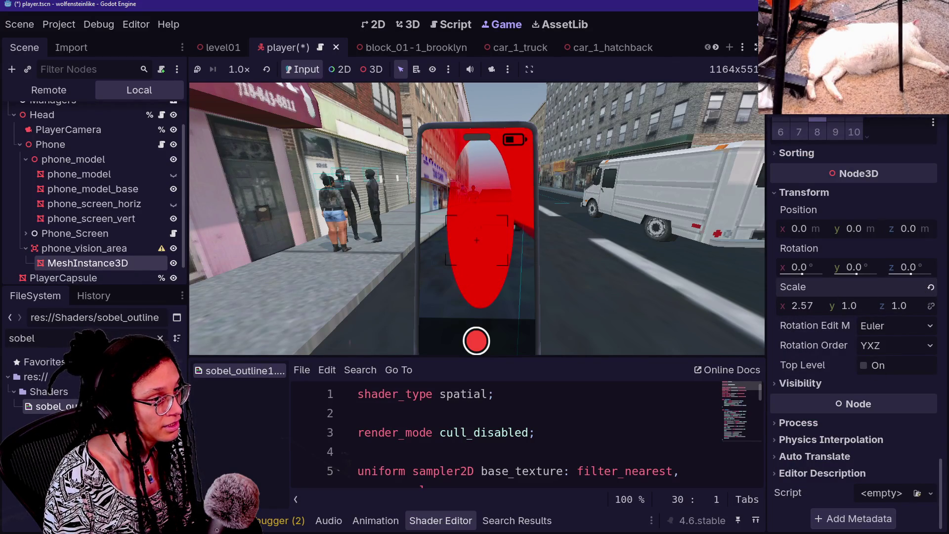
Narrow the cone's top radius to 2.489 m, reverting a trial Y scale change.
scroll(838, 298, up, 15)
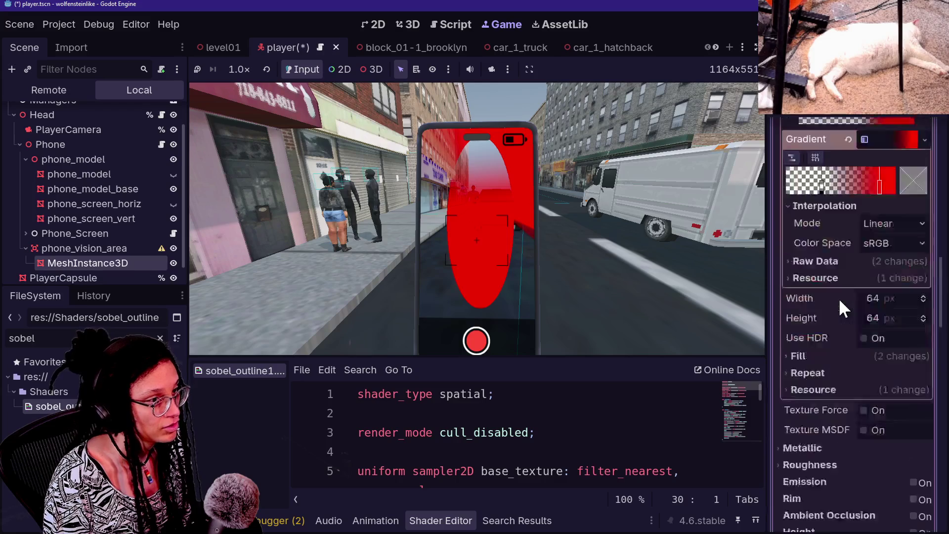
scroll(838, 298, up, 10)
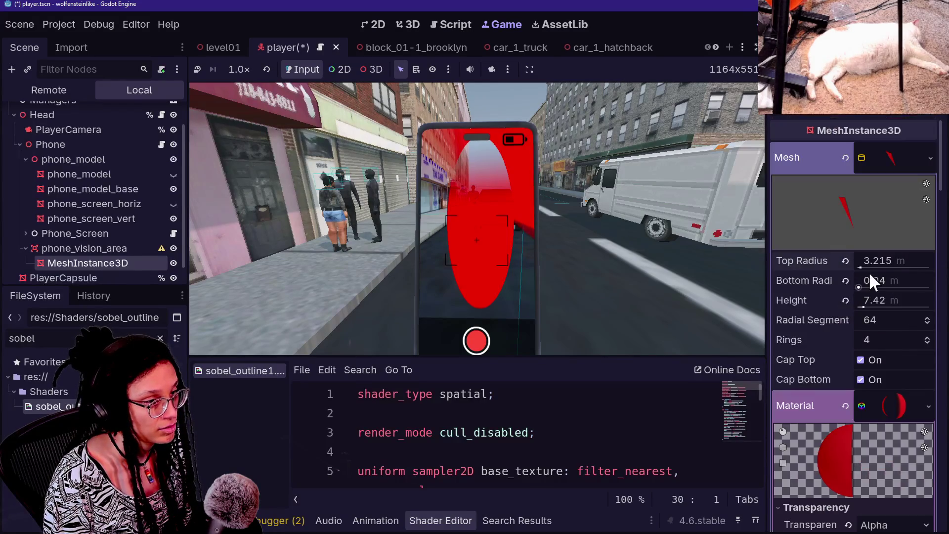
mouse_move(885, 261)
mouse_down()
mouse_move(854, 260)
mouse_move(853, 281)
mouse_up()
scroll(847, 282, down, 20)
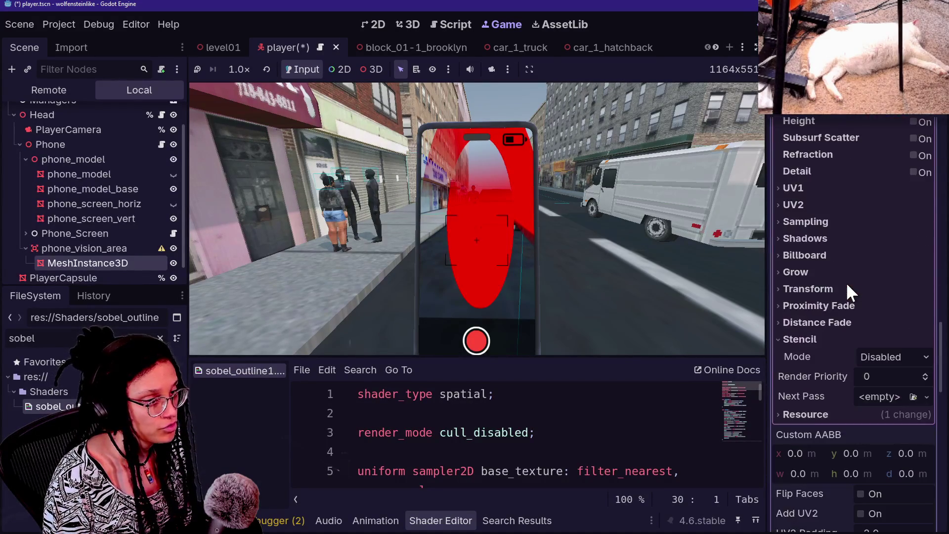
scroll(846, 282, down, 8)
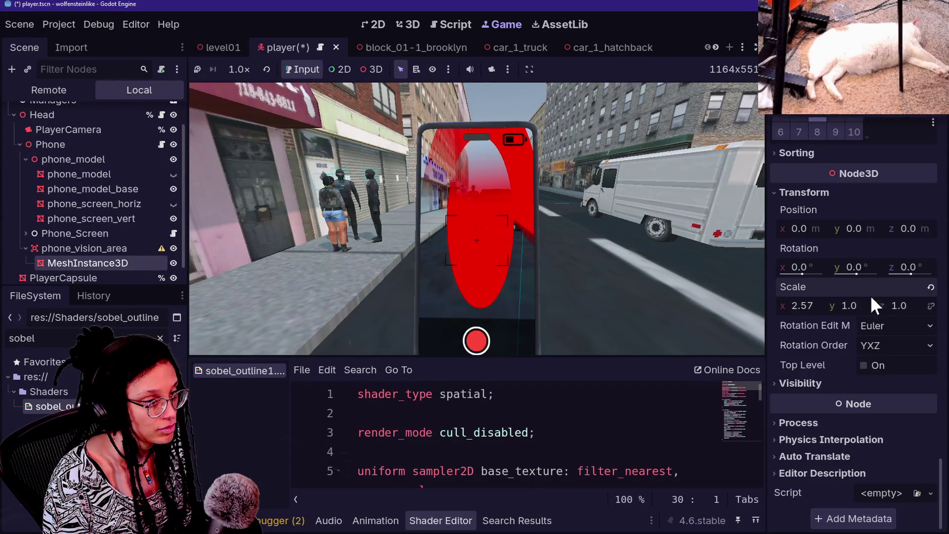
mouse_move(872, 299)
mouse_down()
mouse_move(860, 300)
mouse_move(911, 300)
mouse_move(849, 307)
mouse_move(860, 306)
mouse_up()
key(ctrl+z)
Shrink the cone's bottom radius to 0.08 m and scale it to about 2.45 × 0.96 × 1.54.
scroll(847, 271, up, 10)
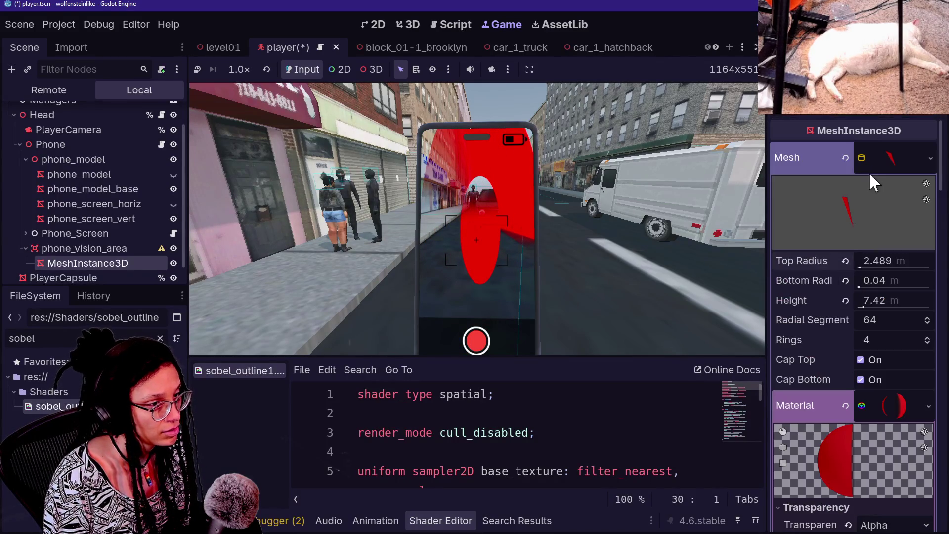
drag(884, 280, 879, 279)
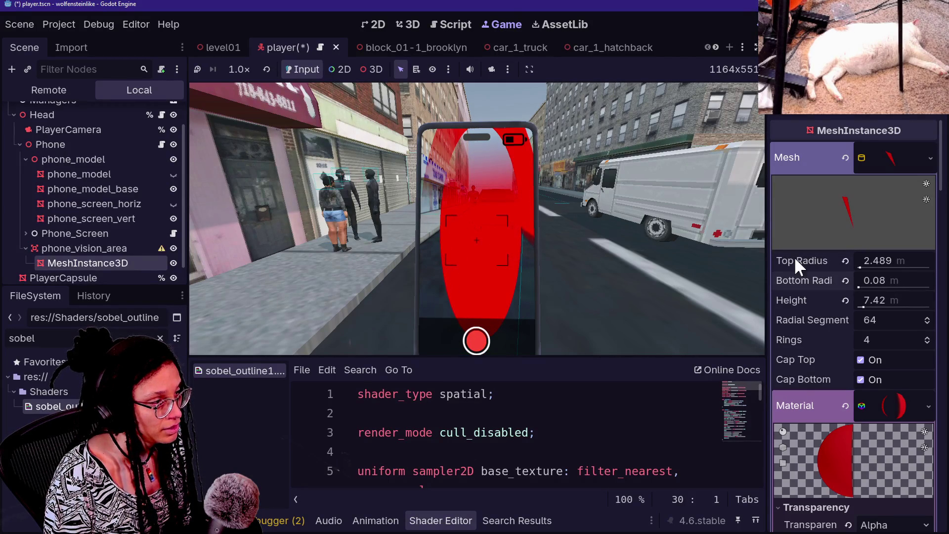
scroll(811, 326, down, 5)
scroll(812, 326, down, 10)
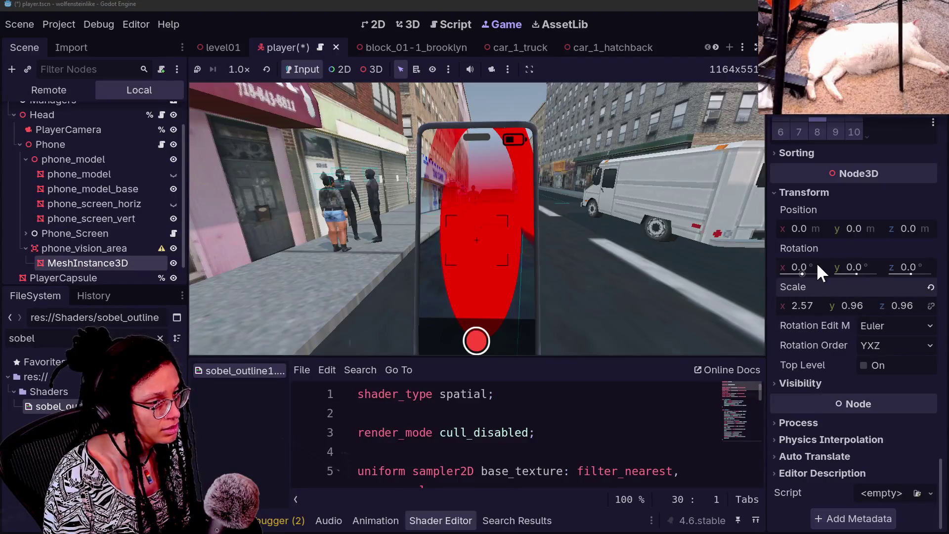
drag(808, 307, 807, 307)
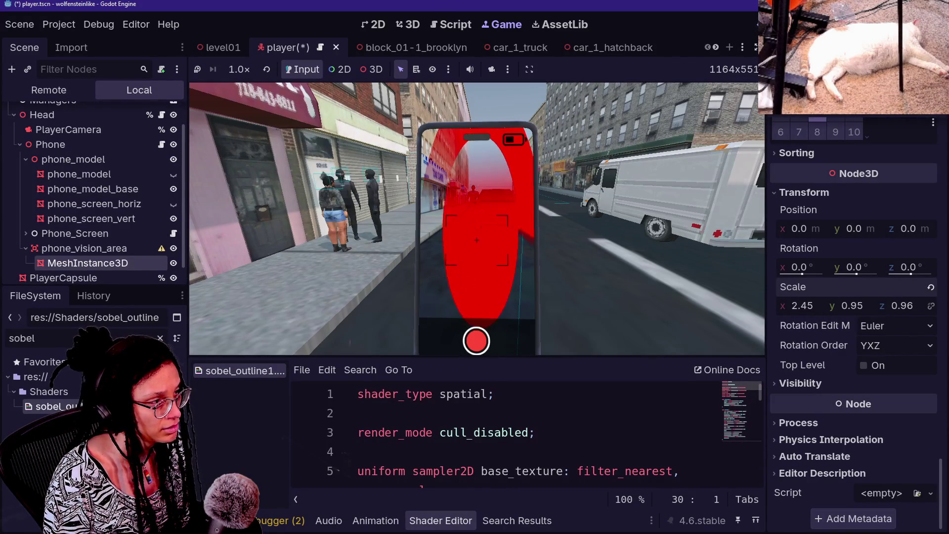
drag(894, 307, 908, 307)
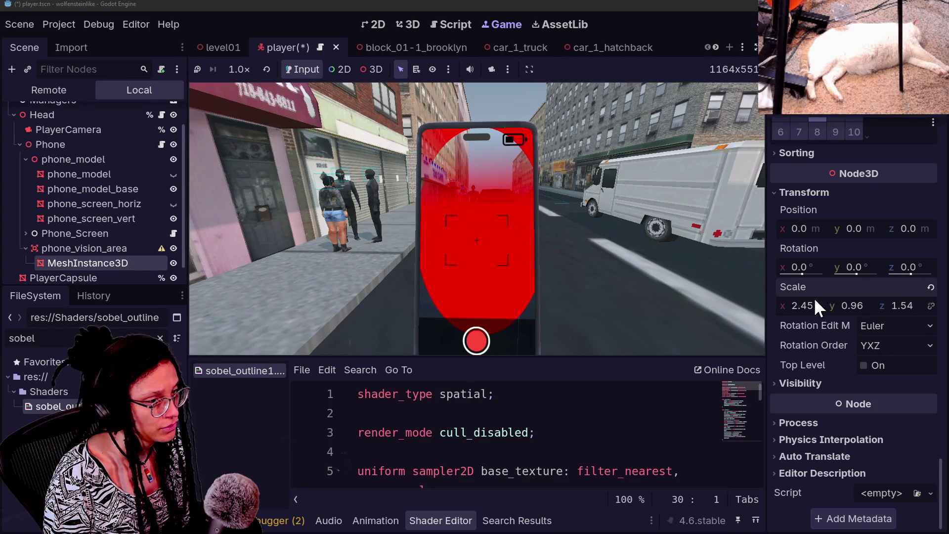
Check the reshaped cone through the phone in the running game.
scroll(814, 300, up, 10)
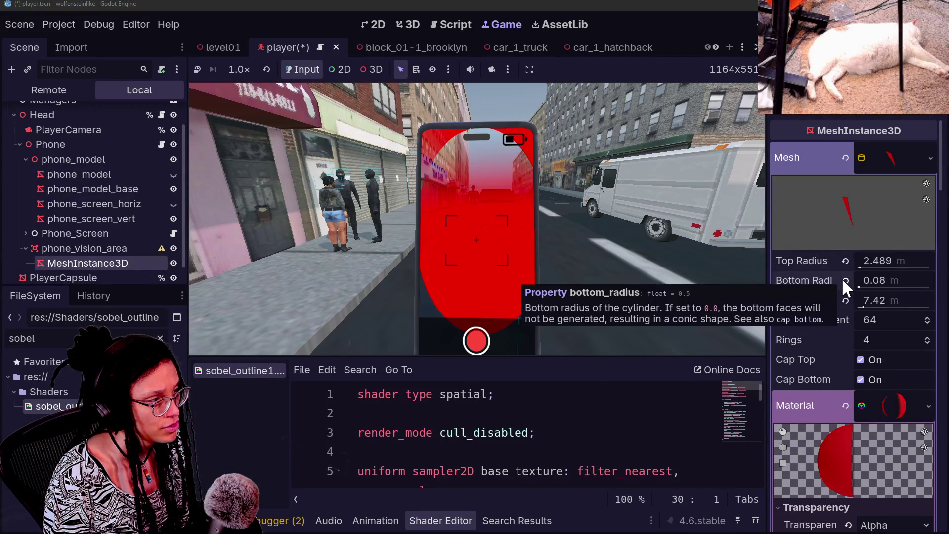
click(622, 235)
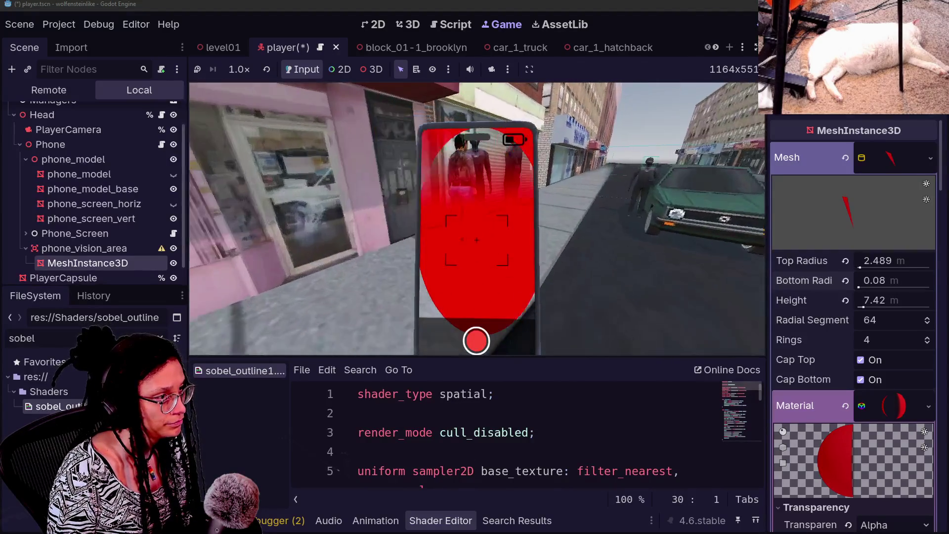
key(Escape)
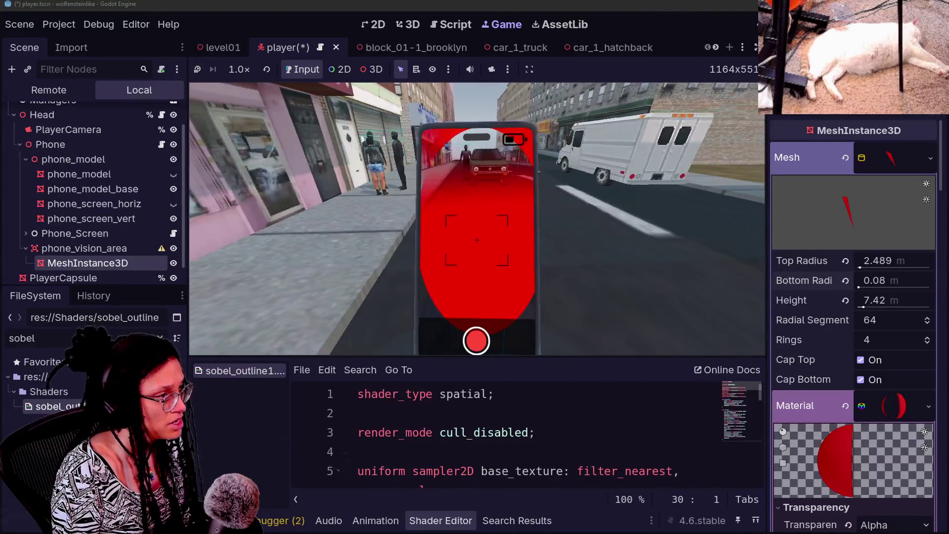
Shift the gradient's transparent stop rightward and adjust the GradientTexture2D fill handle.
scroll(792, 339, down, 10)
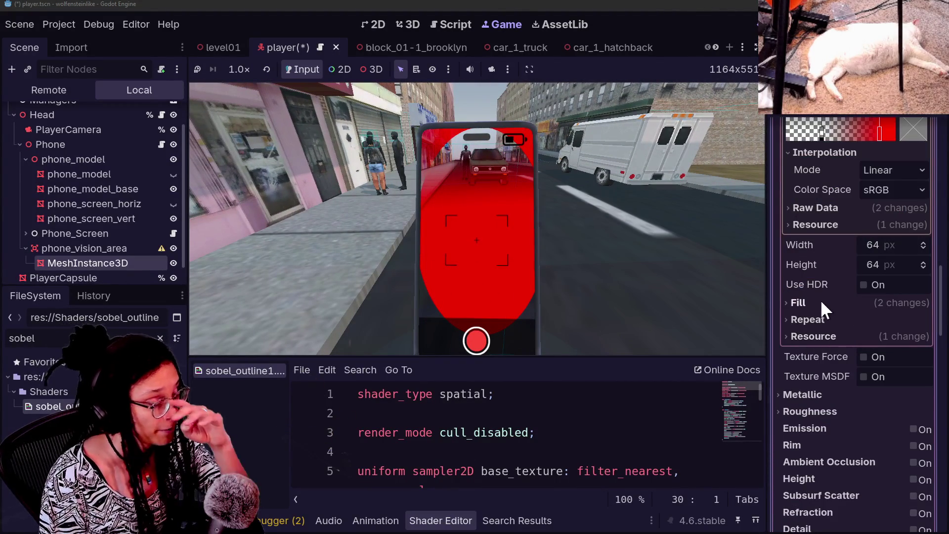
scroll(821, 299, up, 3)
drag(822, 286, 850, 291)
scroll(873, 187, up, 2)
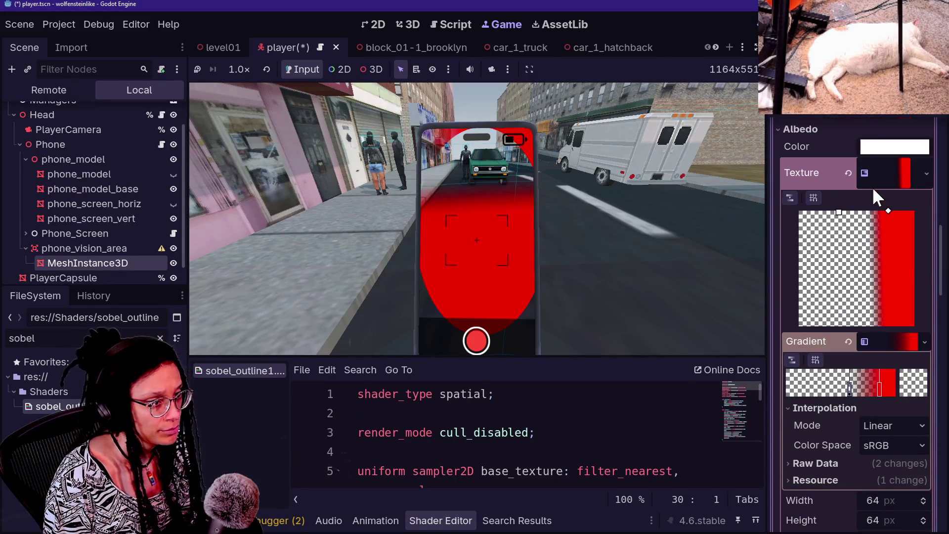
mouse_move(883, 211)
mouse_down()
mouse_move(873, 277)
mouse_move(805, 155)
mouse_move(861, 241)
mouse_up()
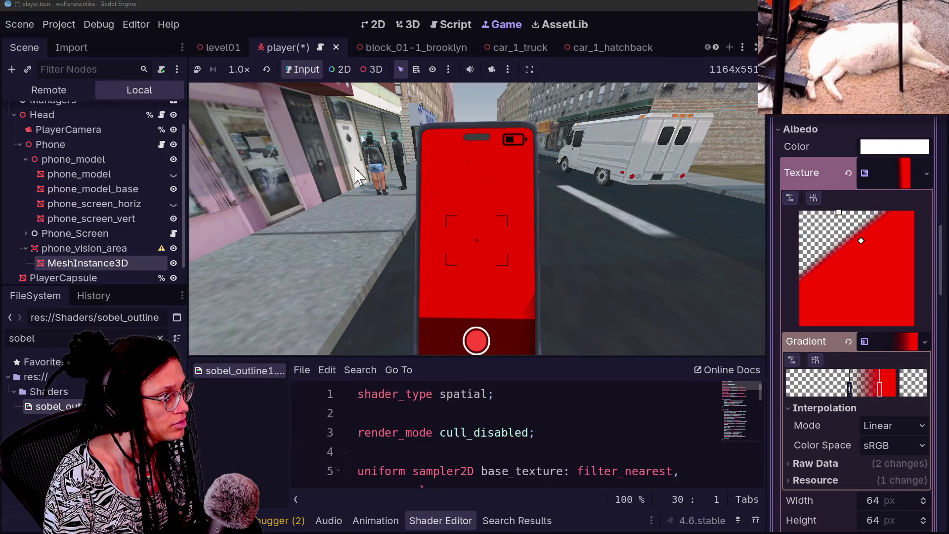
Move the gradient fill start to the texture's top and end to the bottom, viewing the cone in 3D.
click(402, 27)
mouse_move(512, 234)
mouse_down()
mouse_move(500, 110)
mouse_move(364, 178)
mouse_move(354, 198)
mouse_up()
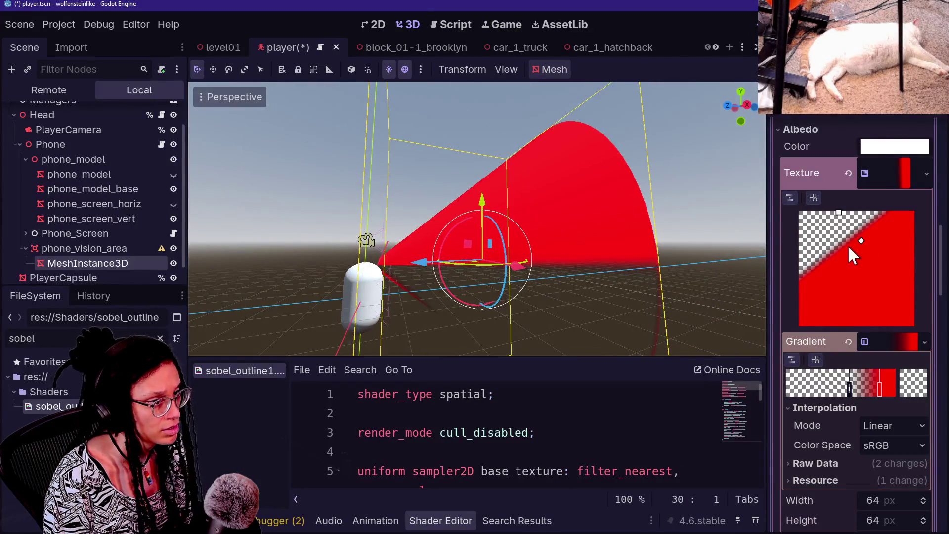
mouse_move(861, 242)
mouse_down()
mouse_move(783, 257)
mouse_move(805, 213)
mouse_move(847, 203)
mouse_move(838, 211)
mouse_up()
drag(705, 315, 672, 257)
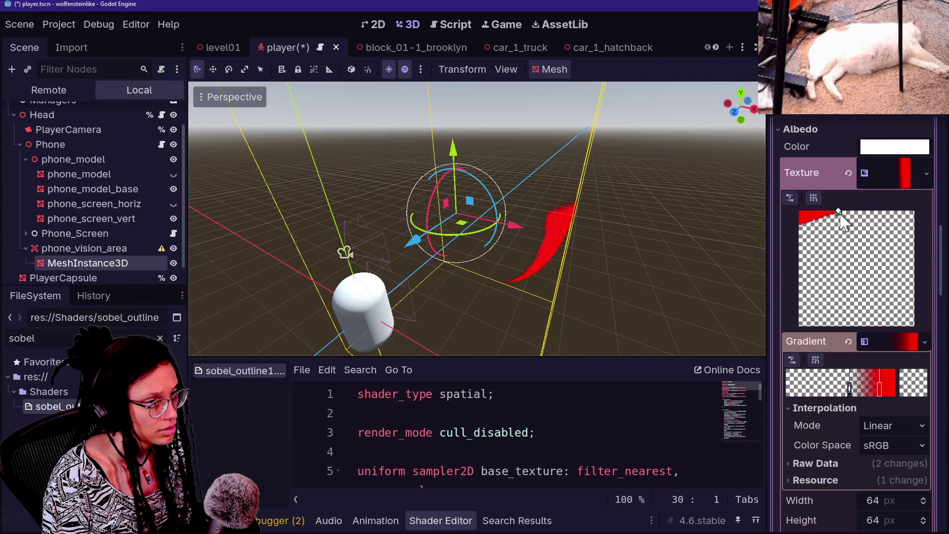
mouse_move(851, 256)
mouse_down()
mouse_move(872, 267)
mouse_move(889, 259)
mouse_move(923, 317)
mouse_move(824, 352)
mouse_move(843, 360)
mouse_up()
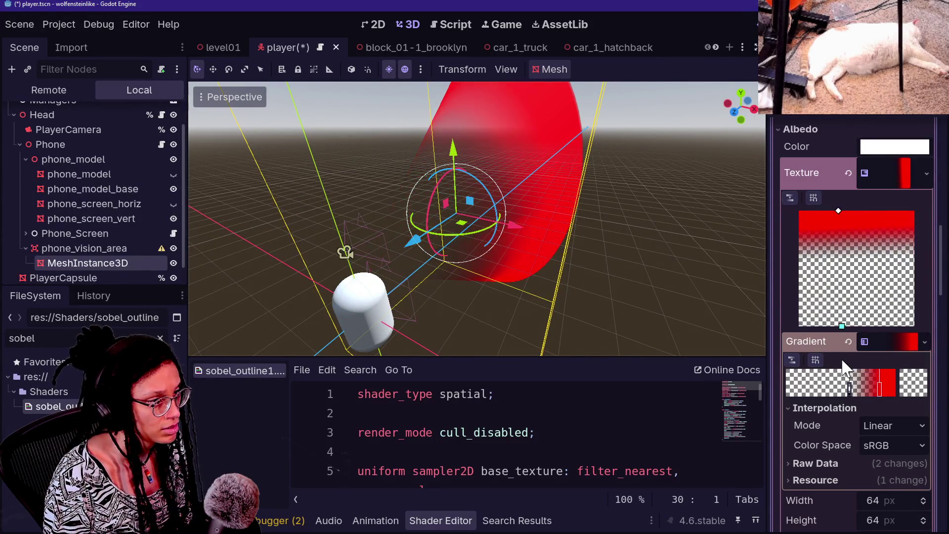
drag(761, 251, 568, 245)
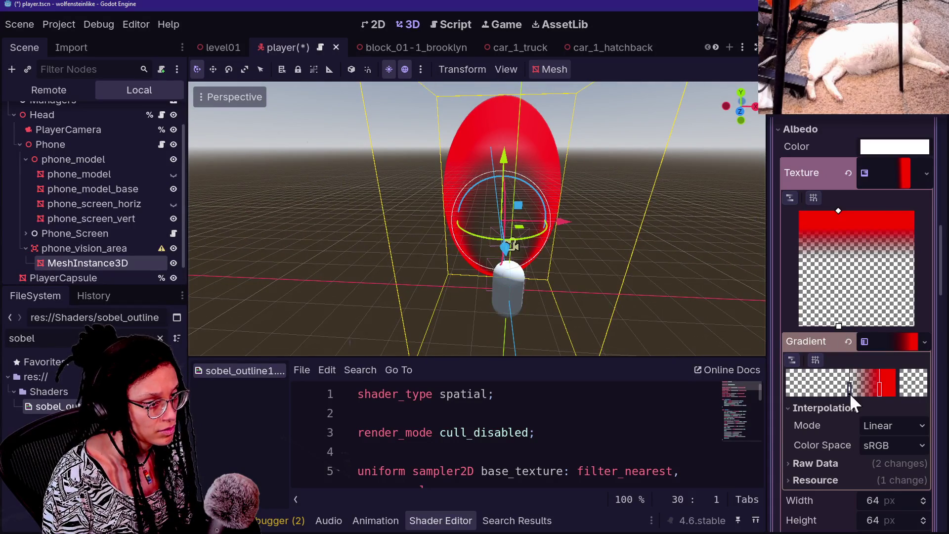
Rearrange the gradient stops so the cone turns mostly transparent with a thin red band.
drag(850, 396, 882, 392)
mouse_move(592, 262)
mouse_down()
mouse_move(514, 250)
mouse_move(585, 258)
mouse_up()
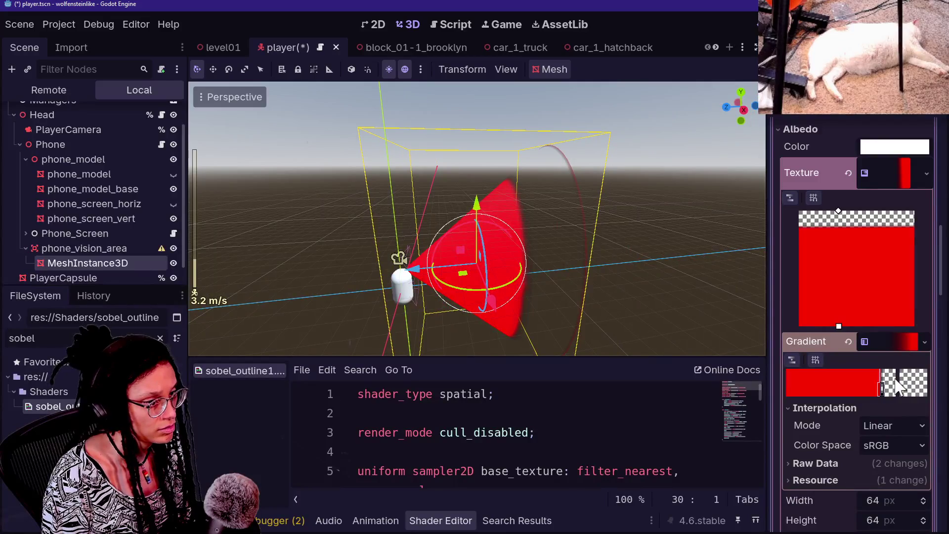
mouse_move(884, 388)
mouse_down()
mouse_move(869, 390)
mouse_move(900, 392)
mouse_move(888, 391)
mouse_up()
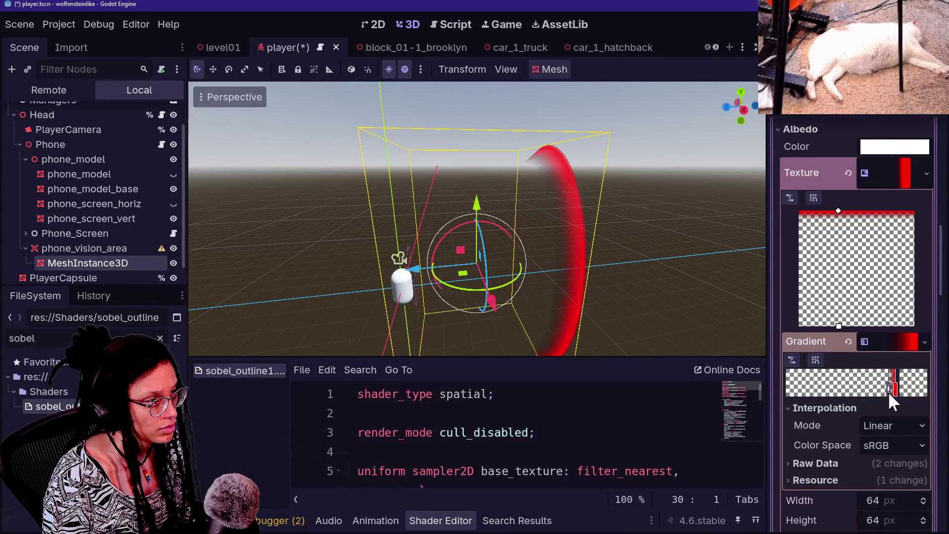
mouse_move(477, 218)
mouse_down()
mouse_move(467, 183)
mouse_move(514, 192)
mouse_move(636, 292)
mouse_up()
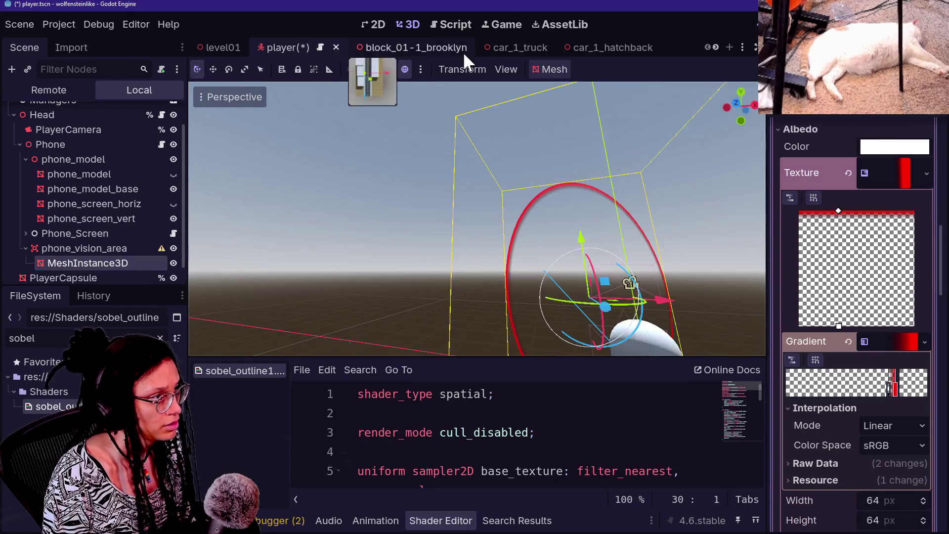
click(480, 24)
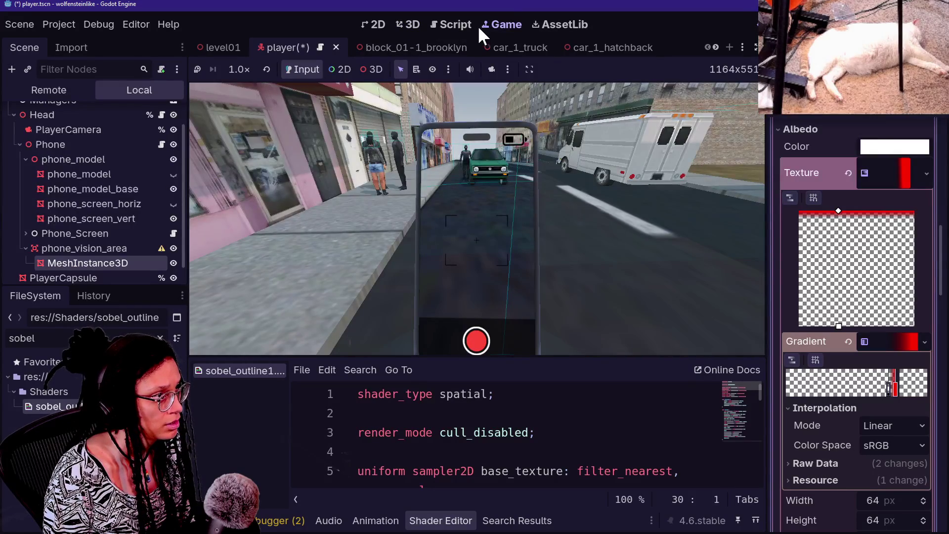
Drag the gradient stops left so the texture becomes mostly solid red fading to transparent.
click(475, 187)
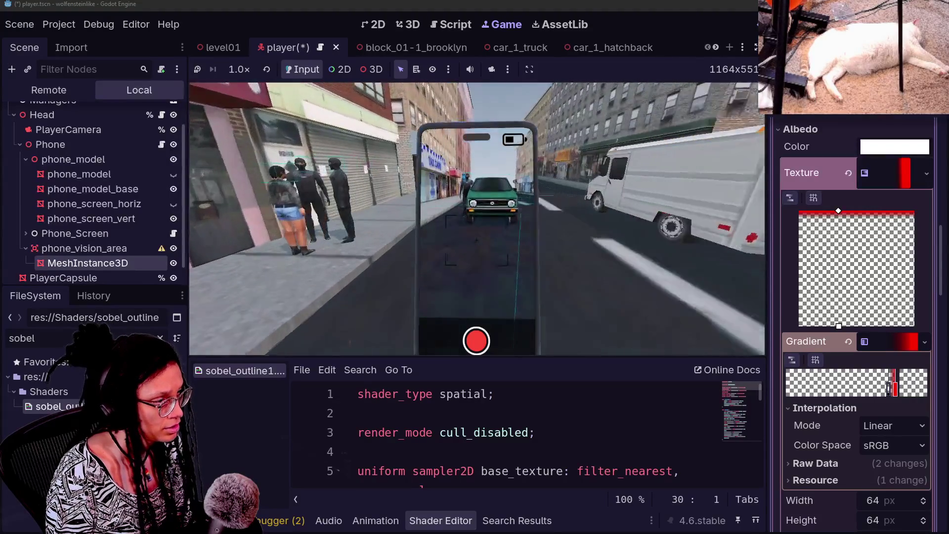
key(Escape)
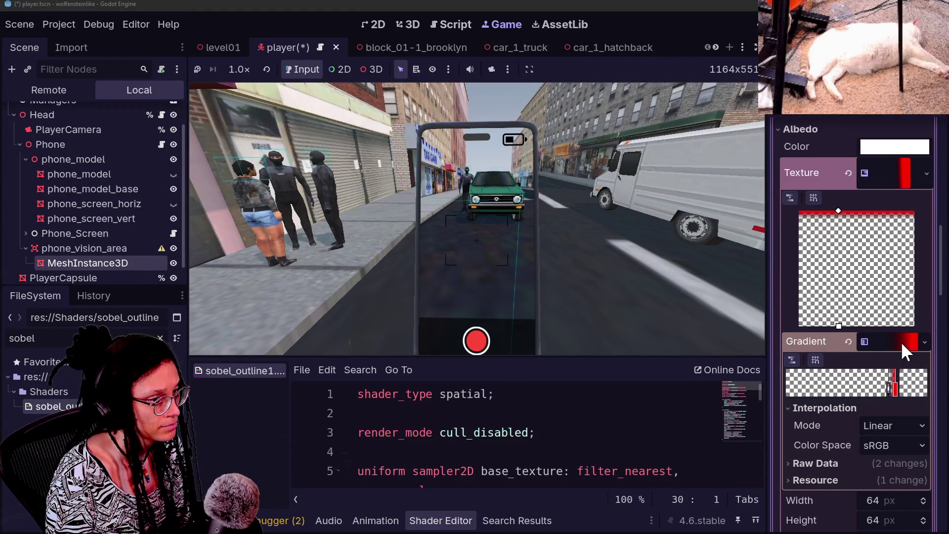
mouse_move(885, 393)
mouse_down()
mouse_move(805, 393)
mouse_move(858, 389)
mouse_move(838, 389)
mouse_up()
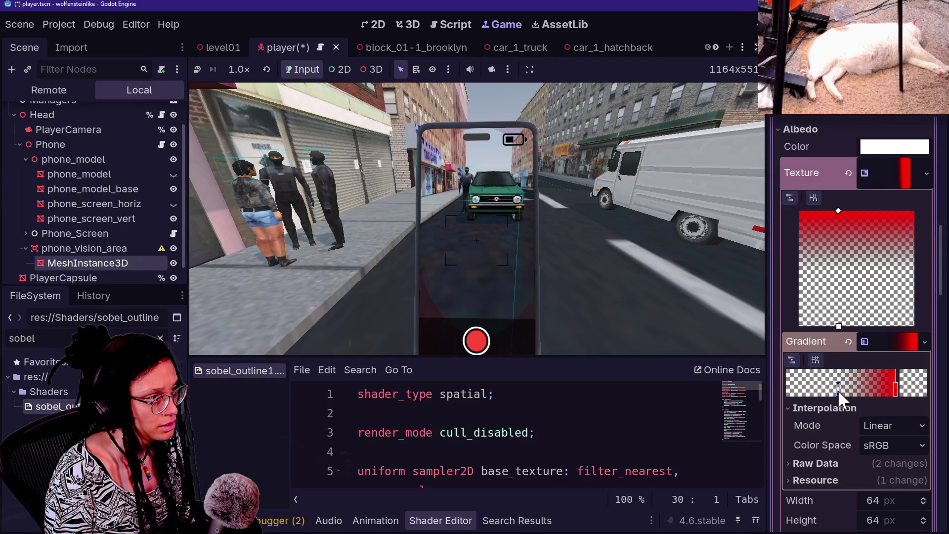
drag(895, 388, 849, 392)
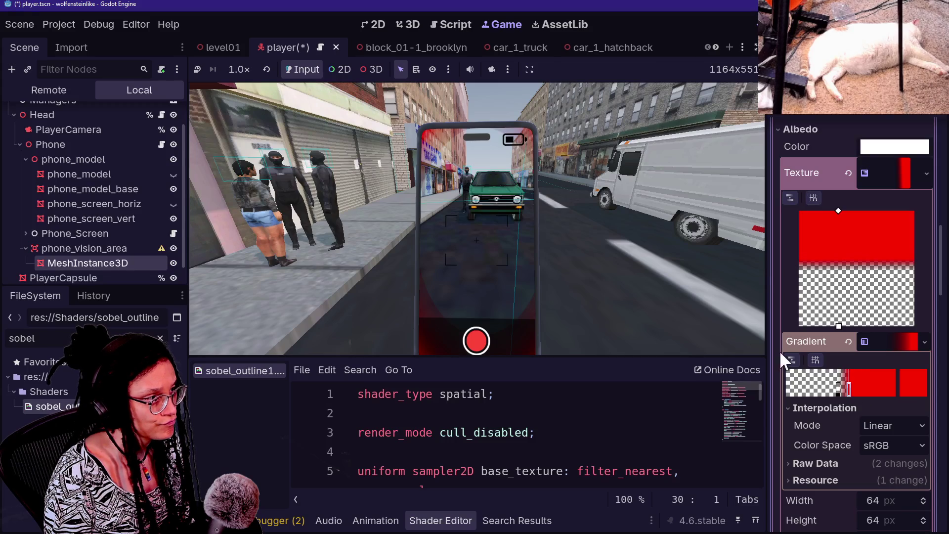
Walk toward the green car and masked character to check the red cone on the phone screen.
click(510, 278)
key(w)
key(d)
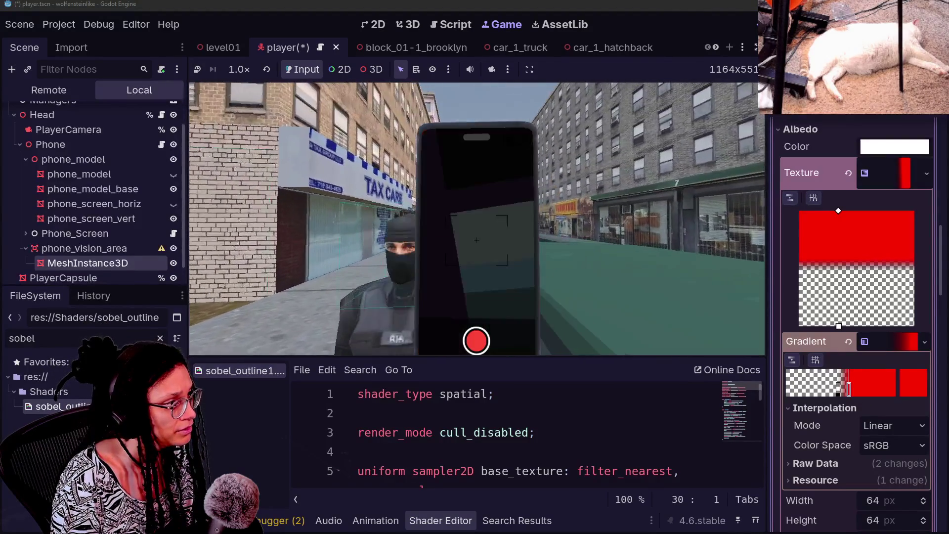
key(w)
key(d)
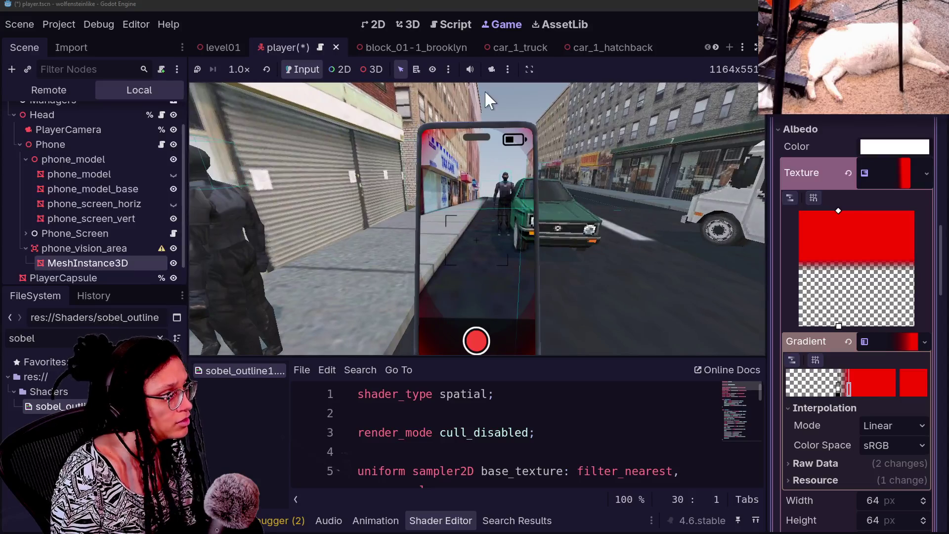
click(406, 22)
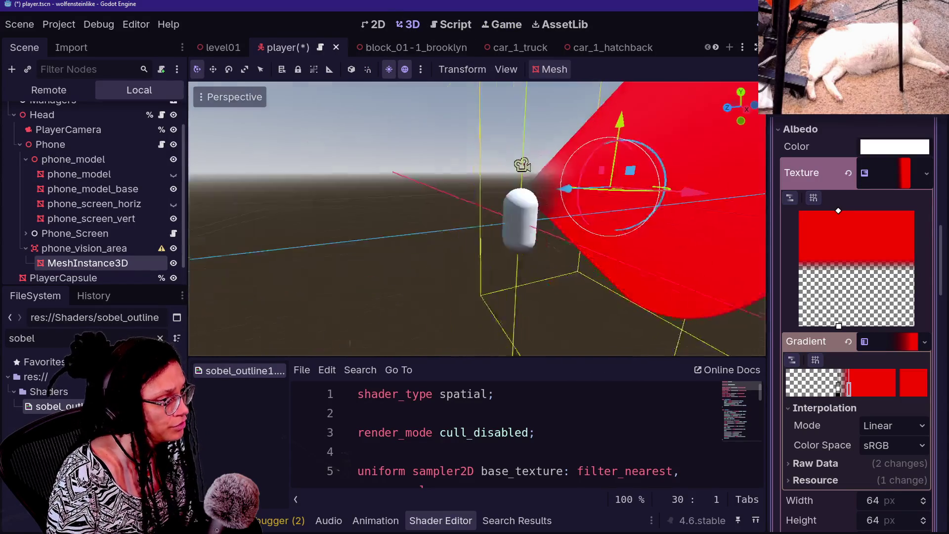
Frame the red cone and try a 0.15 Z scale on the mesh, then undo it.
key(f)
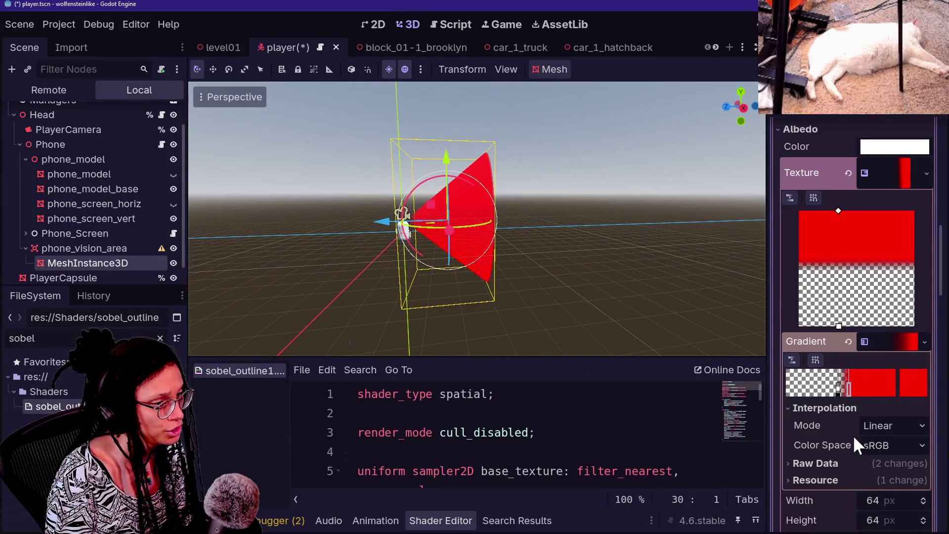
scroll(853, 437, down, 15)
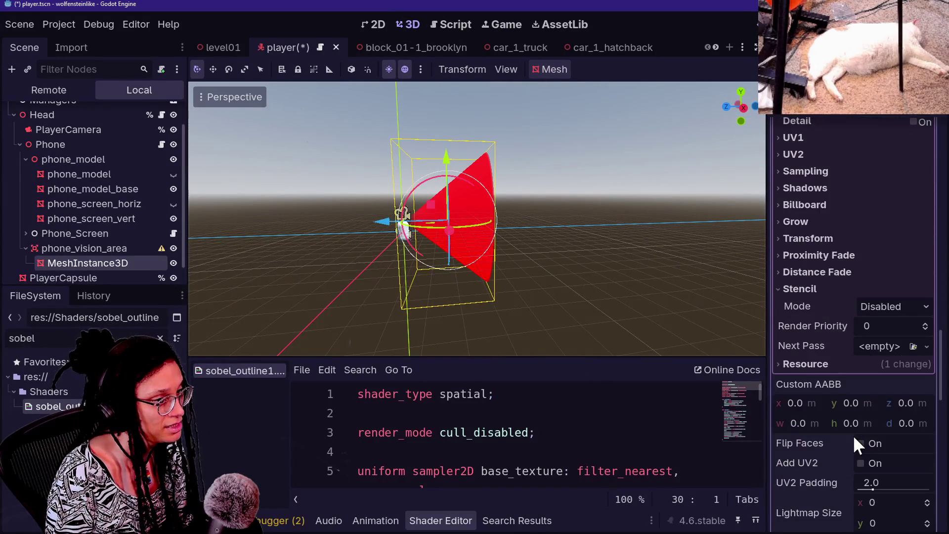
scroll(828, 384, down, 3)
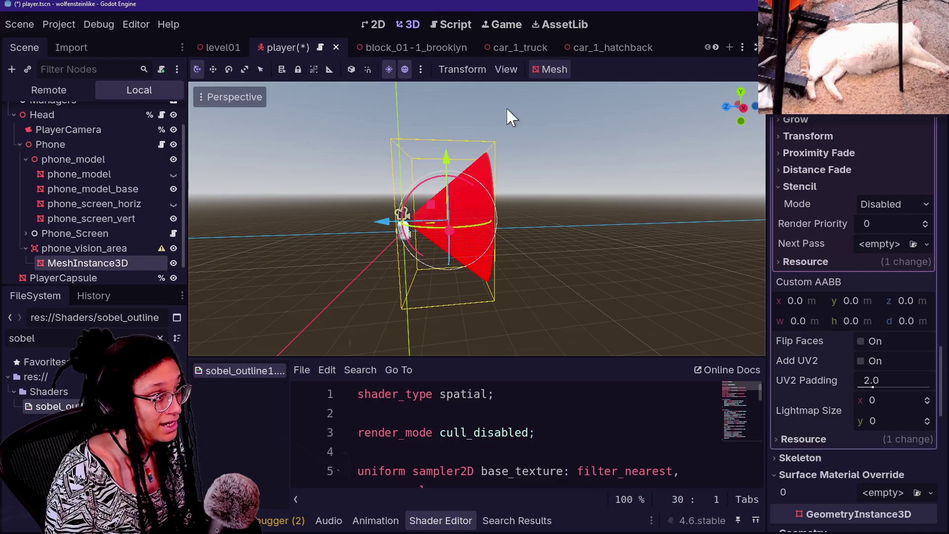
click(435, 23)
click(502, 25)
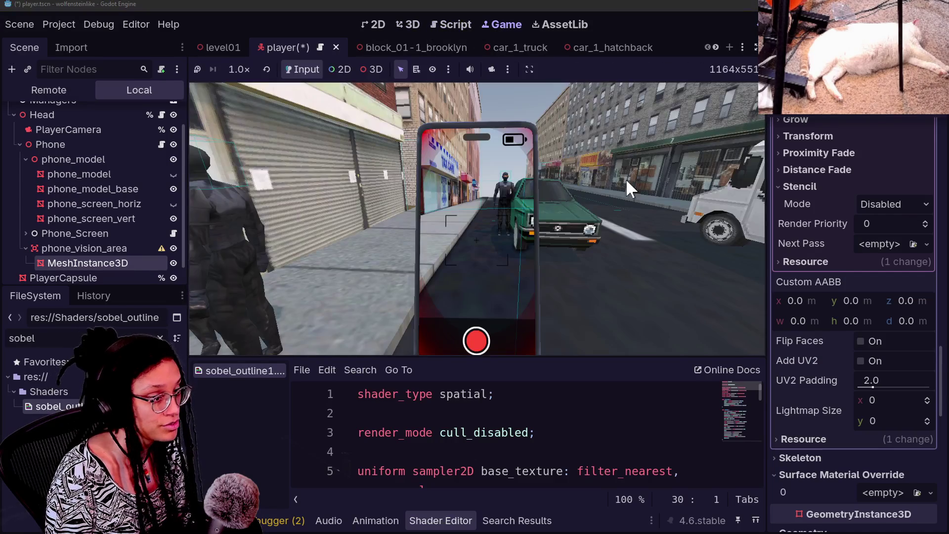
scroll(824, 339, down, 12)
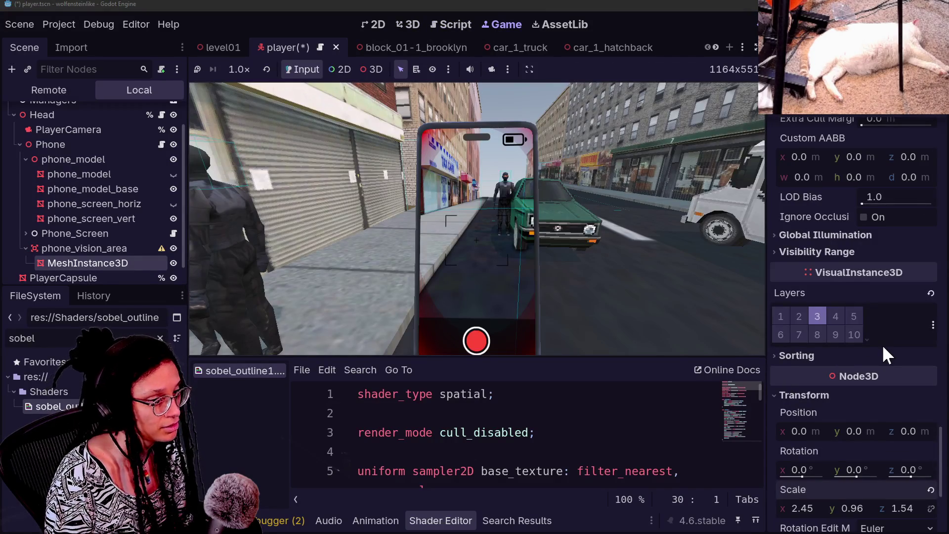
scroll(882, 343, down, 3)
drag(898, 410, 840, 409)
key(ctrl+z)
Set the CylinderMesh height to 31.181 m to stretch the red cone.
scroll(840, 356, up, 10)
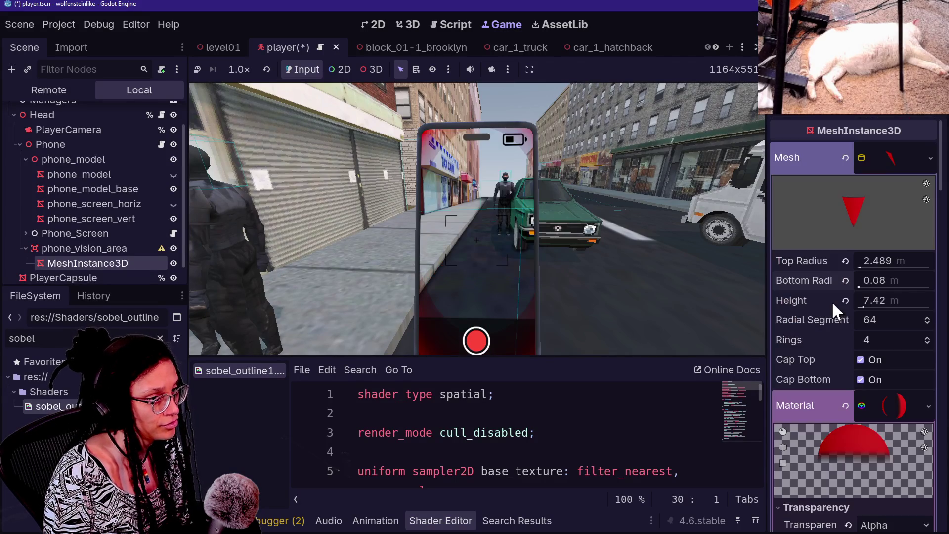
drag(885, 300, 850, 300)
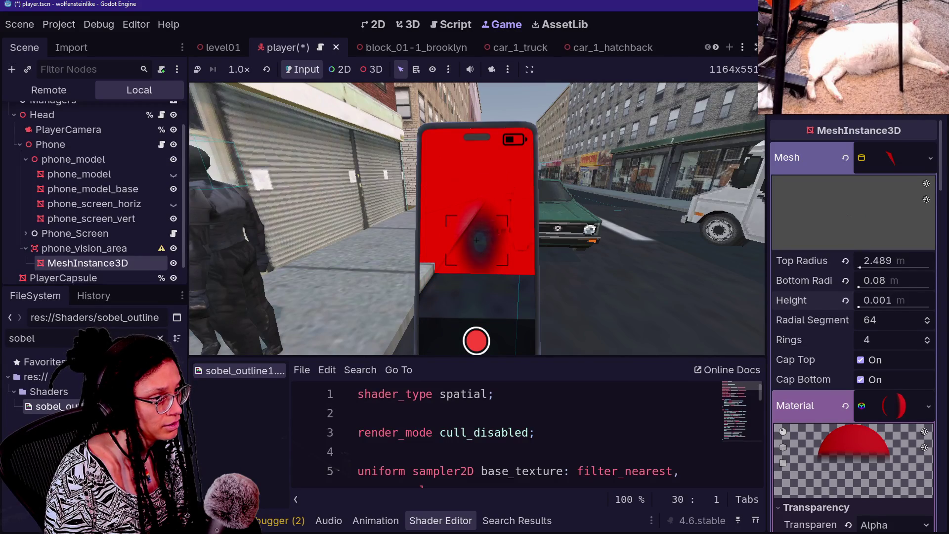
click(407, 26)
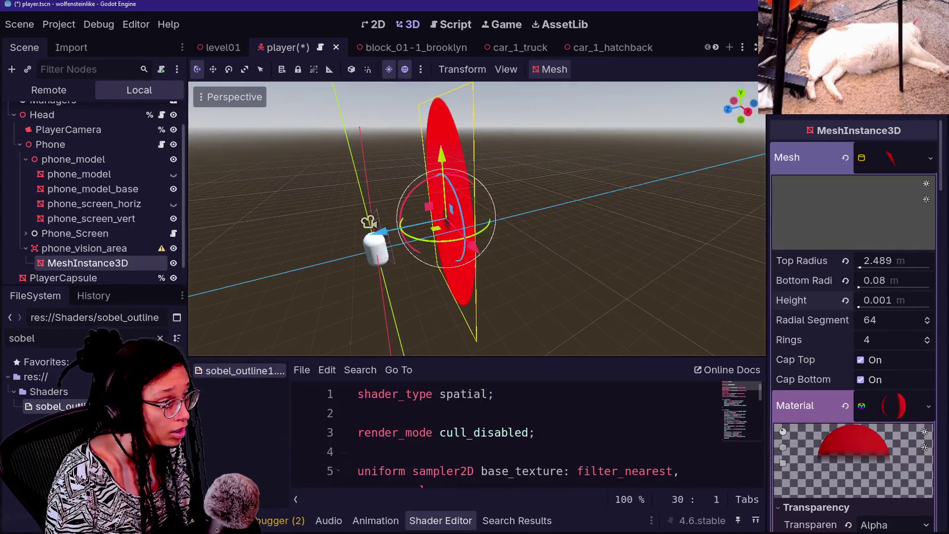
drag(868, 299, 881, 308)
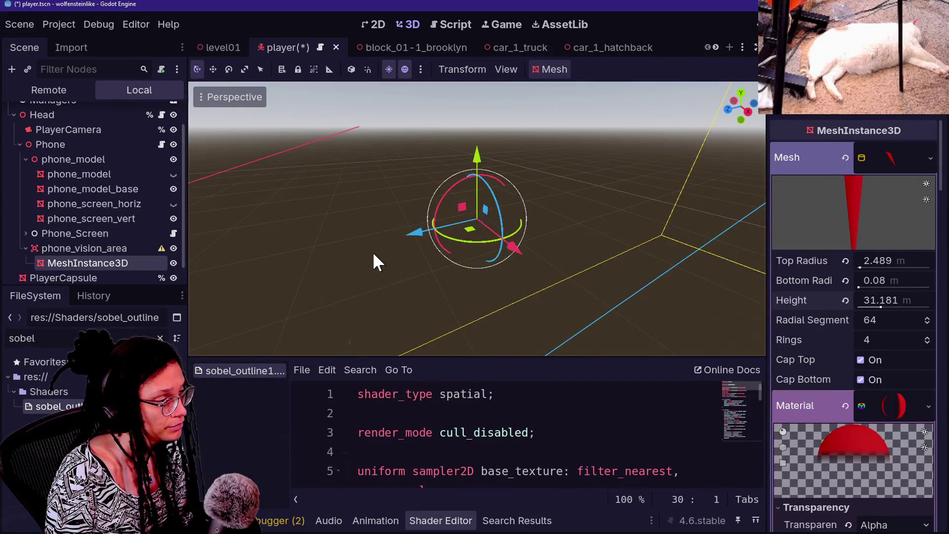
right_click(375, 260)
scroll(375, 261, up, 2)
scroll(477, 218, up, 2)
key(s)
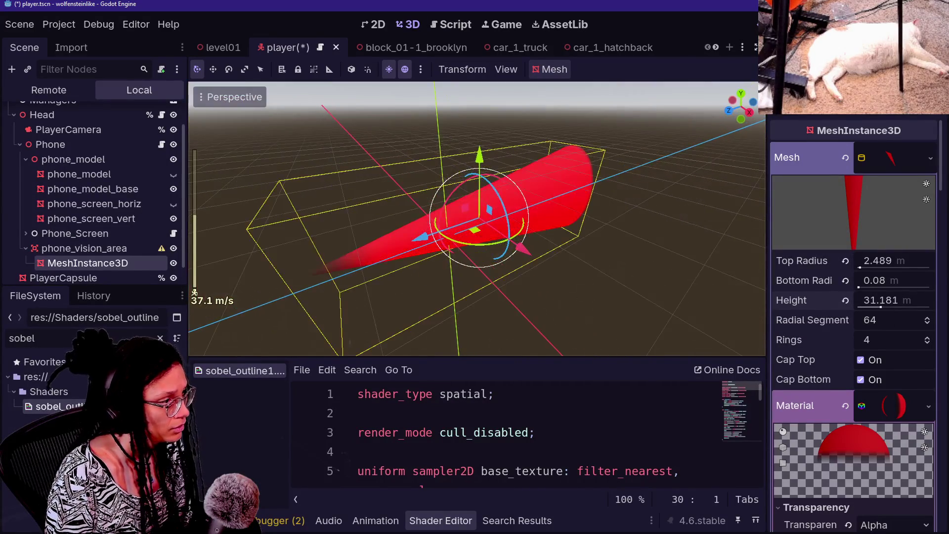
Select phone_vision_area and move it forward along its Z axis.
drag(405, 239, 586, 214)
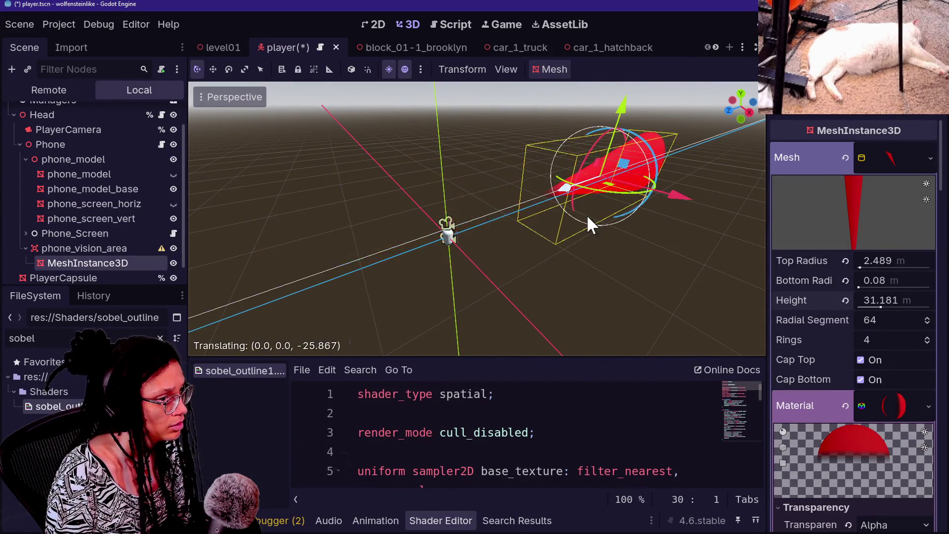
key(Escape)
click(105, 249)
mouse_move(424, 237)
mouse_down()
mouse_move(548, 202)
mouse_move(515, 219)
mouse_up()
key(w)
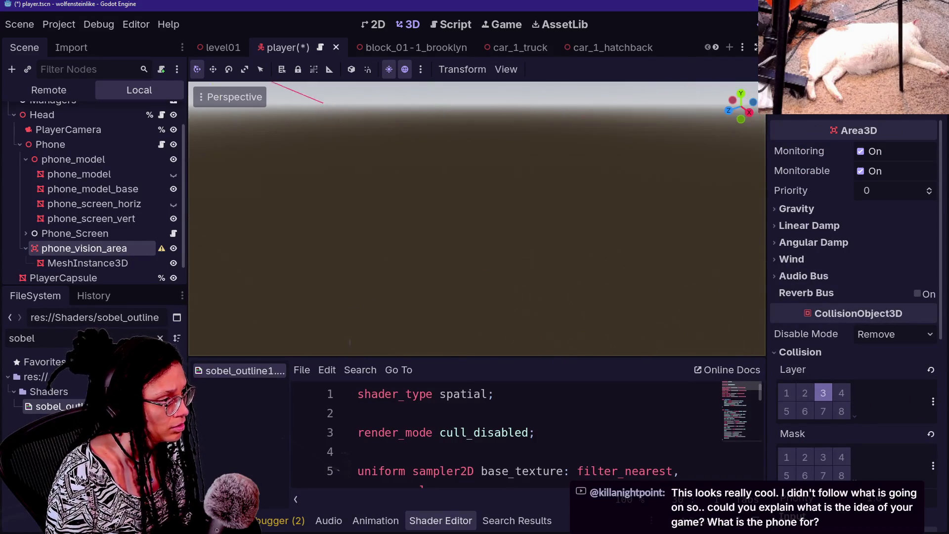
Nudge phone_vision_area a little further forward along Z.
key(s)
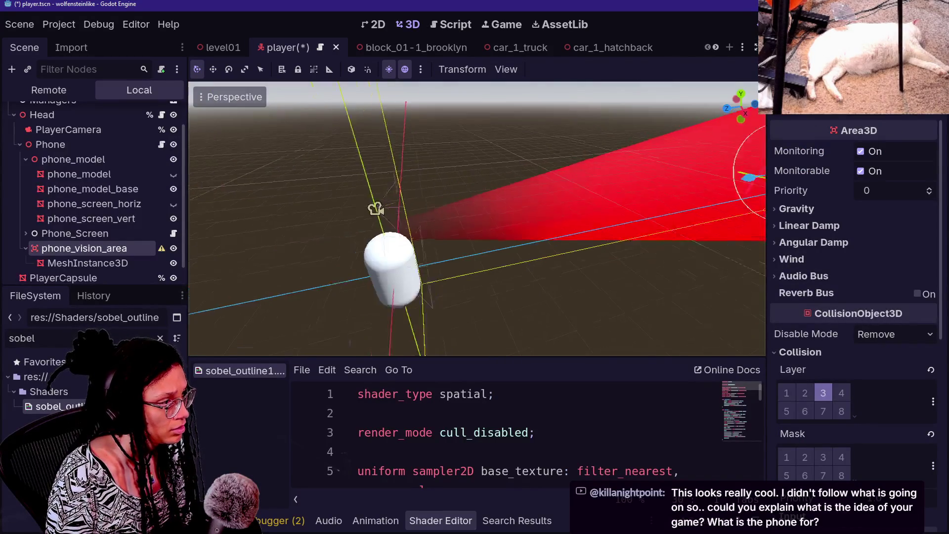
drag(674, 199, 685, 192)
key(w)
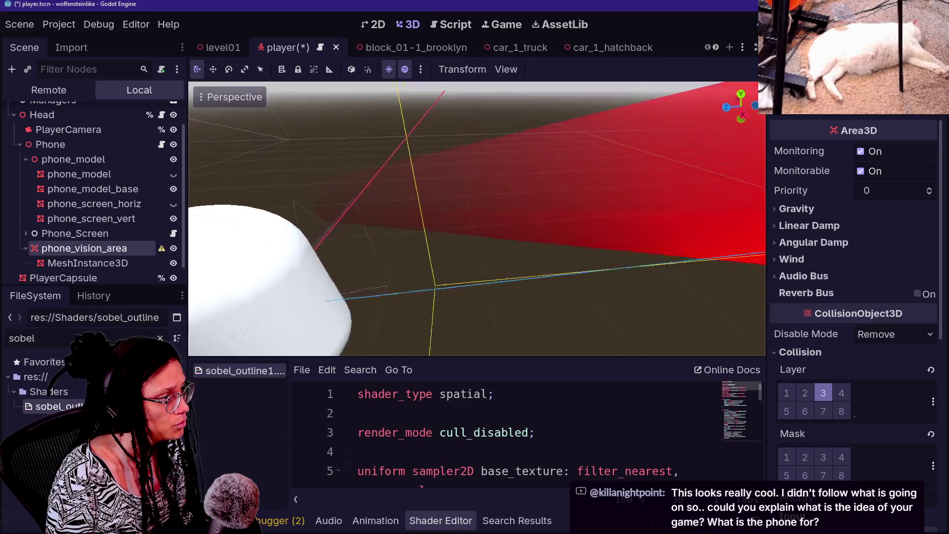
key(s)
key(d)
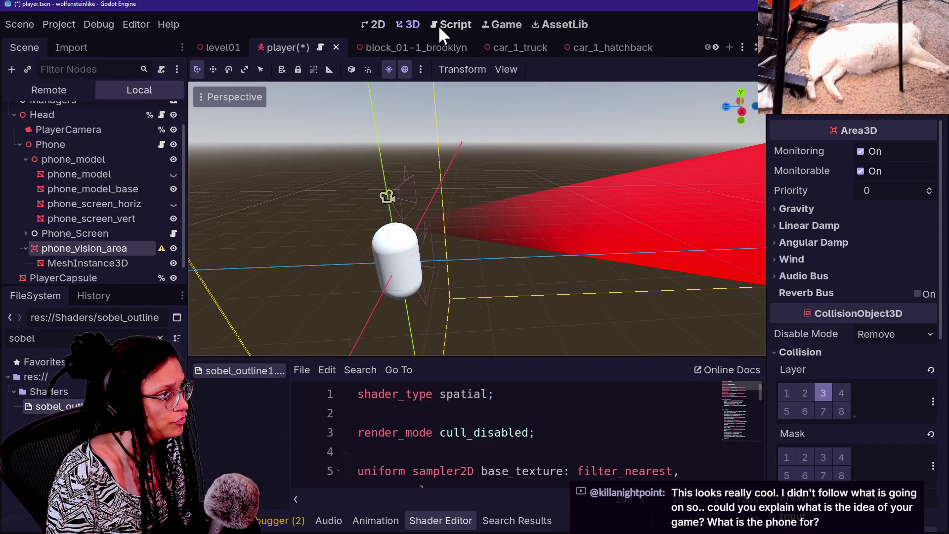
Preview the red wedge on the in-game phone screen, then return to the 3D scene.
click(491, 23)
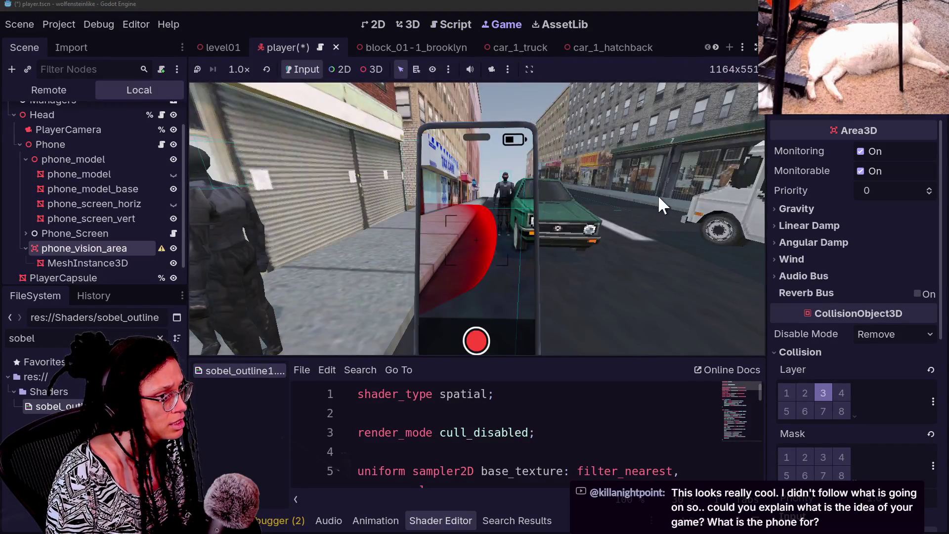
click(90, 262)
click(93, 247)
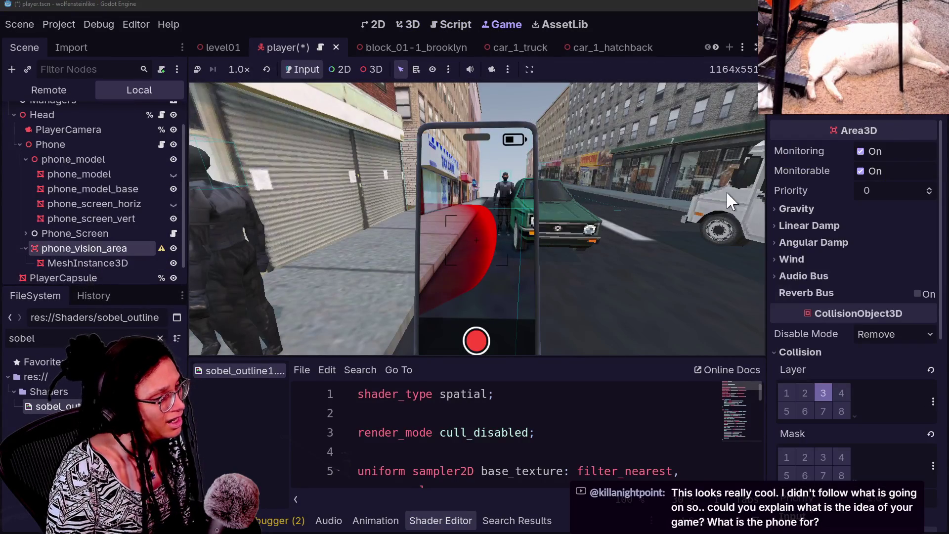
click(408, 25)
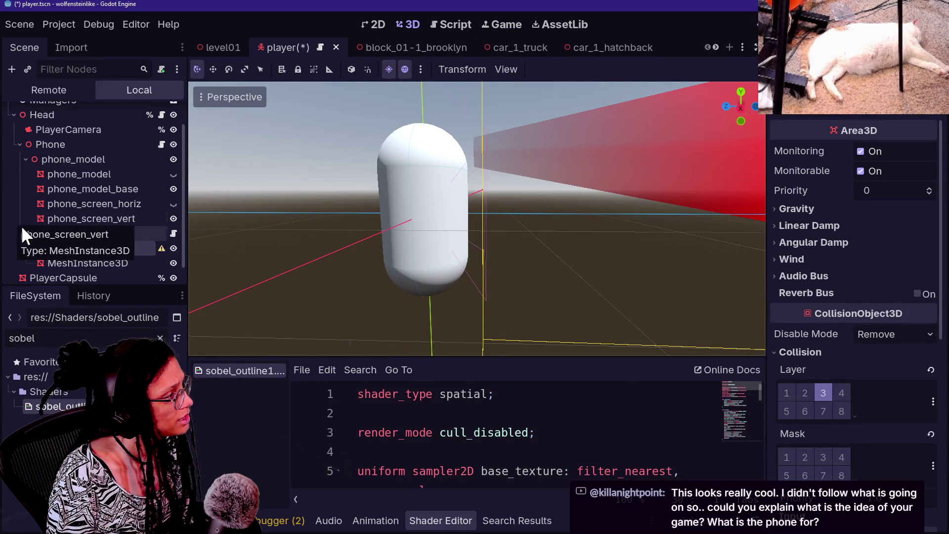
scroll(38, 235, down, 1)
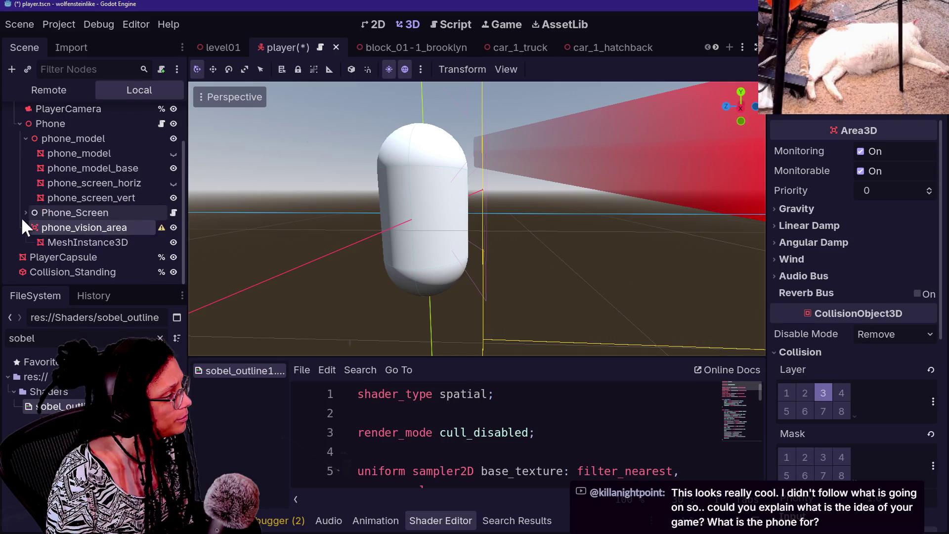
Expand Phone_Screen and frame the phone_vision_area node under PhoneCamera in the viewport.
click(24, 213)
click(69, 272)
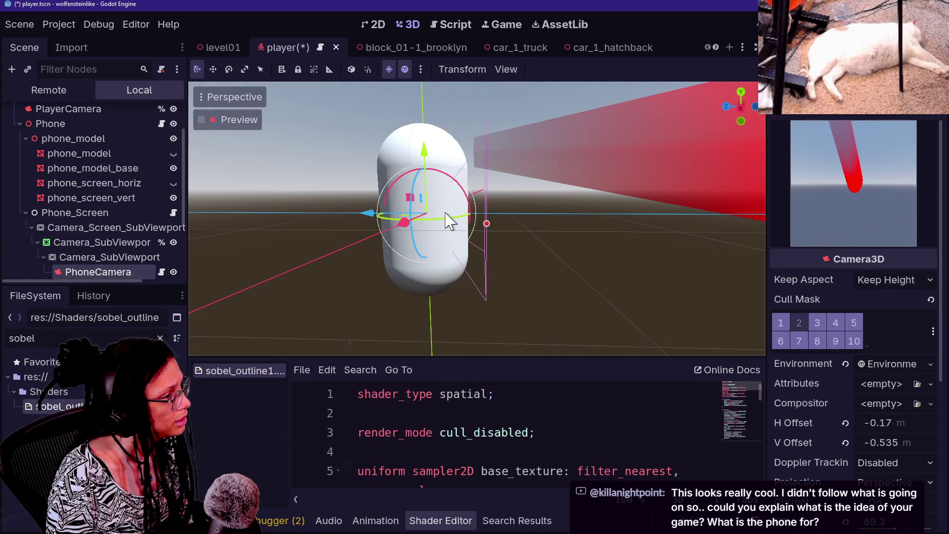
scroll(447, 221, down, 3)
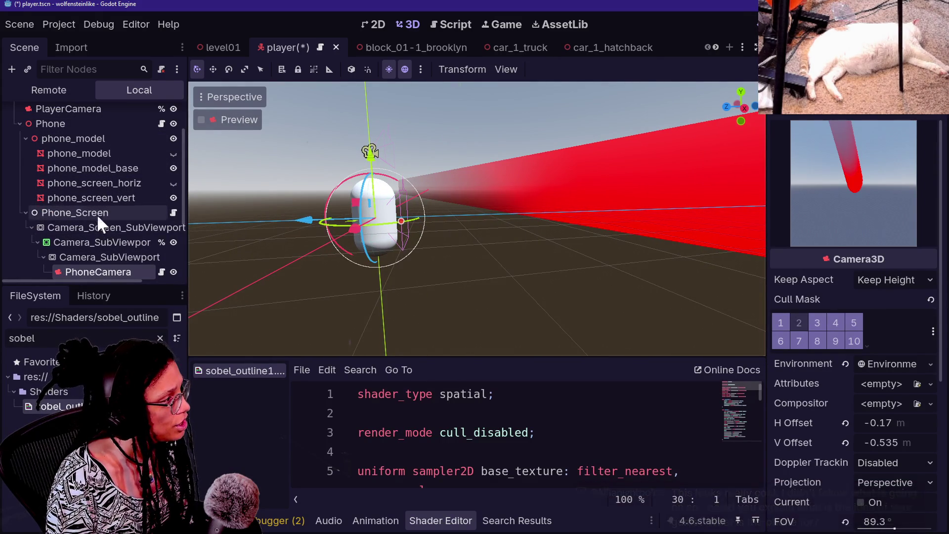
scroll(100, 221, down, 3)
scroll(99, 220, up, 4)
scroll(108, 250, down, 6)
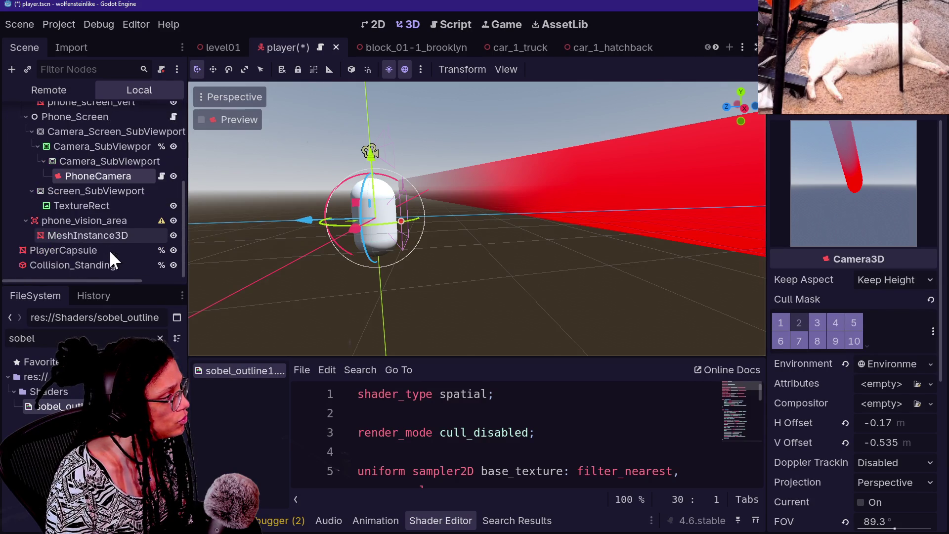
click(99, 220)
key(f)
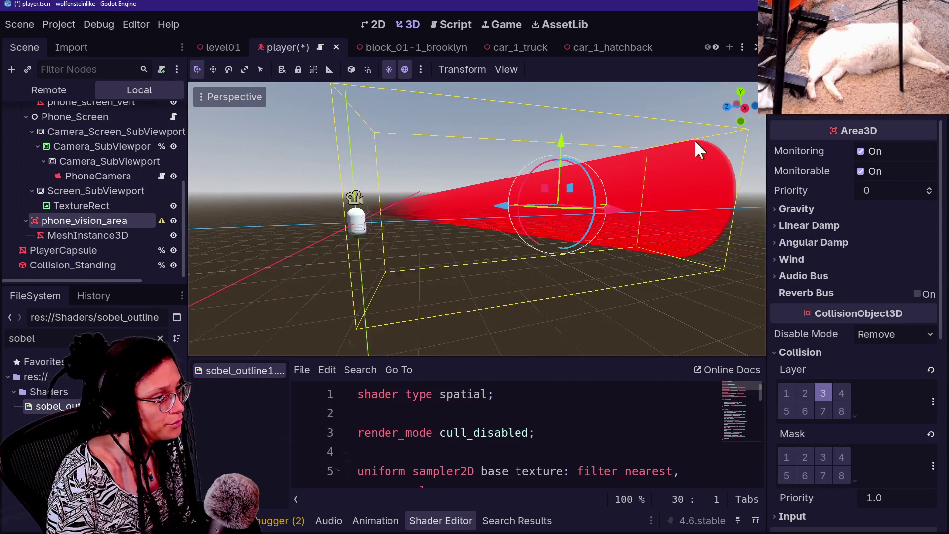
Move phone_vision_area slightly down along Y and make it a child of PhoneCamera.
drag(562, 144, 563, 155)
scroll(563, 155, up, 2)
scroll(477, 218, up, 3)
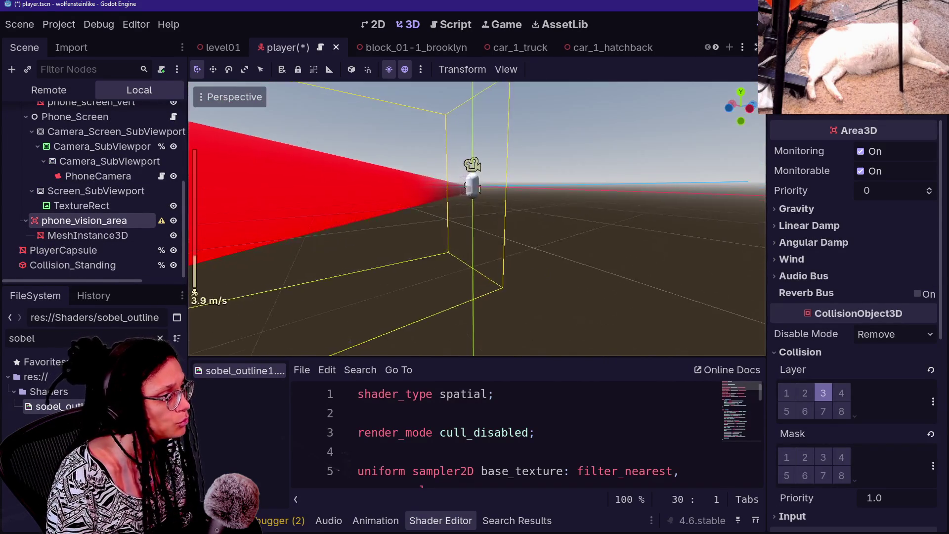
key(w)
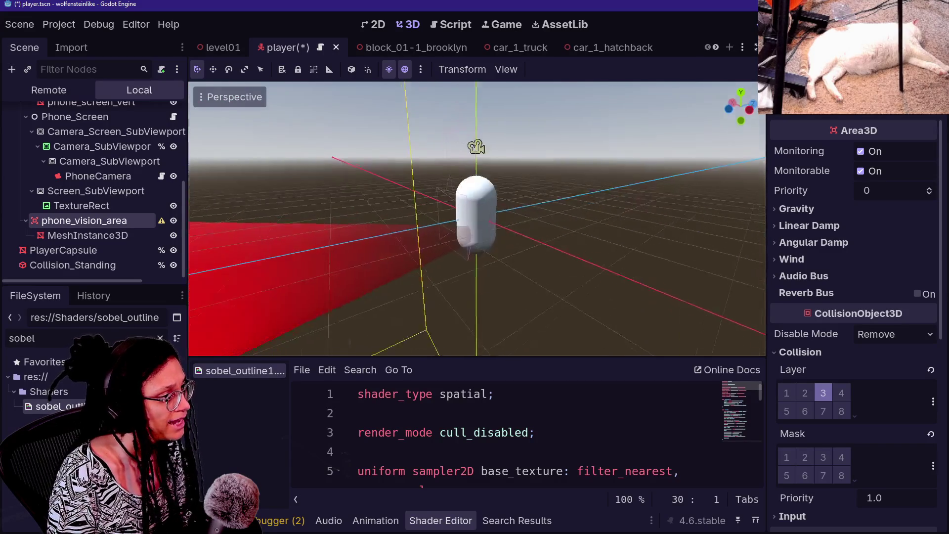
key(s)
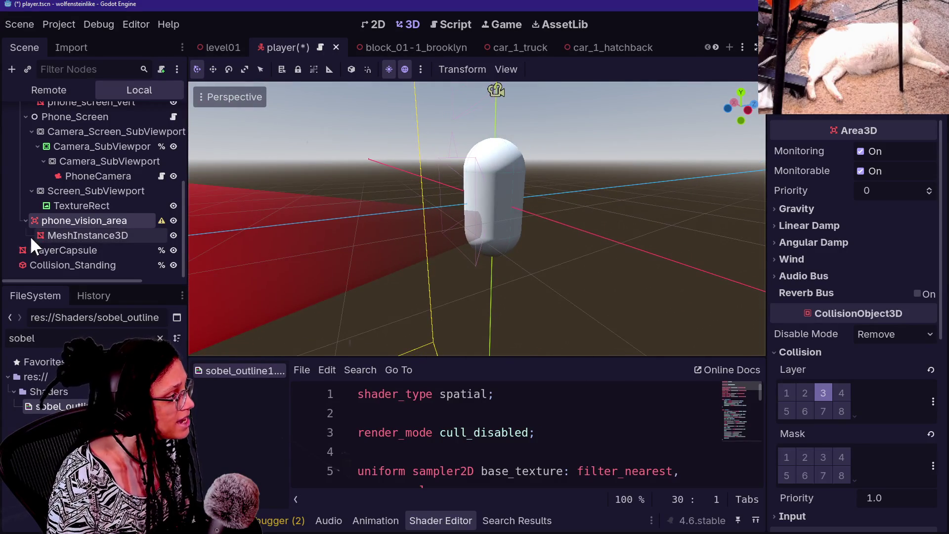
drag(90, 176, 90, 176)
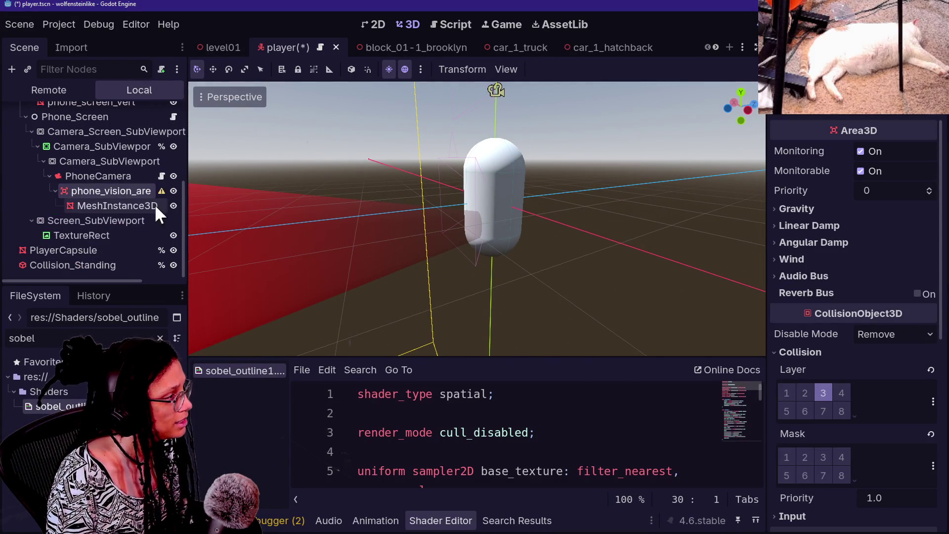
Shift phone_vision_area slightly left along X while viewing the cone from above.
key(a)
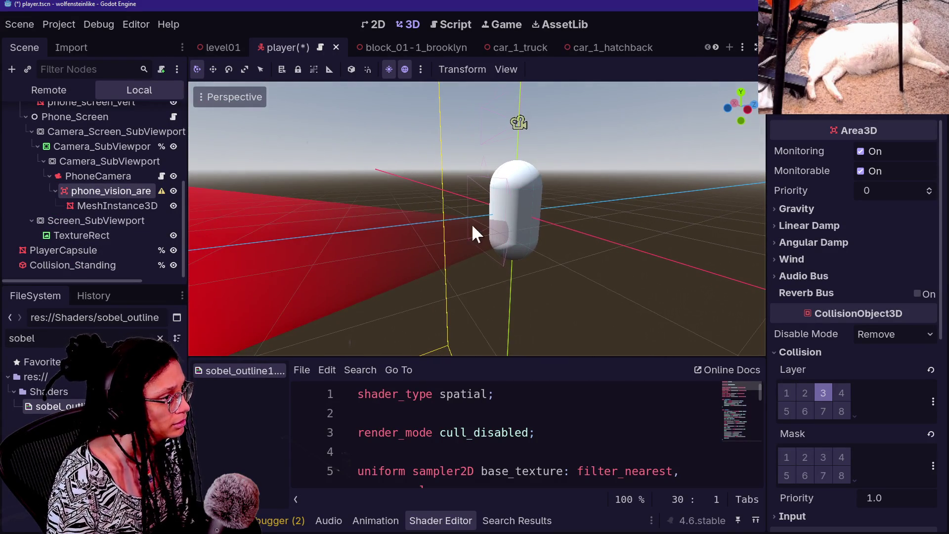
key(s)
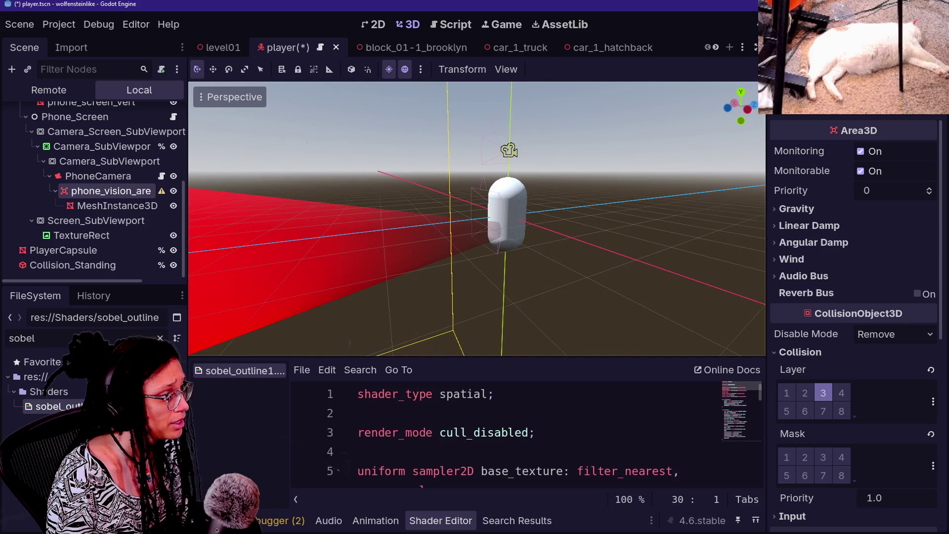
click(118, 205)
click(120, 191)
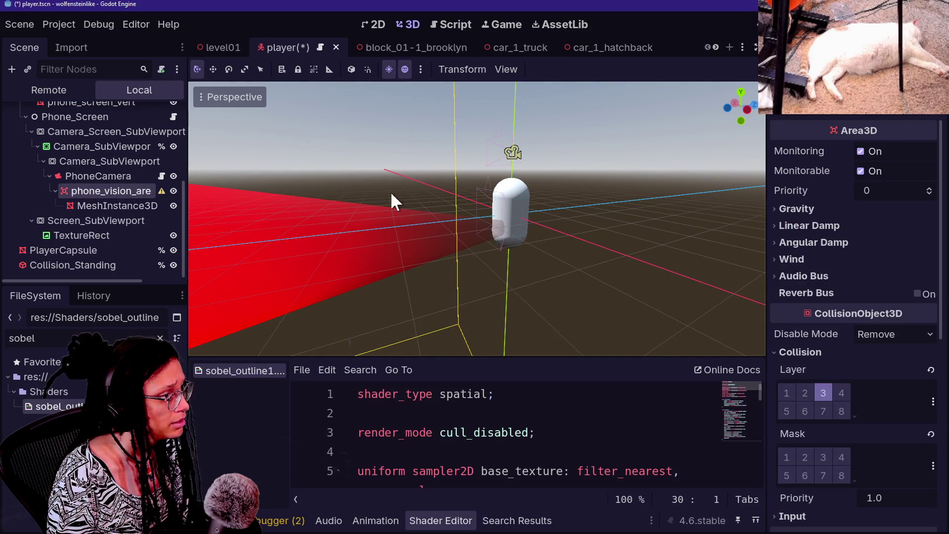
key(a)
key(w)
key(d)
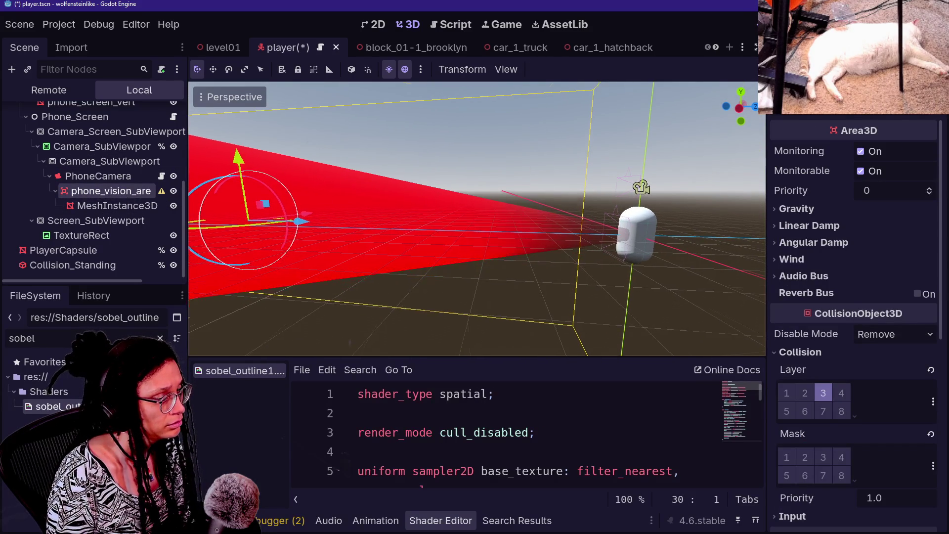
key(e)
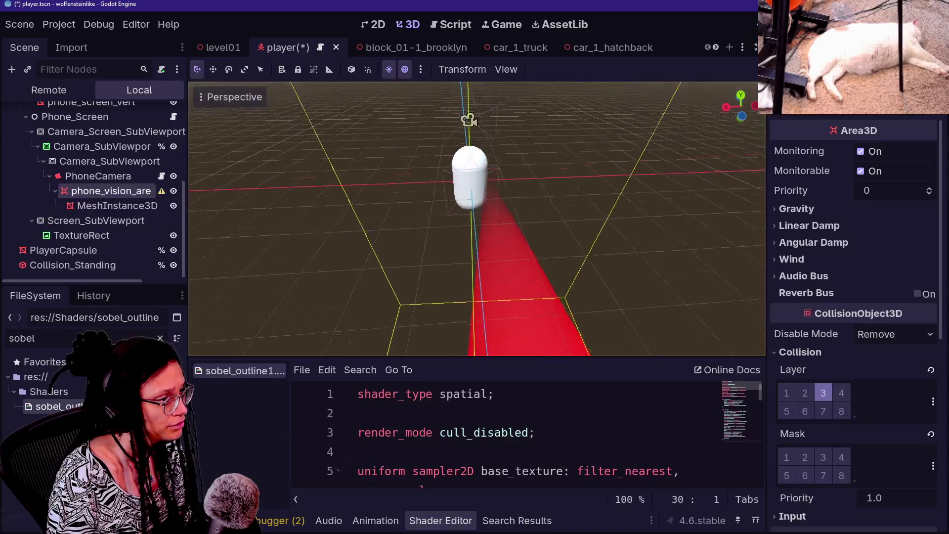
key(s)
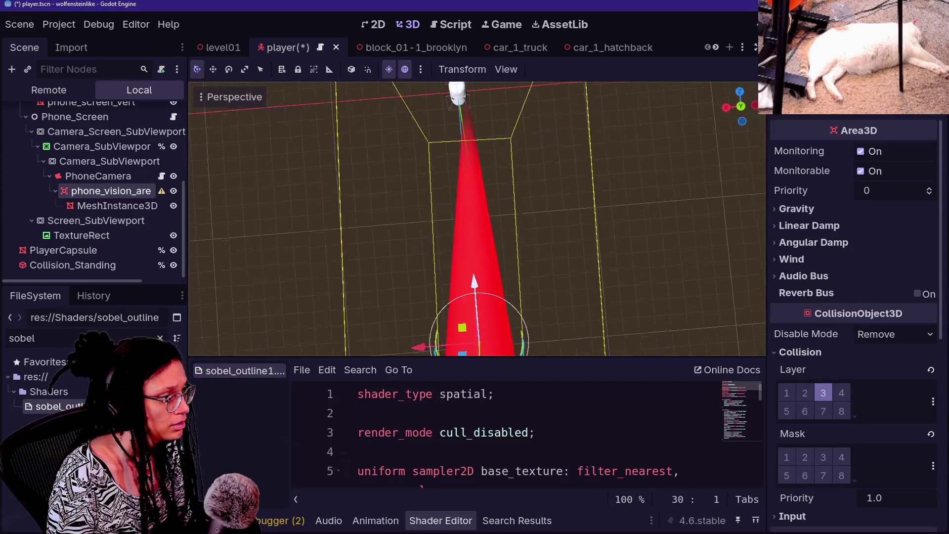
drag(416, 336, 408, 336)
Switch to Top Orthogonal view, centre the red cone, and scroll to its Transform values.
click(740, 106)
scroll(529, 264, down, 10)
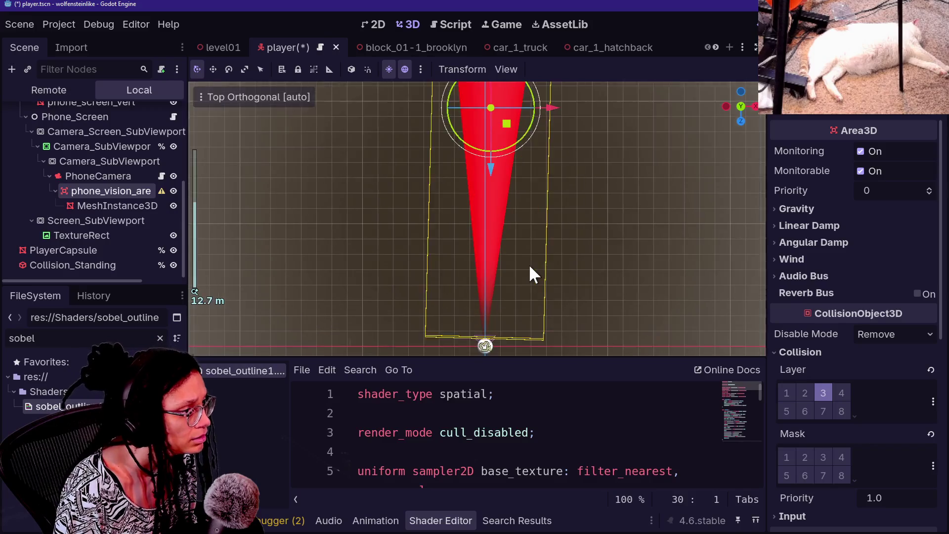
scroll(529, 264, up, 6)
mouse_move(529, 264)
mouse_down()
mouse_move(531, 185)
mouse_move(512, 90)
mouse_up()
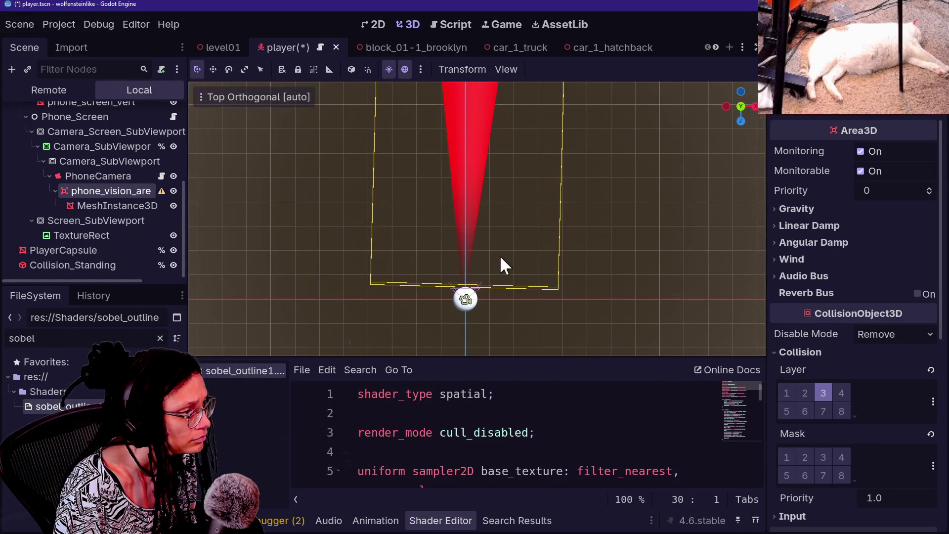
scroll(499, 255, up, 4)
scroll(489, 190, up, 5)
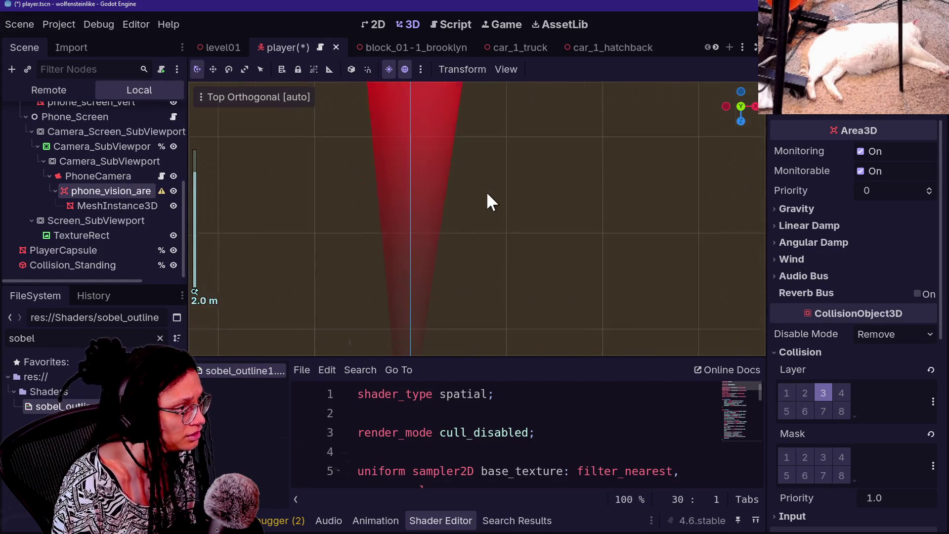
scroll(509, 210, down, 1)
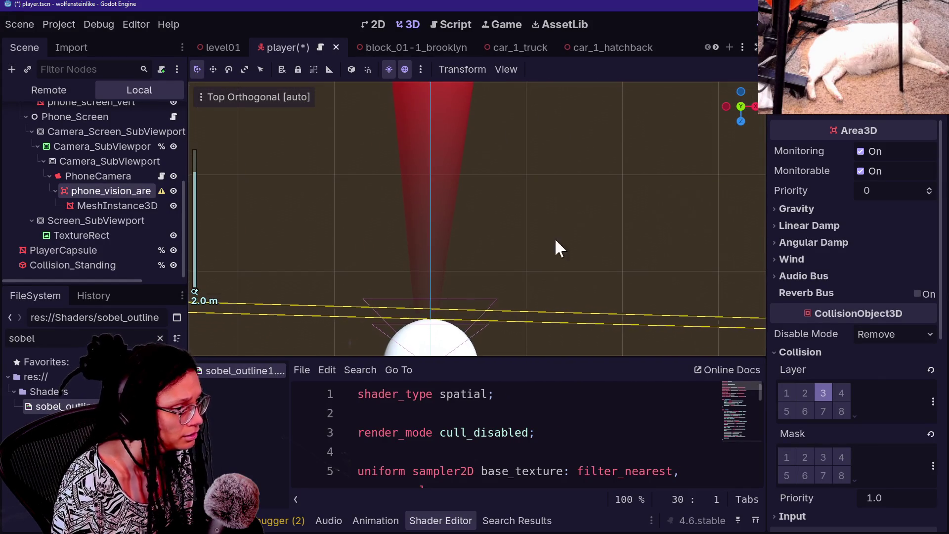
scroll(849, 351, down, 5)
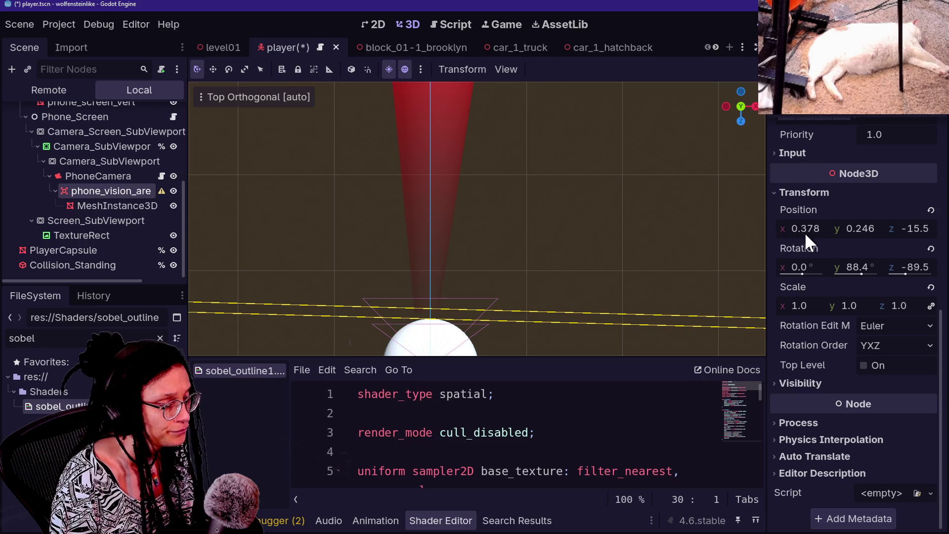
Adjust the vision area's Y and X position, undo a Z nudge, and set Rotation Y to 90°.
drag(859, 229, 875, 229)
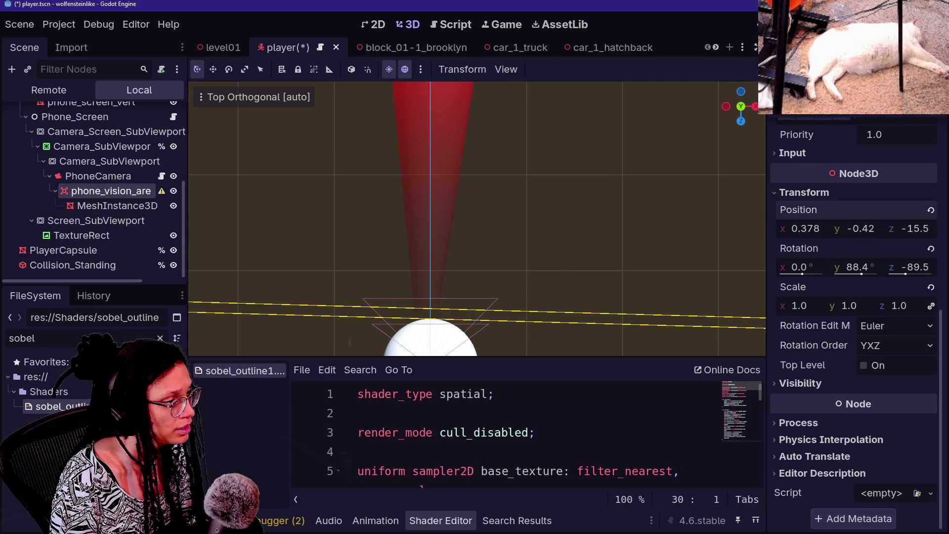
mouse_move(817, 229)
mouse_down()
mouse_move(835, 229)
mouse_move(823, 229)
mouse_up()
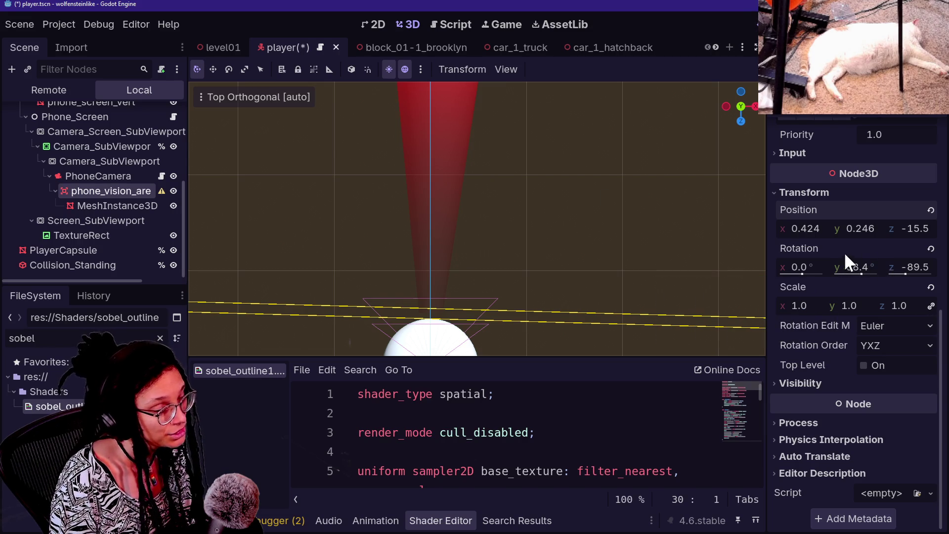
drag(921, 235, 912, 236)
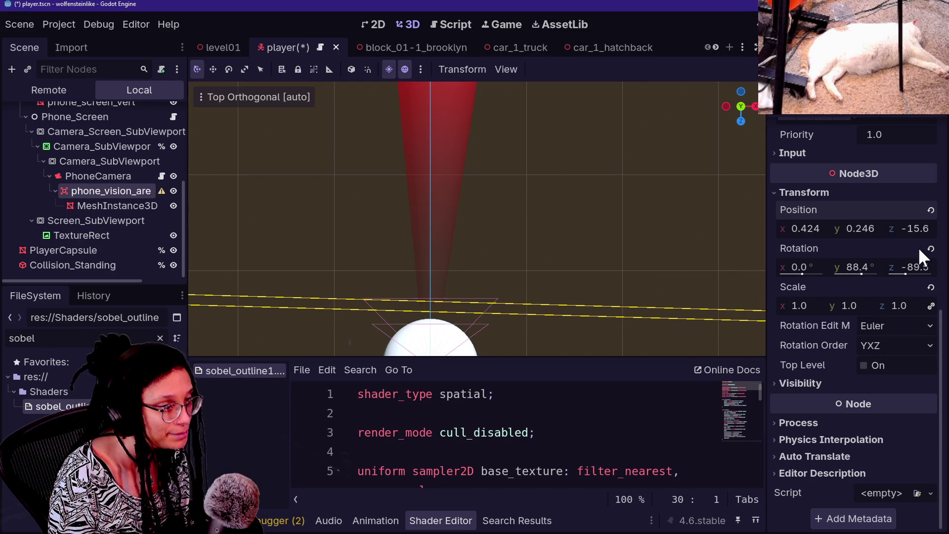
key(ctrl+z)
drag(859, 267, 865, 271)
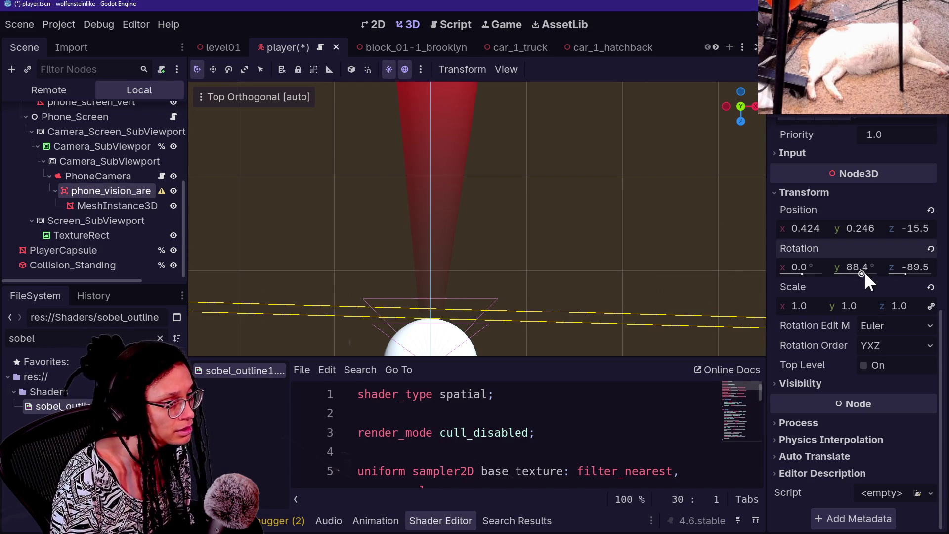
text(90)
key(Return)
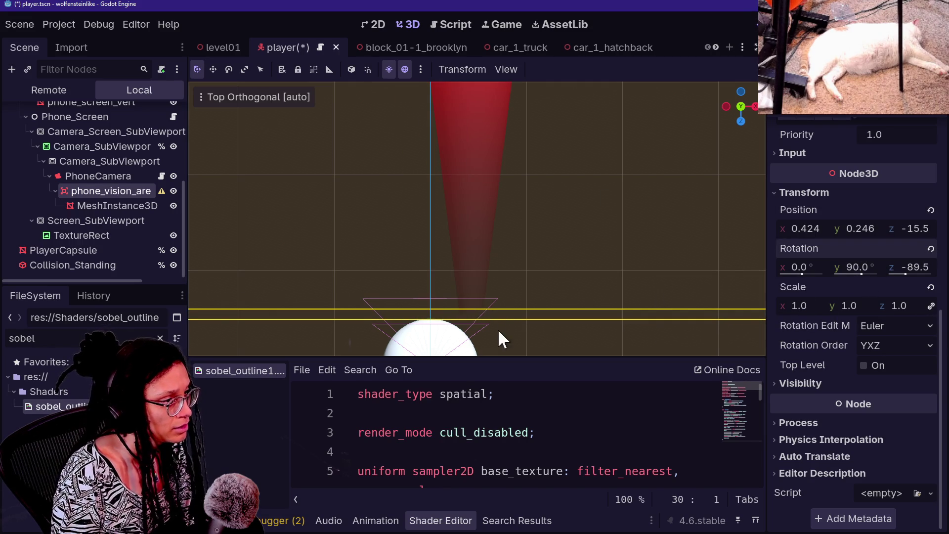
Slide Position X to 0.0, frame the red cone in perspective, and view the running game.
drag(813, 231, 796, 230)
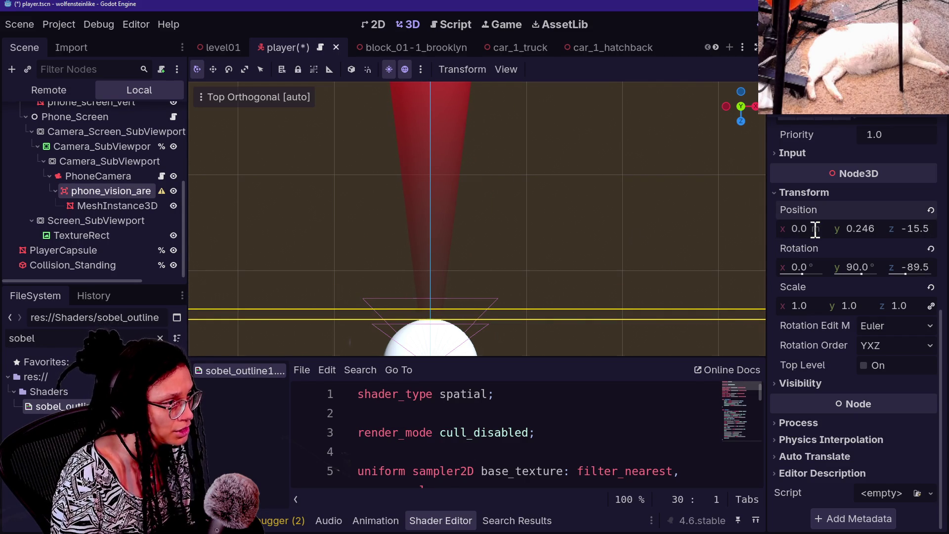
mouse_move(741, 103)
mouse_down()
mouse_move(692, 242)
mouse_move(593, 222)
mouse_up()
scroll(477, 218, up, 5)
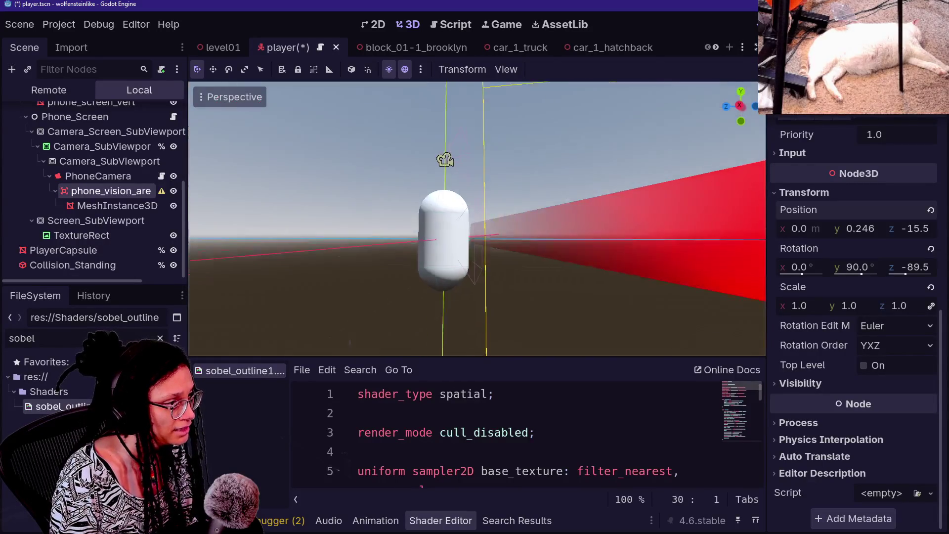
key(f)
scroll(625, 217, down, 3)
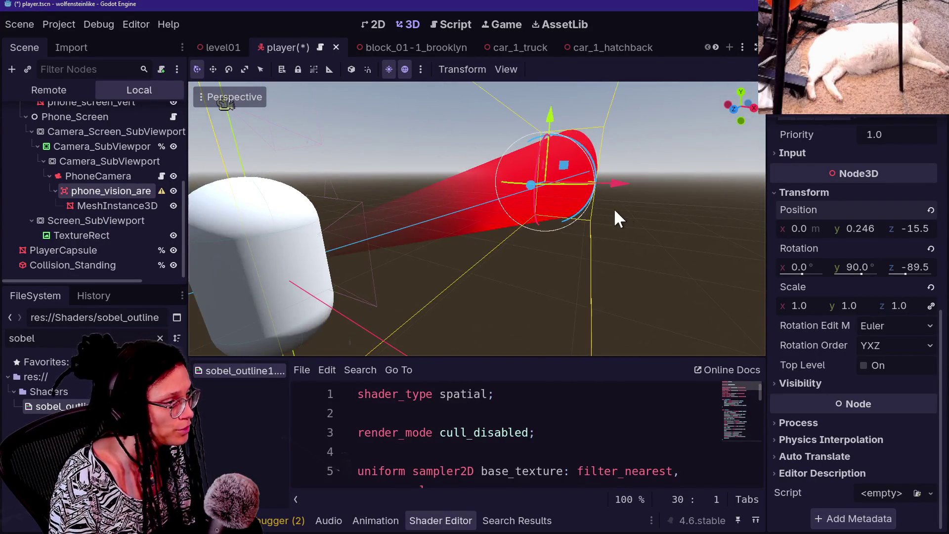
mouse_move(521, 182)
mouse_down()
mouse_move(550, 174)
mouse_move(534, 191)
mouse_up()
key(ctrl+z)
click(515, 29)
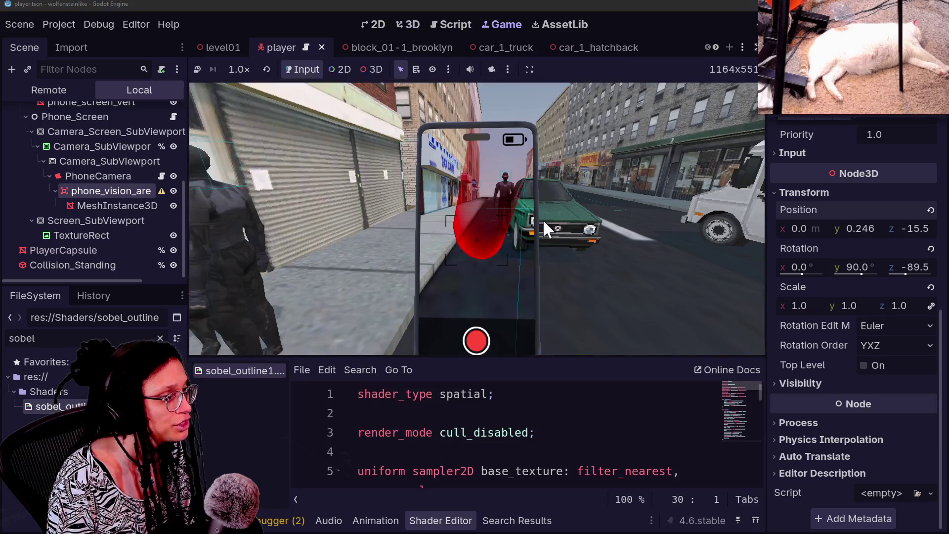
Look around the running game at the red cone on the phone, then return to the 3D editor.
click(570, 248)
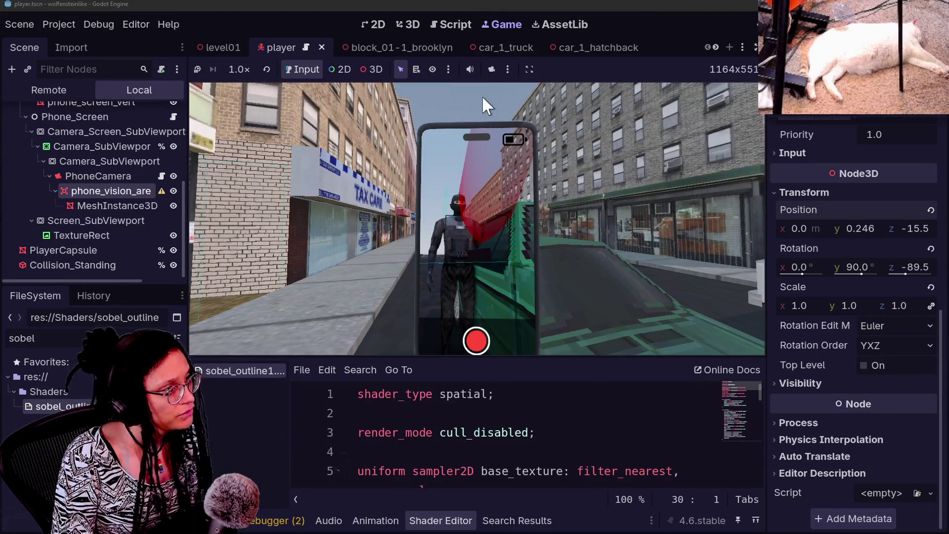
click(417, 26)
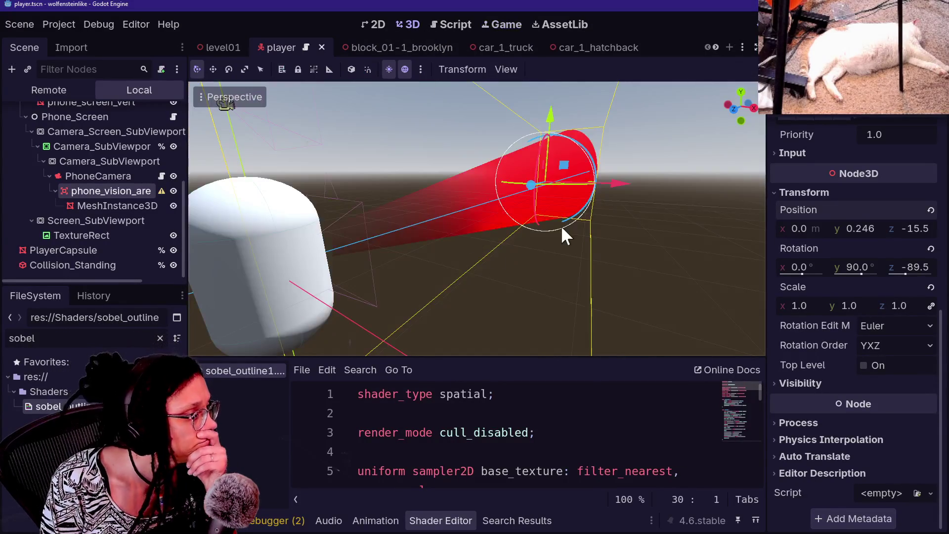
drag(559, 241, 406, 249)
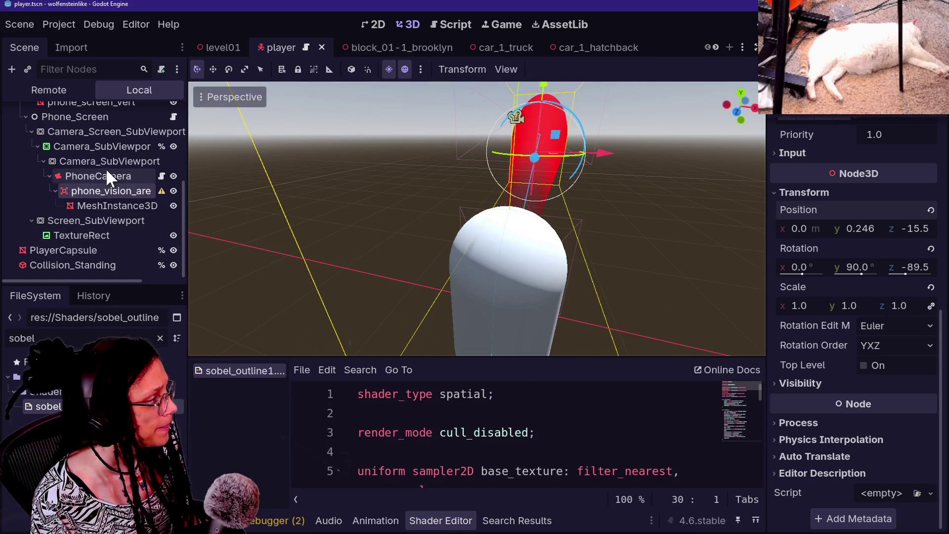
Select PhoneCamera, show its H Offset and V Offset fields, and bring up the running game.
click(109, 178)
scroll(840, 292, down, 3)
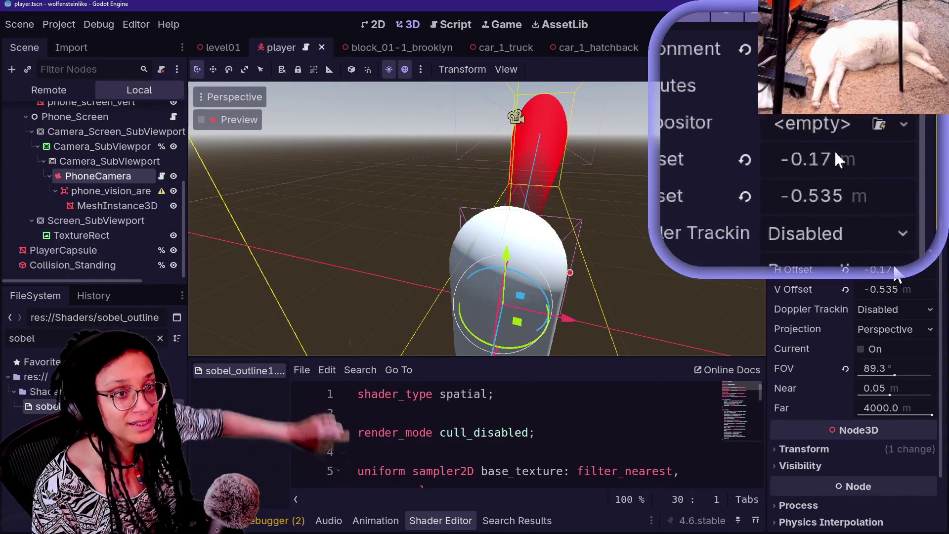
mouse_move(816, 271)
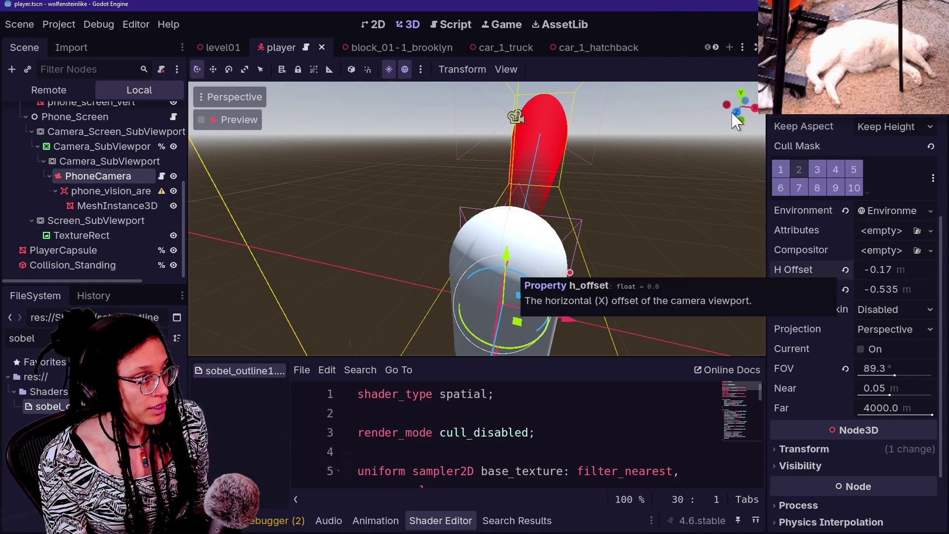
click(484, 23)
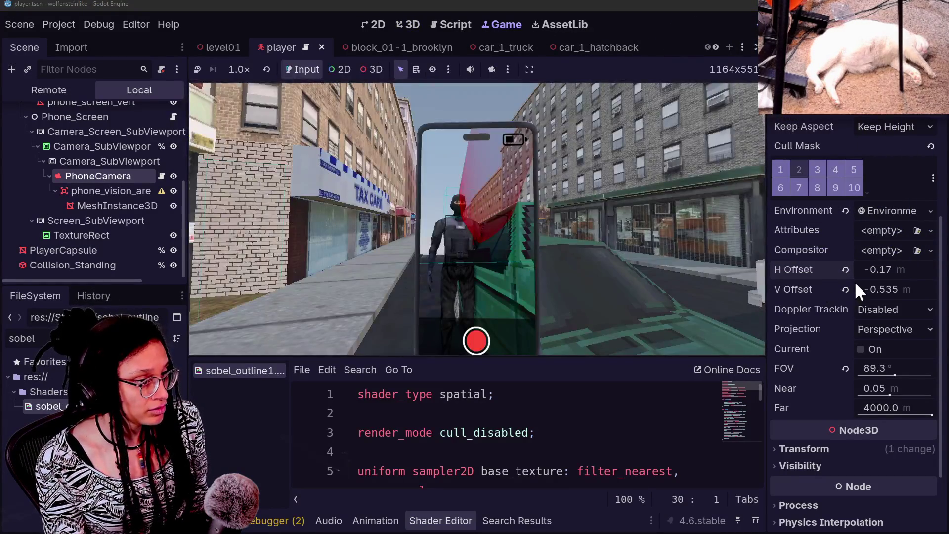
Try resetting PhoneCamera's H and V offsets and changing Position X, undoing both attempts.
click(846, 271)
click(845, 289)
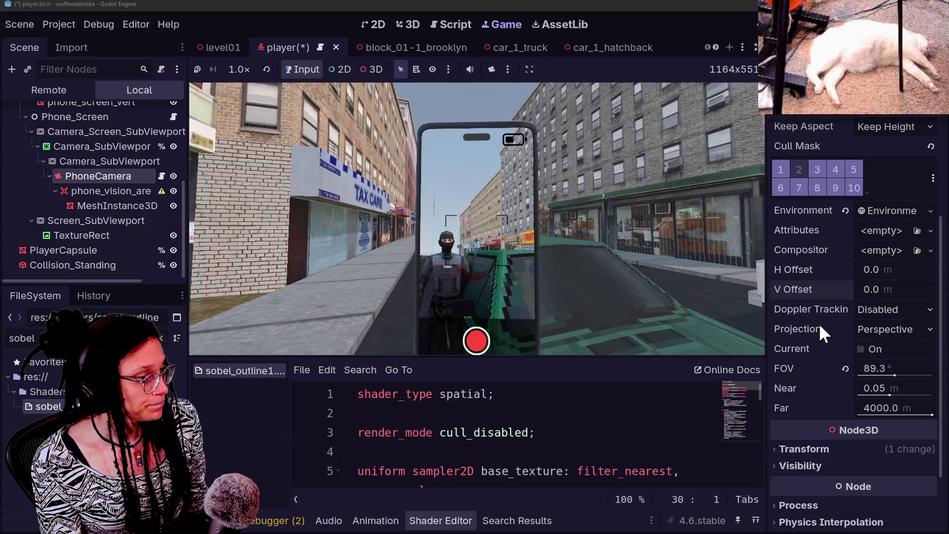
scroll(814, 345, down, 3)
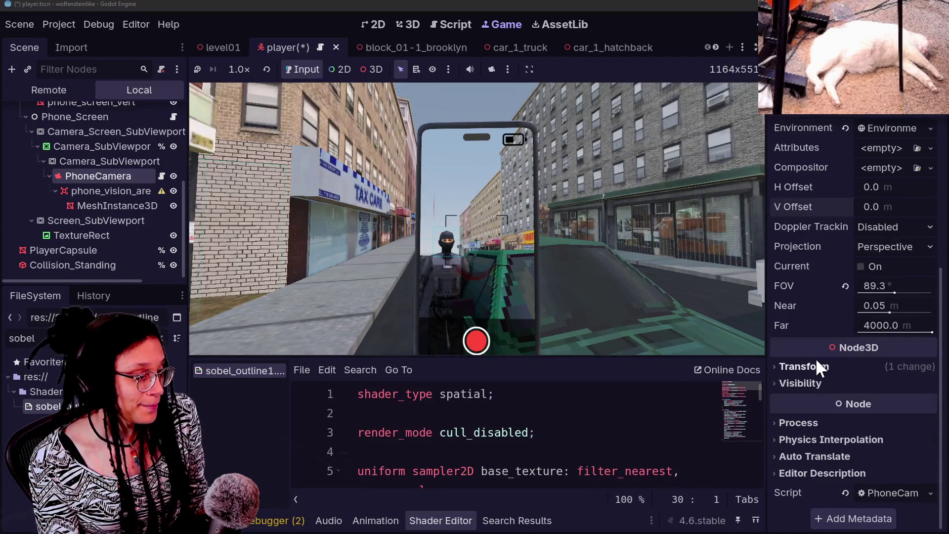
click(821, 366)
scroll(824, 370, down, 4)
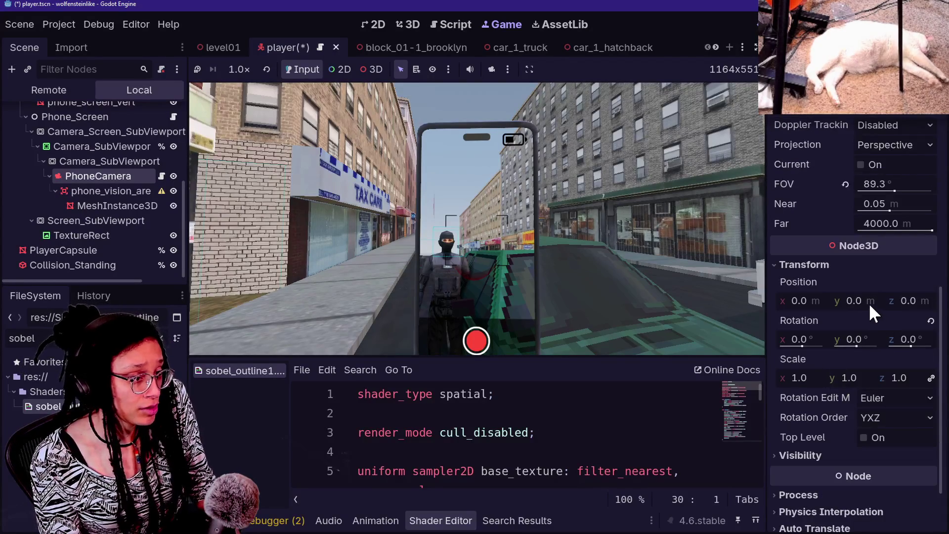
scroll(830, 237, up, 7)
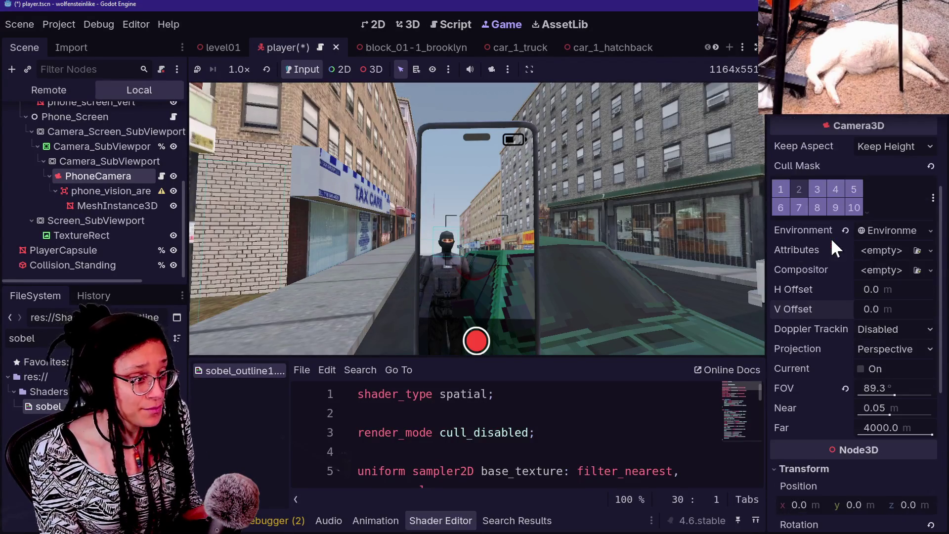
scroll(827, 262, up, 4)
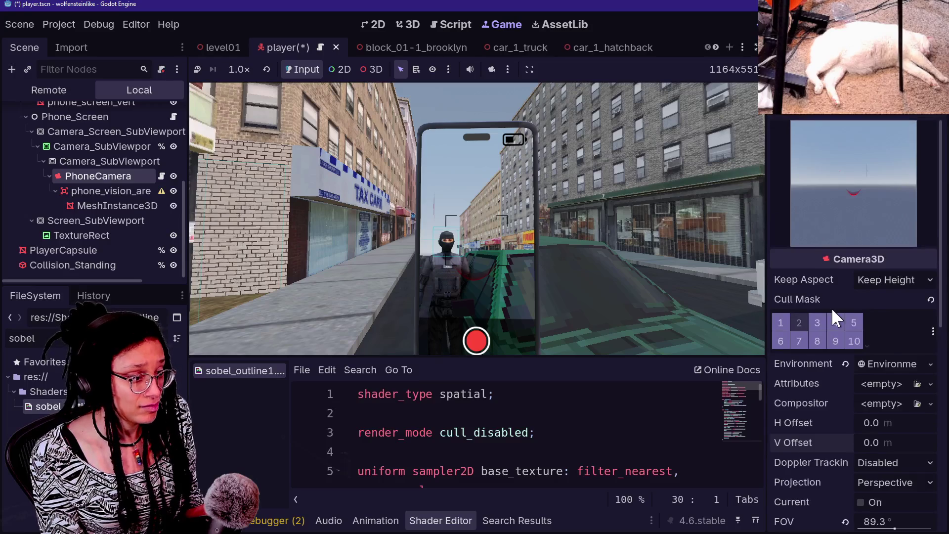
scroll(831, 307, down, 3)
key(ctrl+z)
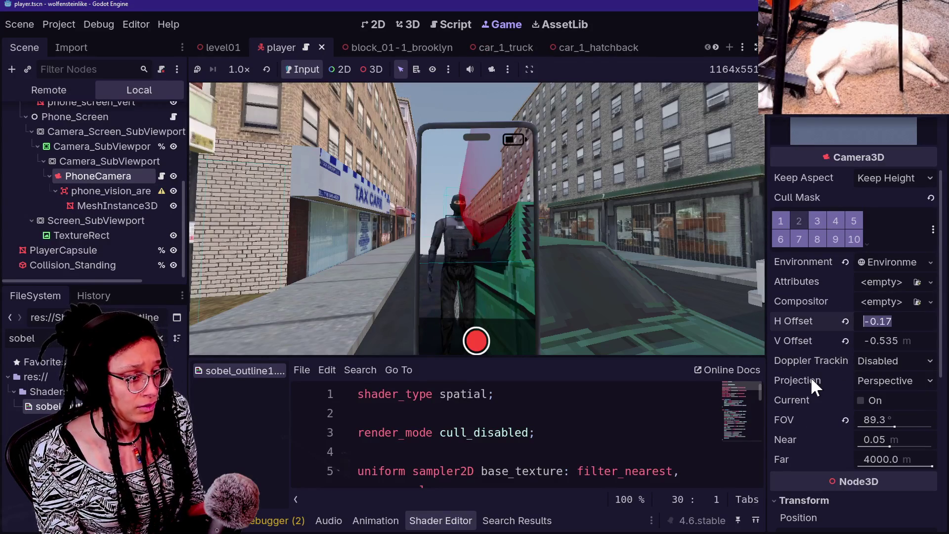
scroll(812, 380, down, 8)
scroll(811, 375, up, 3)
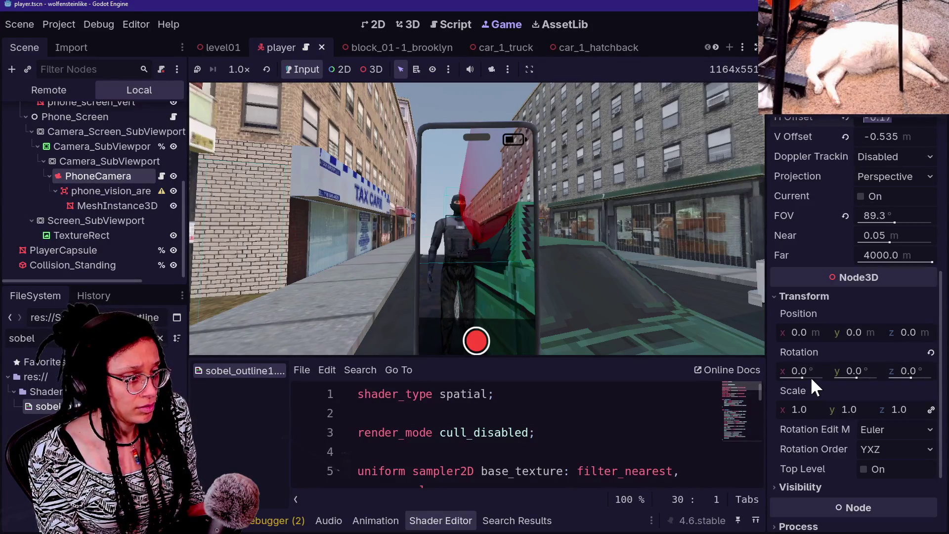
drag(814, 384, 806, 383)
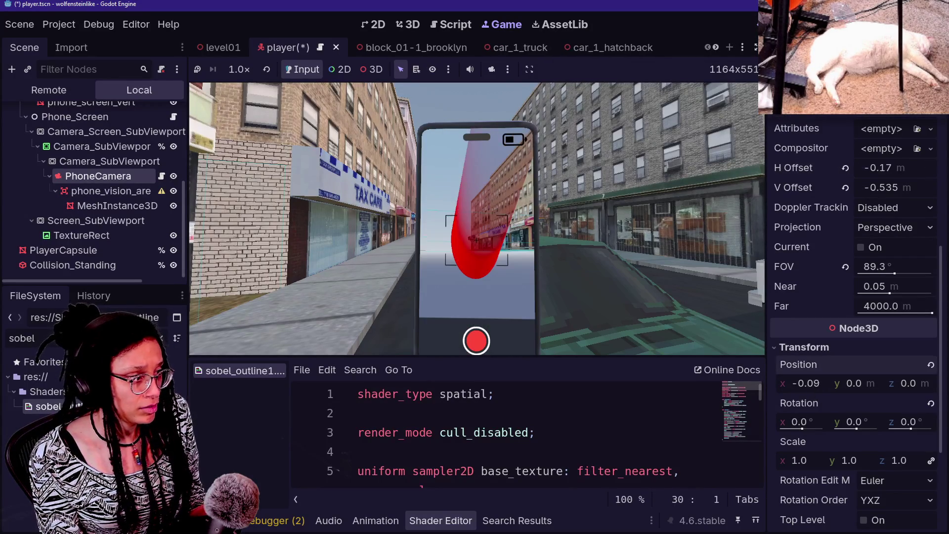
key(ctrl+z)
Reset PhoneCamera's H and V Offset to 0.0 again after testing a negative V Offset.
scroll(862, 325, up, 8)
scroll(862, 325, down, 3)
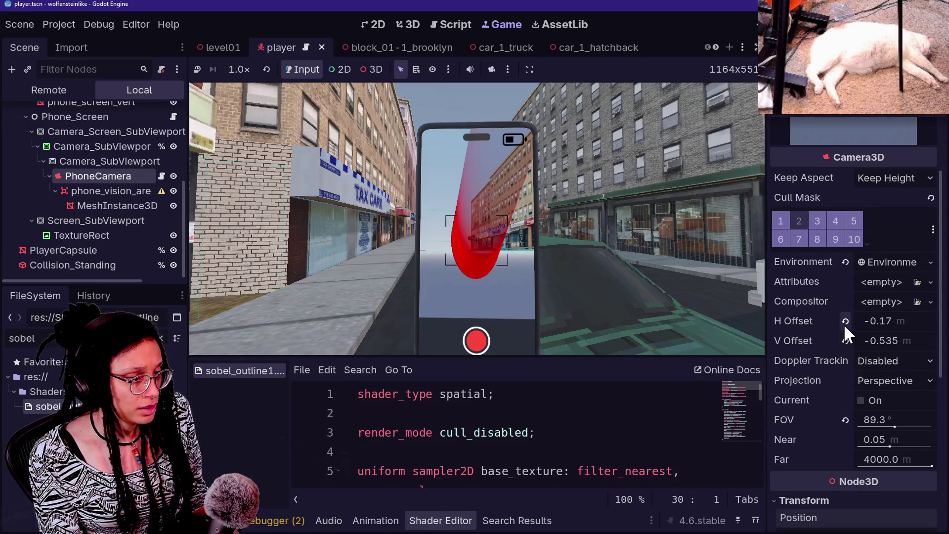
click(845, 321)
click(844, 340)
scroll(829, 352, down, 3)
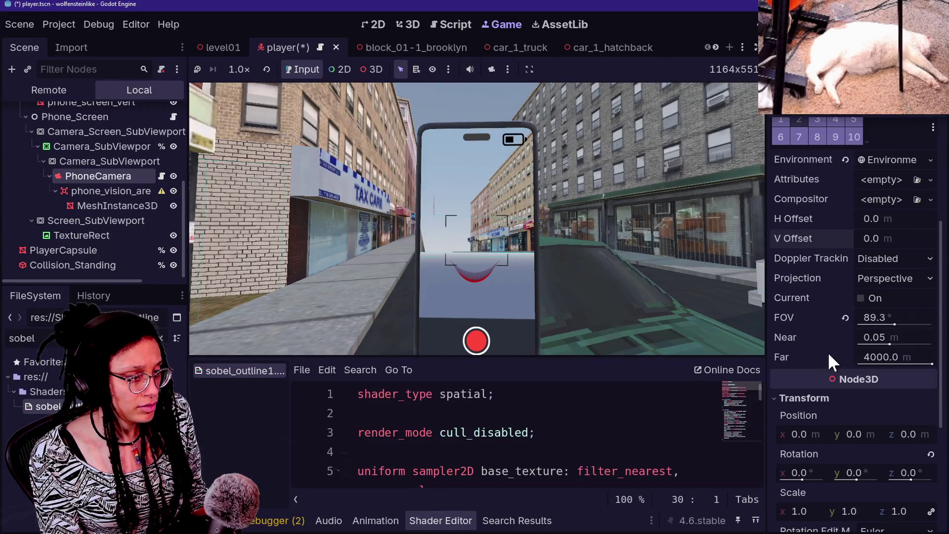
drag(882, 238, 874, 239)
click(845, 238)
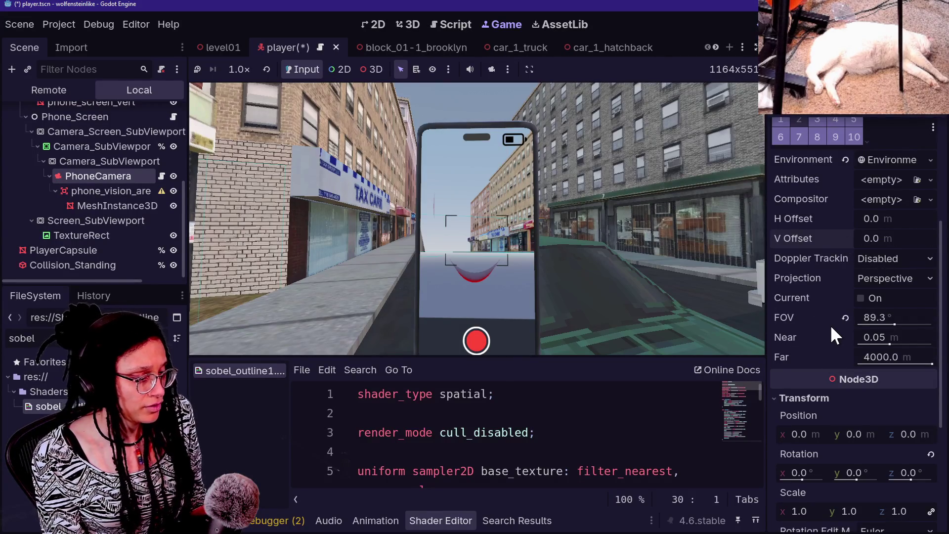
scroll(829, 324, down, 6)
drag(805, 226, 785, 227)
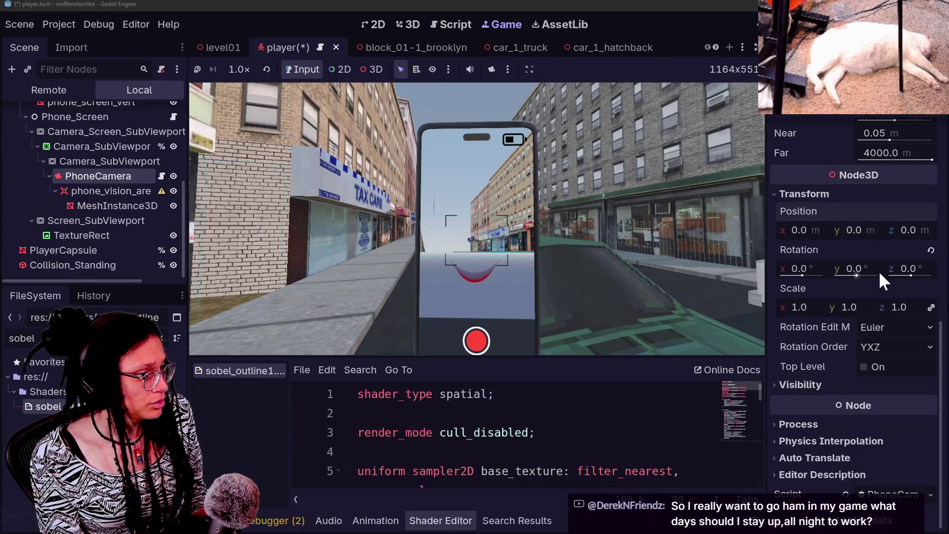
Raise PhoneCamera's Position Y to 0.465 and adjust its Z position.
drag(862, 230, 889, 230)
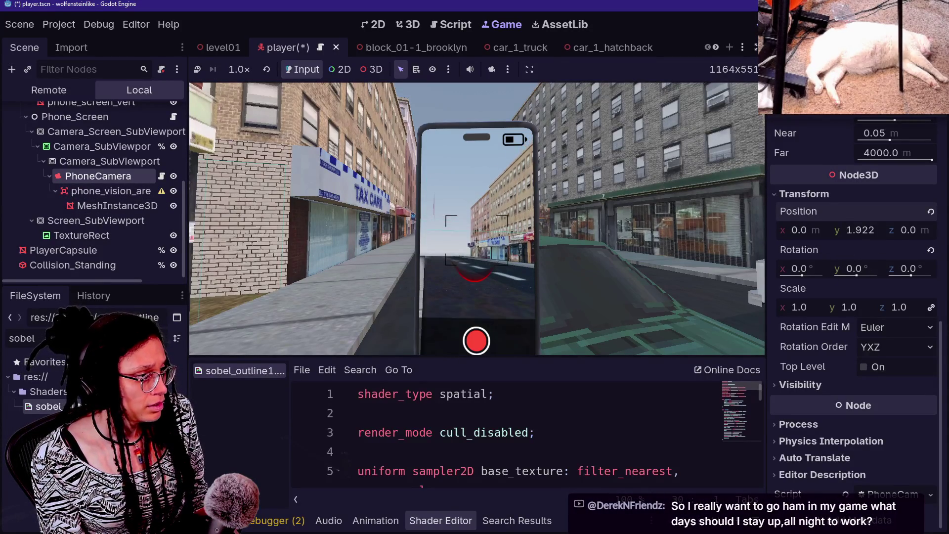
key(Return)
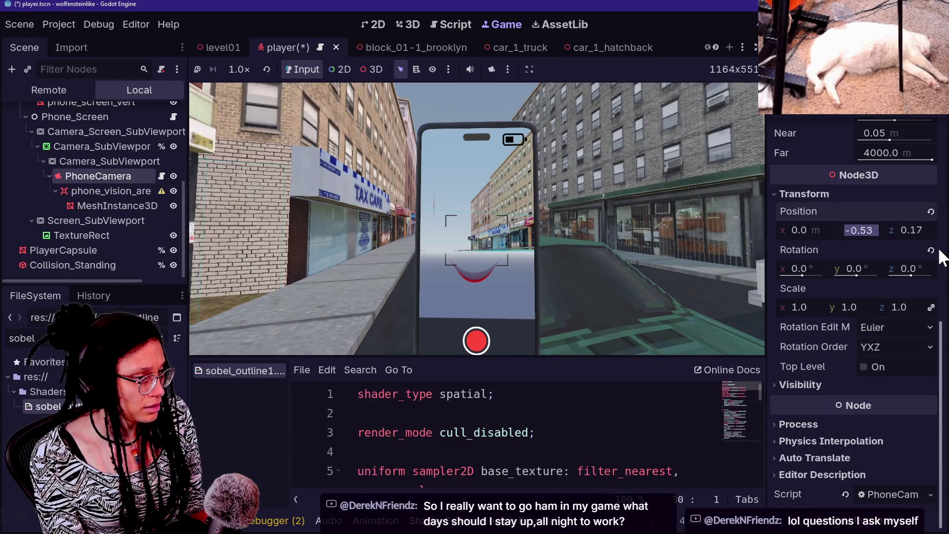
text(0.465)
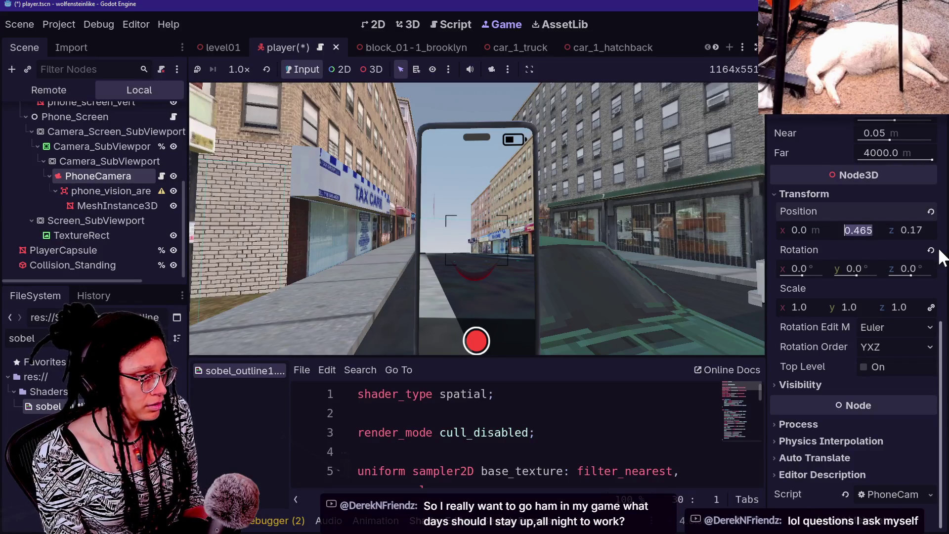
mouse_move(909, 236)
mouse_down()
mouse_move(936, 236)
mouse_move(886, 236)
mouse_move(899, 236)
mouse_up()
mouse_move(823, 236)
mouse_down()
mouse_move(860, 236)
mouse_move(842, 237)
mouse_up()
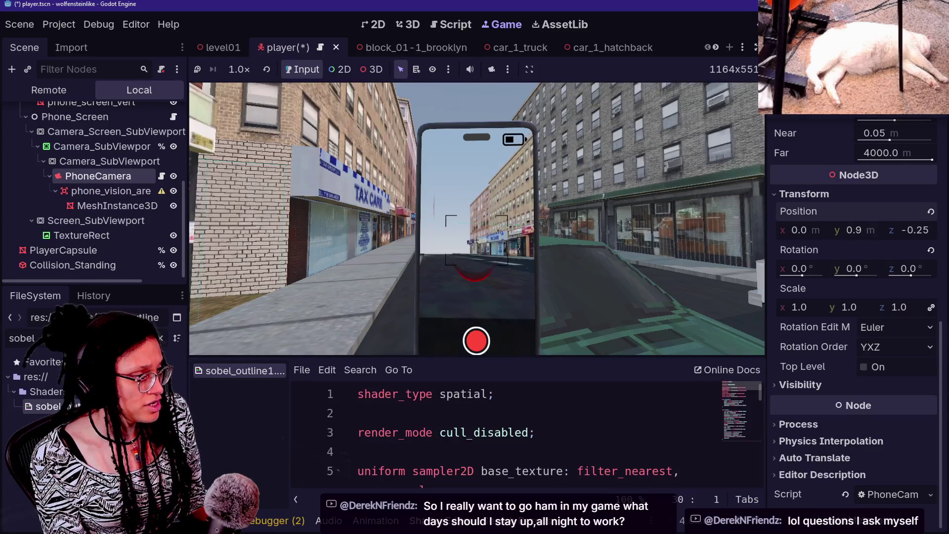
Play-test, fine-tune the camera height and Z to 0.698, then save and rerun with F5.
click(497, 261)
key(w)
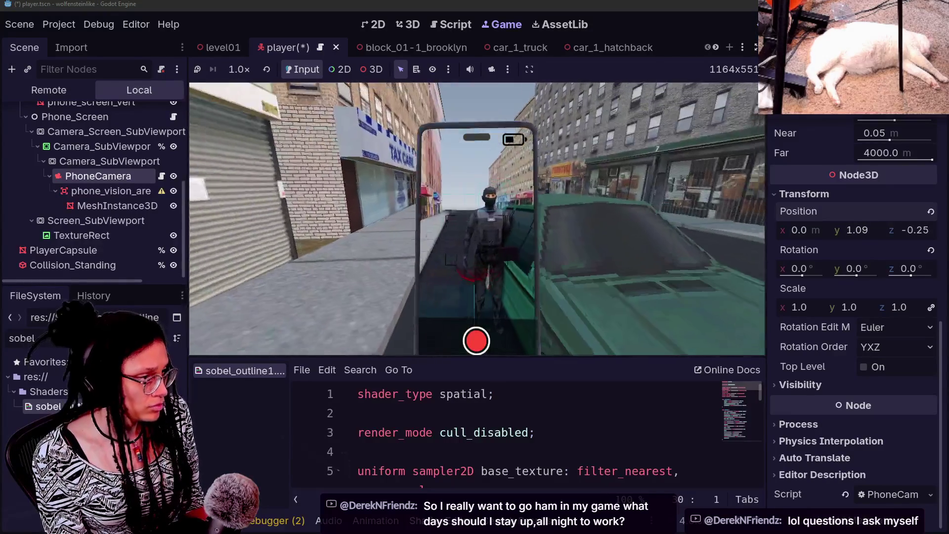
key(Escape)
mouse_move(859, 235)
mouse_down()
mouse_move(870, 235)
mouse_move(840, 236)
mouse_up()
mouse_move(910, 235)
mouse_down()
mouse_move(860, 235)
mouse_move(916, 235)
mouse_up()
click(449, 246)
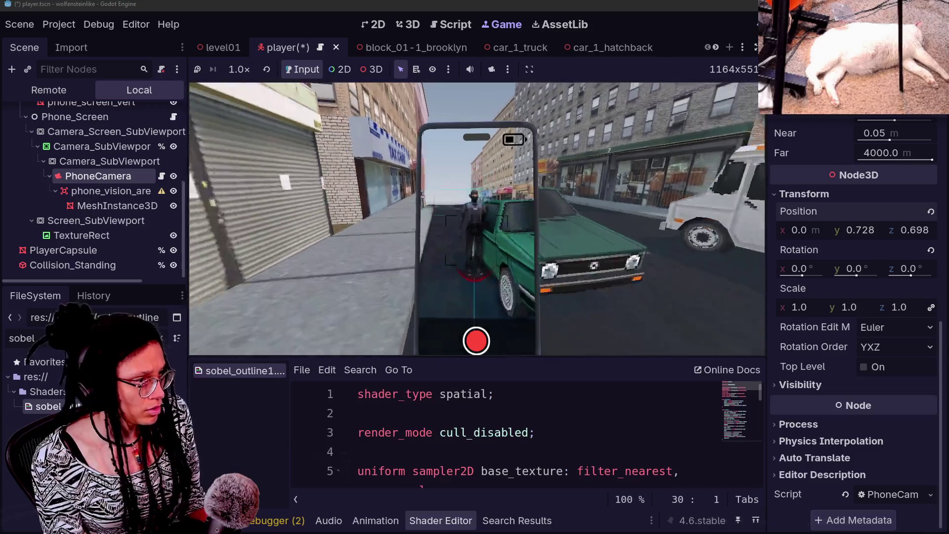
key(Escape)
key(F5)
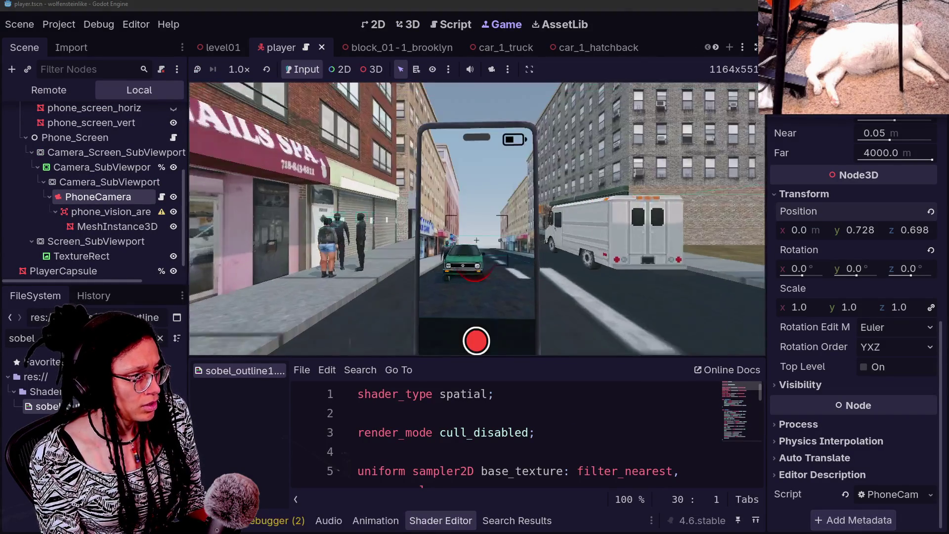
Walk along the storefront in game, then revert the phone camera to the origin and rerun.
key(w)
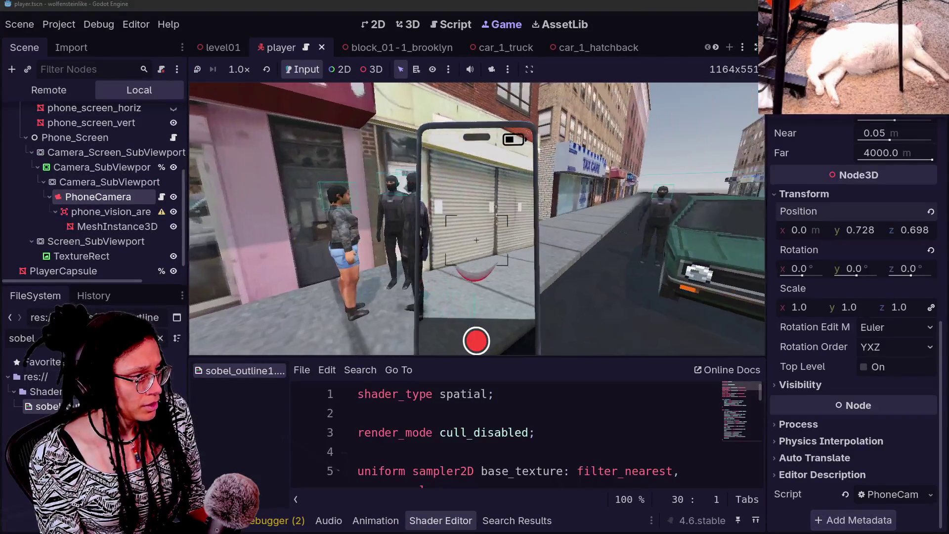
key(Right)
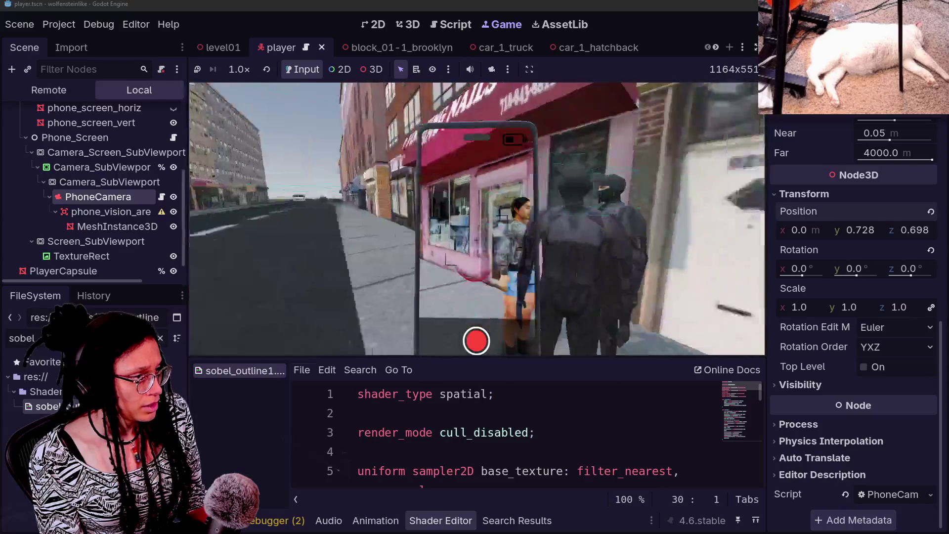
key(s)
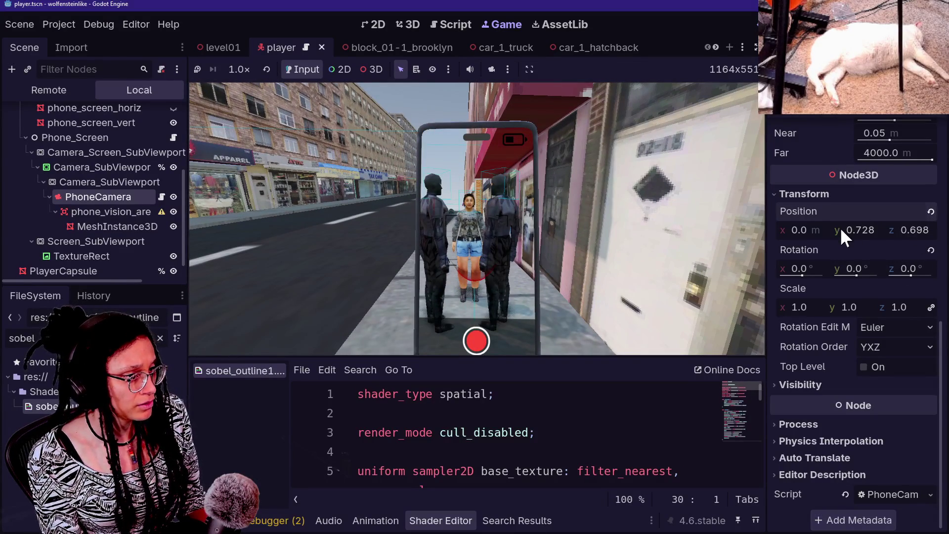
key(ctrl+z)
key(F5)
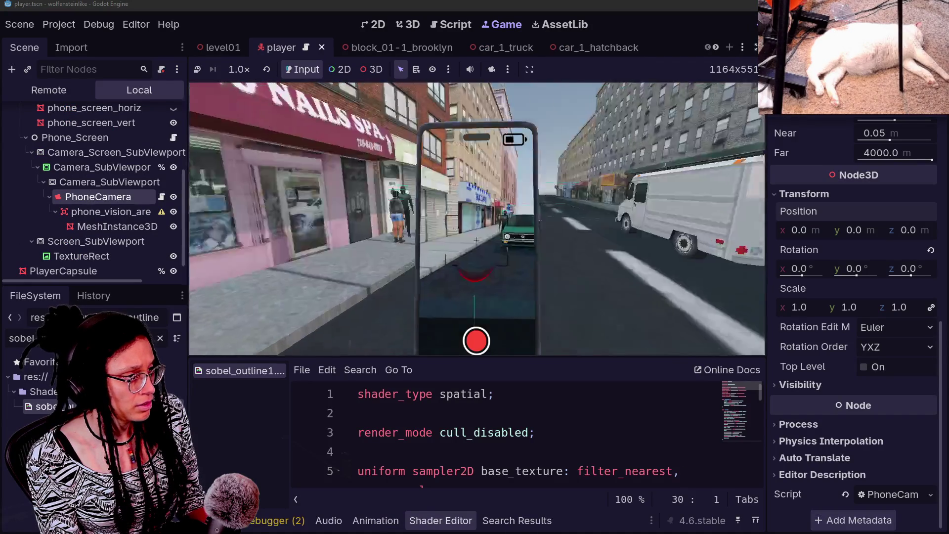
Look around the storefront, street and green car in game, then return to the 3D view.
key(w)
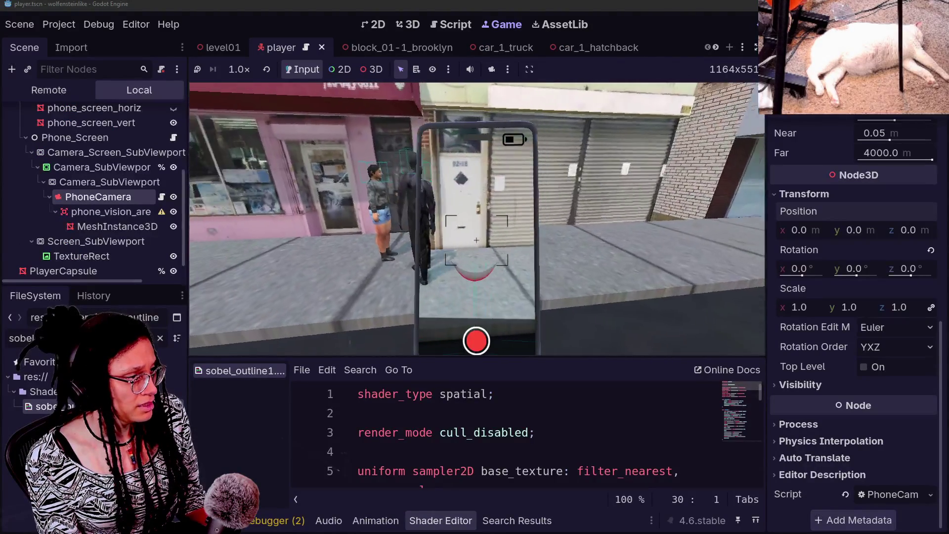
key(Left)
key(Left)
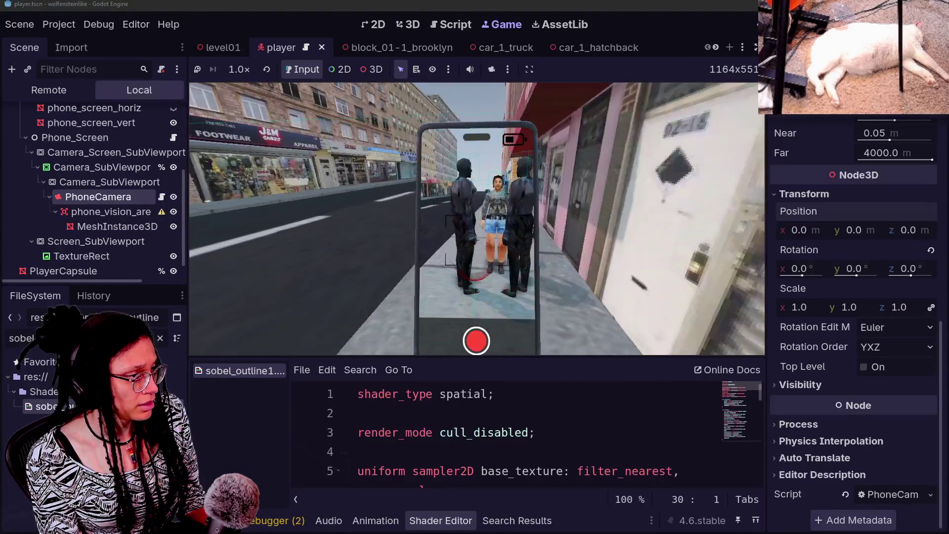
key(Left)
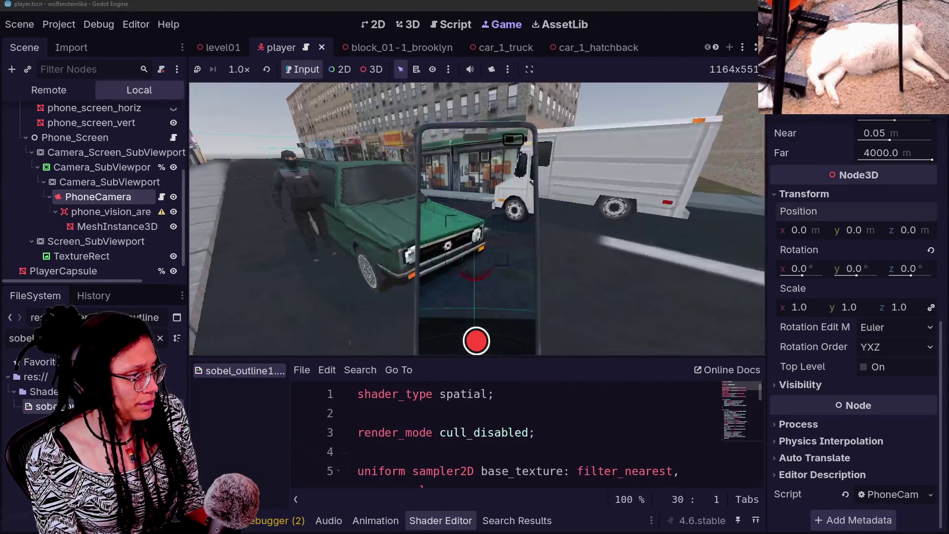
key(Right)
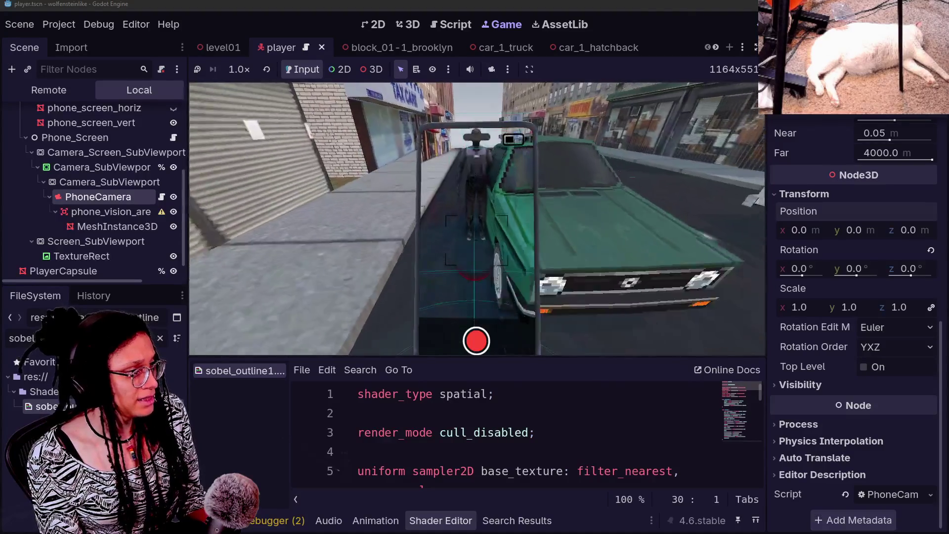
key(Left)
key(Left)
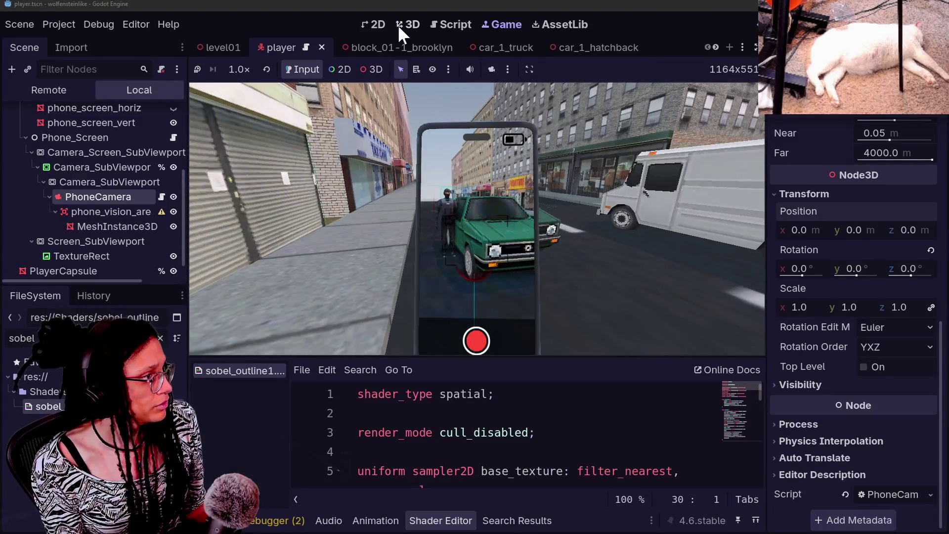
click(398, 27)
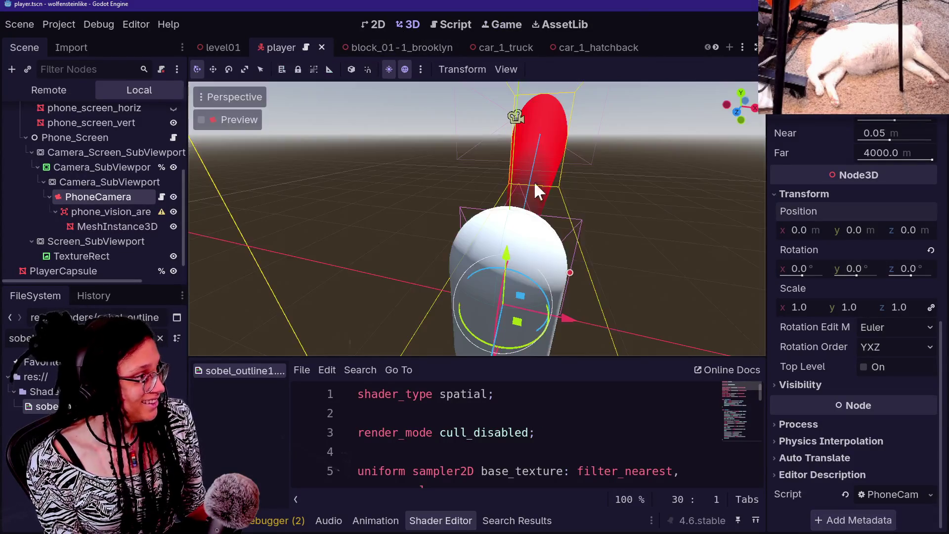
Select the vision cone mesh and reshape its red gradient into a wider vertical band.
drag(683, 198, 683, 198)
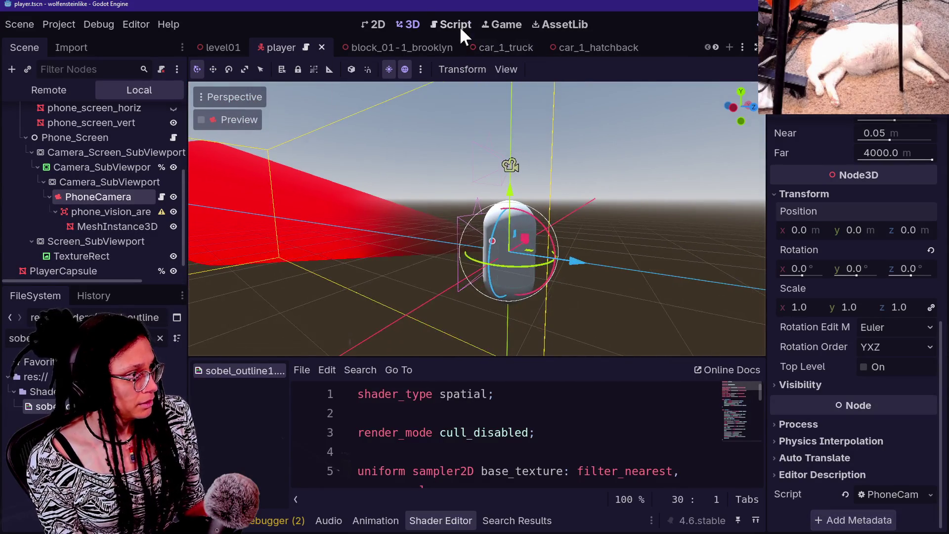
click(455, 25)
click(500, 24)
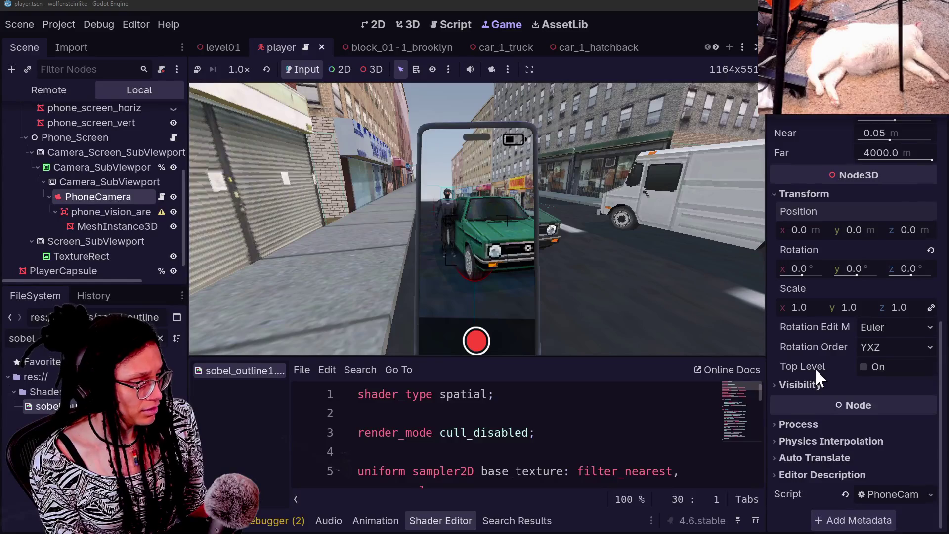
click(76, 226)
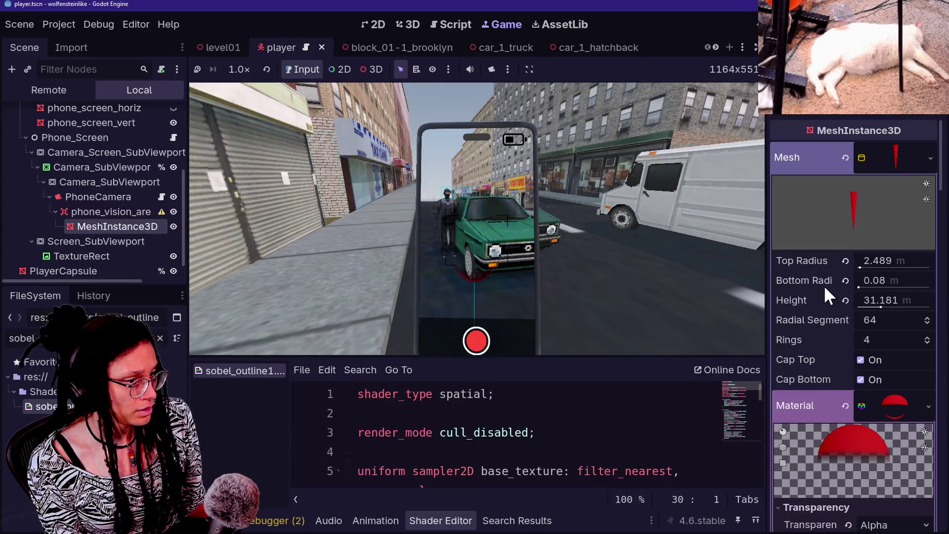
scroll(824, 285, down, 2)
scroll(861, 407, down, 5)
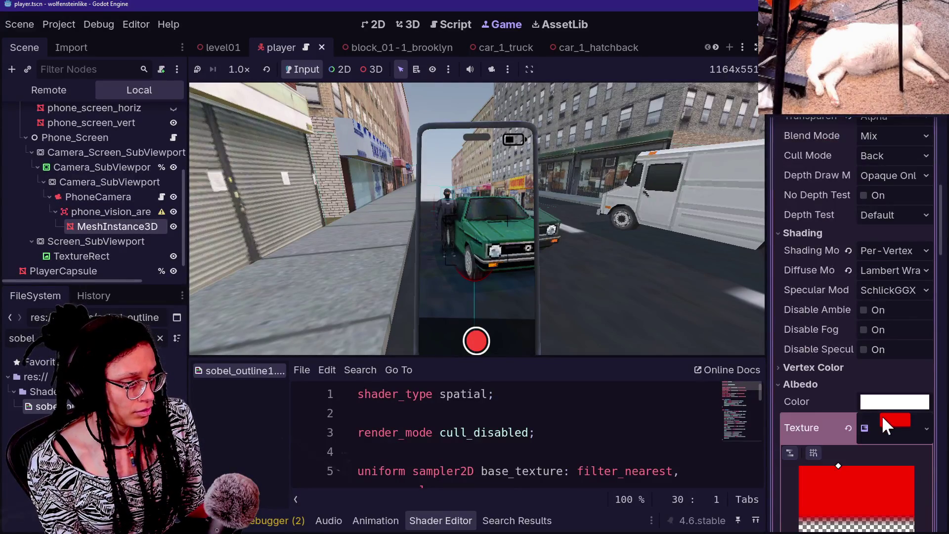
scroll(883, 418, down, 5)
mouse_move(846, 216)
mouse_down()
mouse_move(864, 261)
mouse_move(837, 205)
mouse_move(777, 207)
mouse_up()
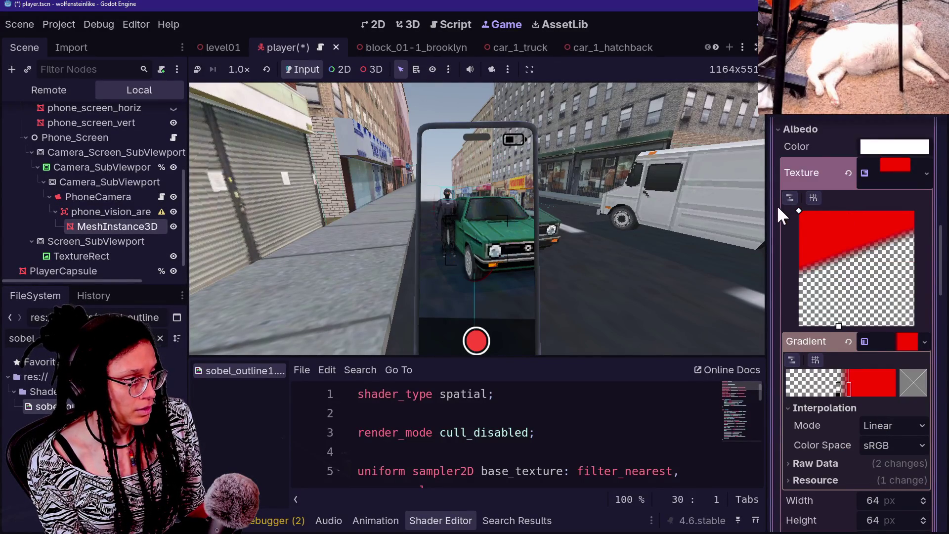
mouse_move(794, 280)
mouse_down()
mouse_move(795, 334)
mouse_move(800, 299)
mouse_up()
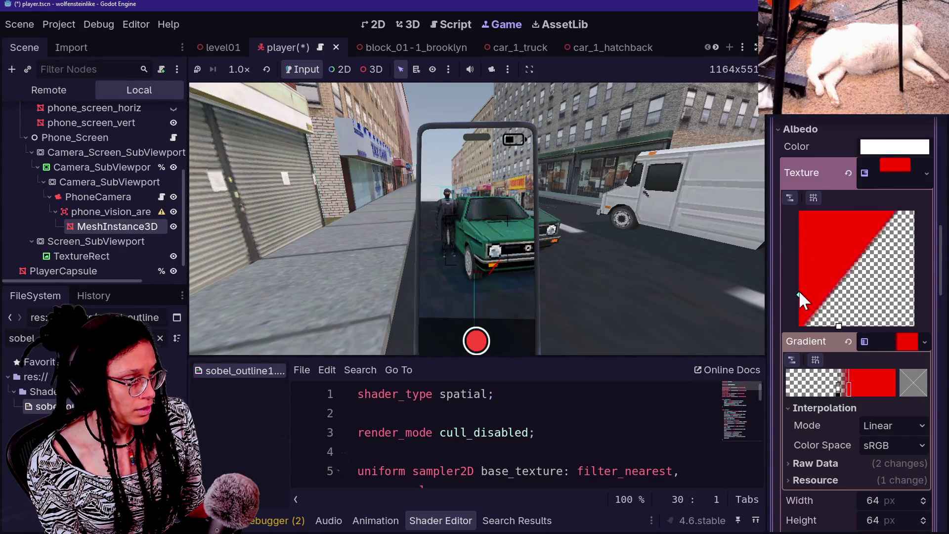
drag(840, 325, 928, 334)
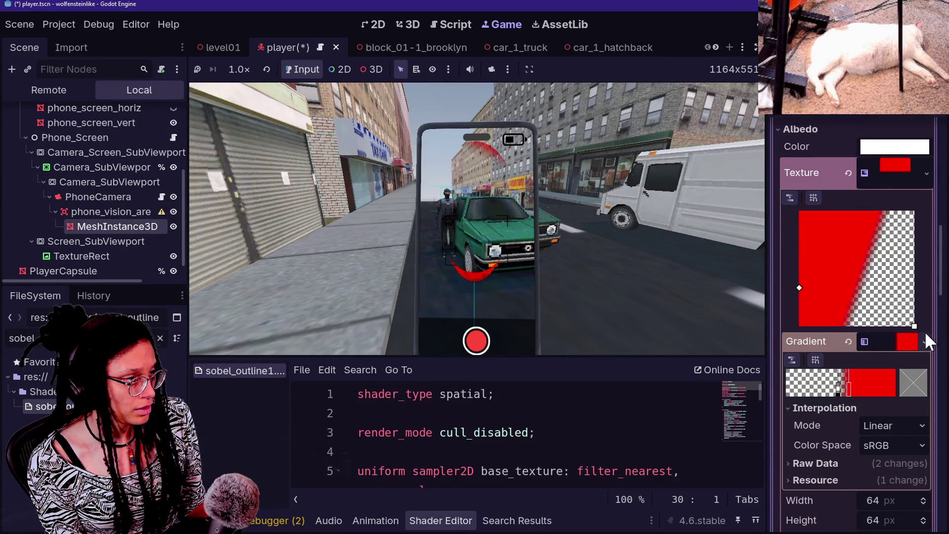
Walk toward the green car in game, then stop with F8 and frame the cone mesh.
click(548, 247)
key(w)
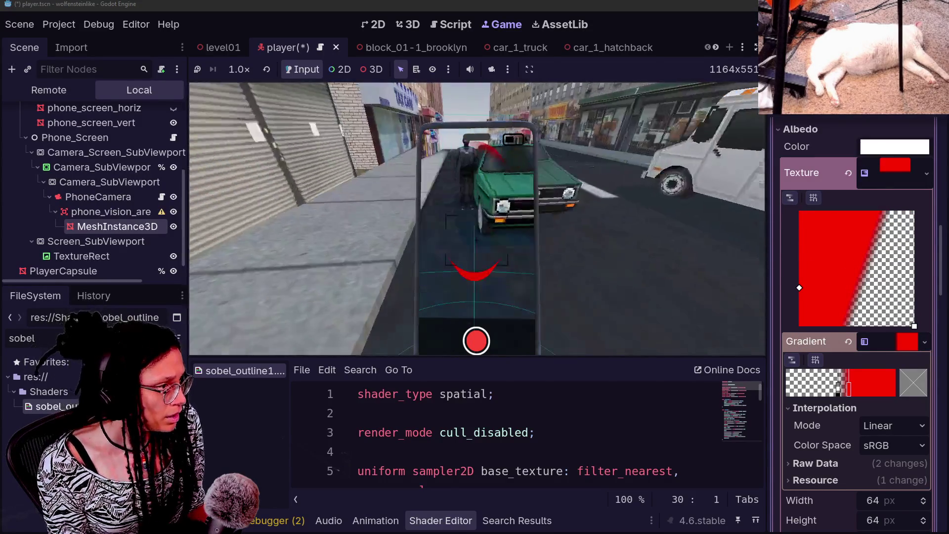
mouse_move(476, 219)
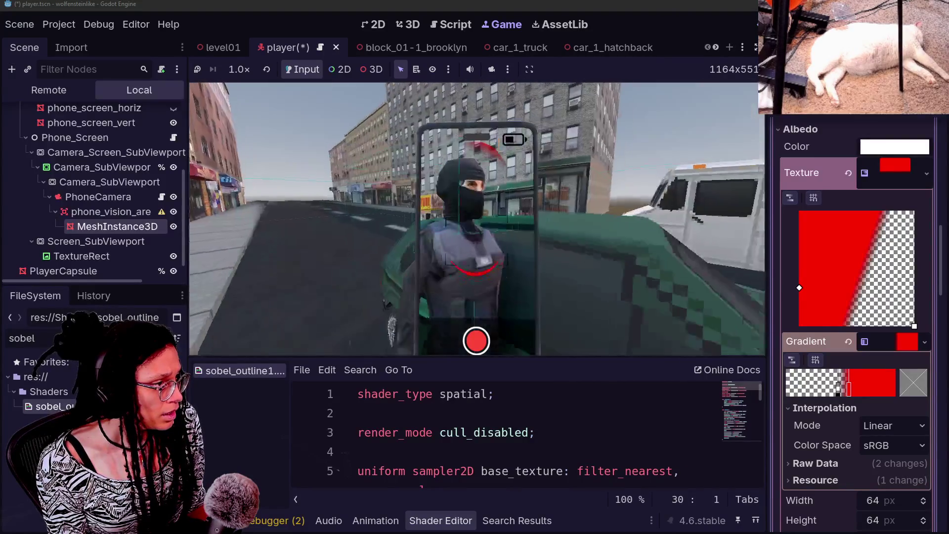
key(s)
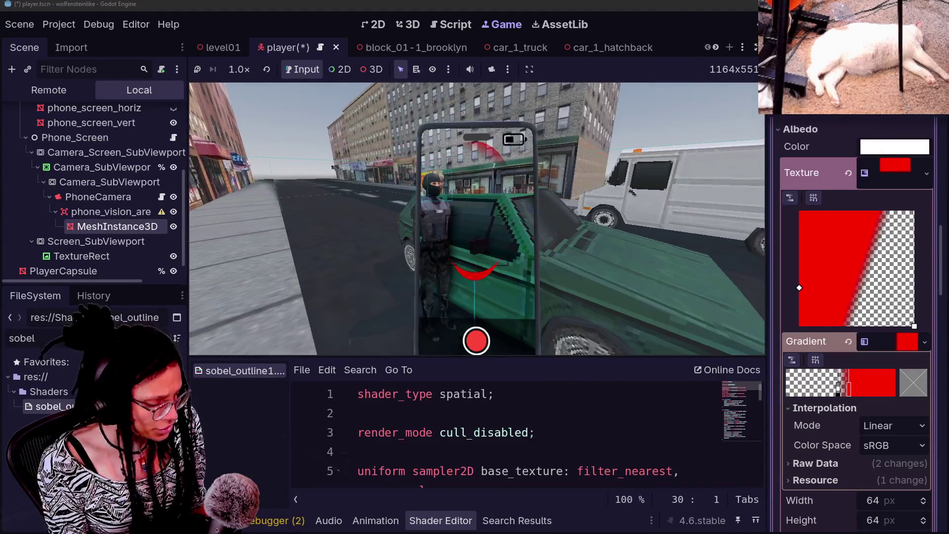
key(F8)
key(f)
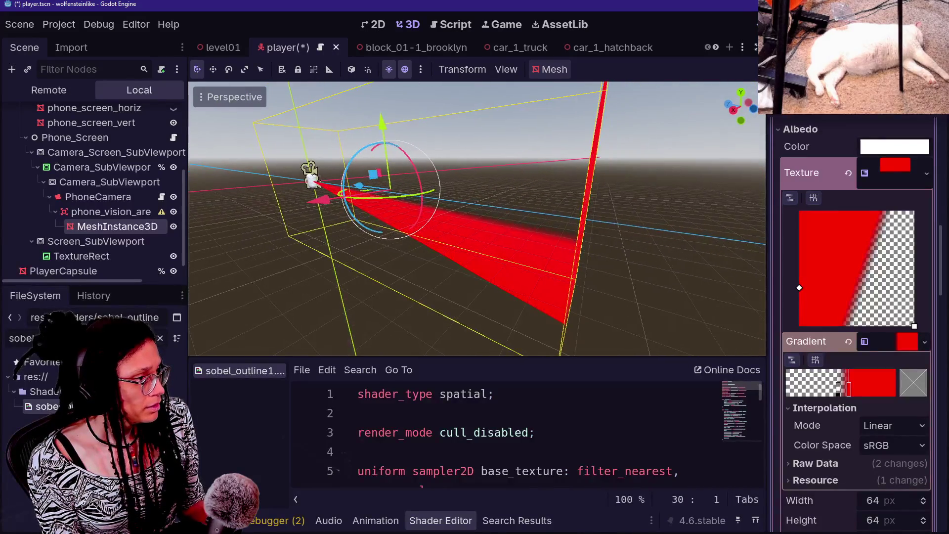
Fly the 3D view closer to the red cone and review its mesh and material settings.
right_click(481, 206)
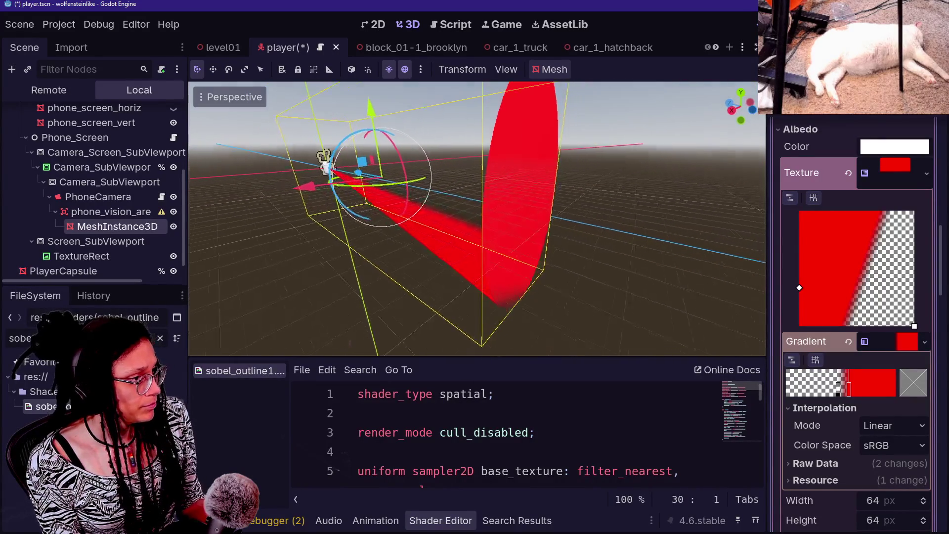
scroll(771, 257, up, 10)
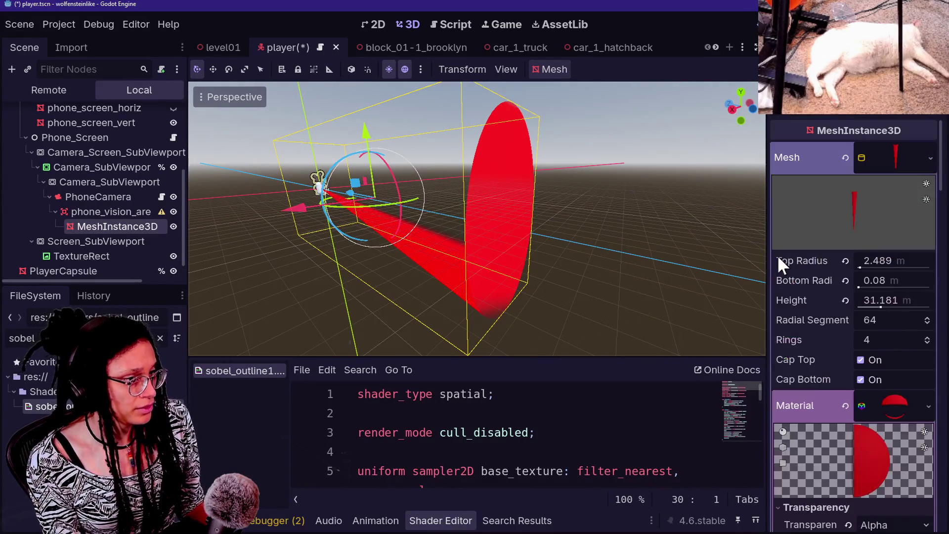
scroll(857, 327, down, 3)
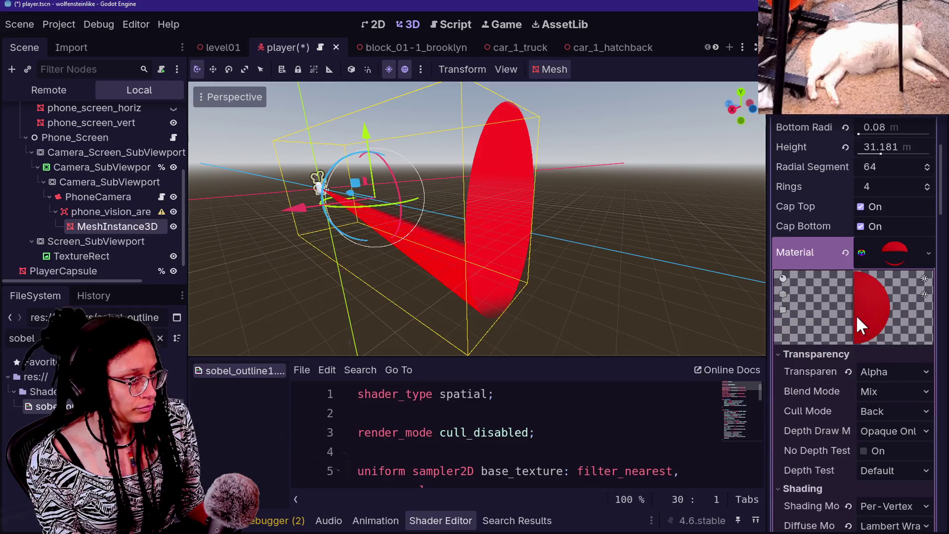
scroll(842, 285, down, 2)
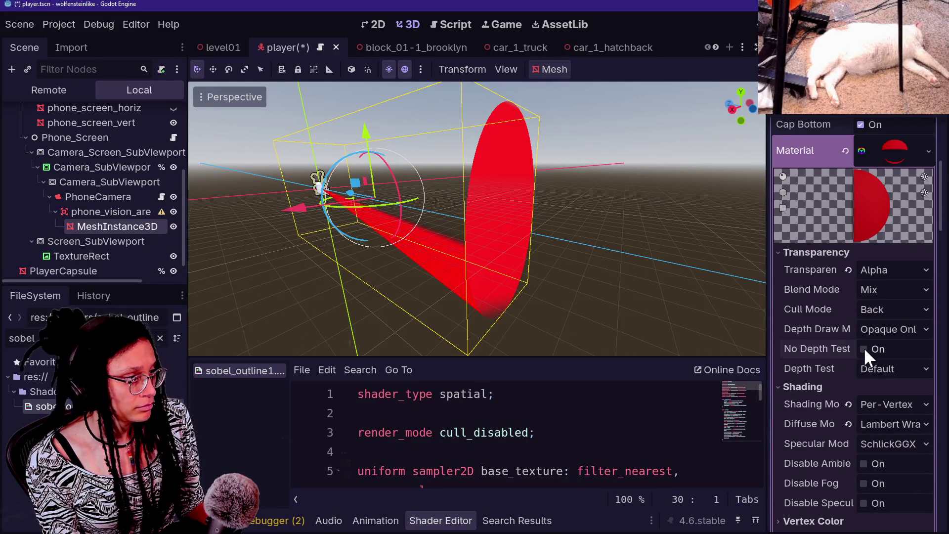
Walk toward the green car and masked character in game to check the cone on the phone.
click(487, 25)
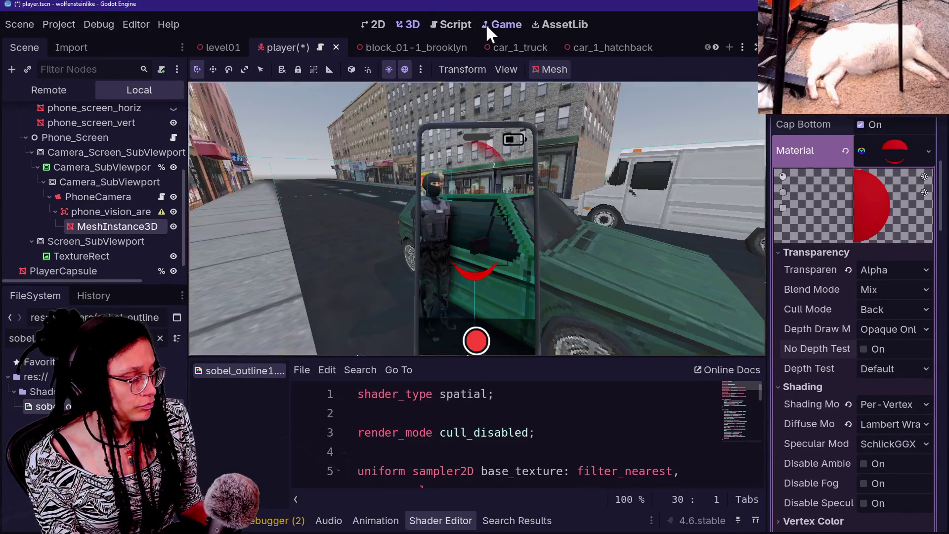
click(477, 204)
key(w)
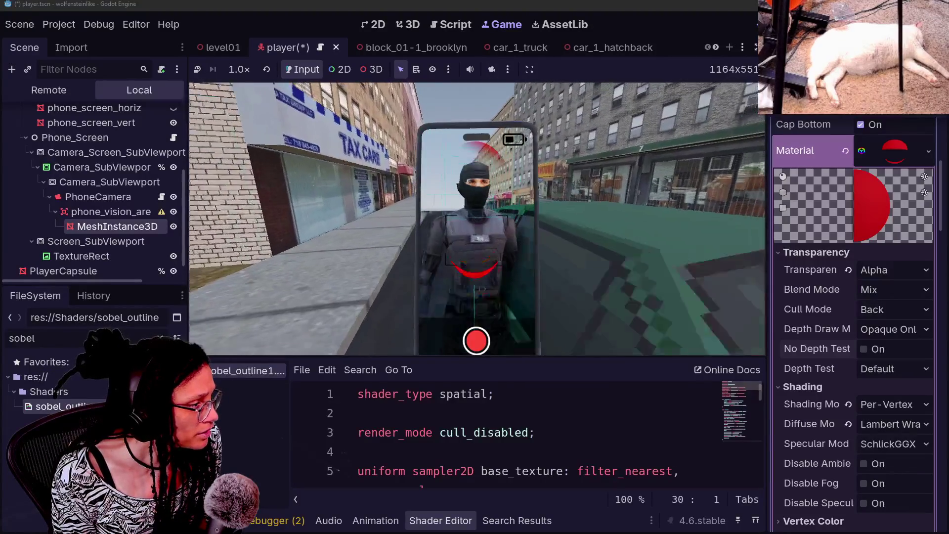
key(s)
key(w)
key(w)
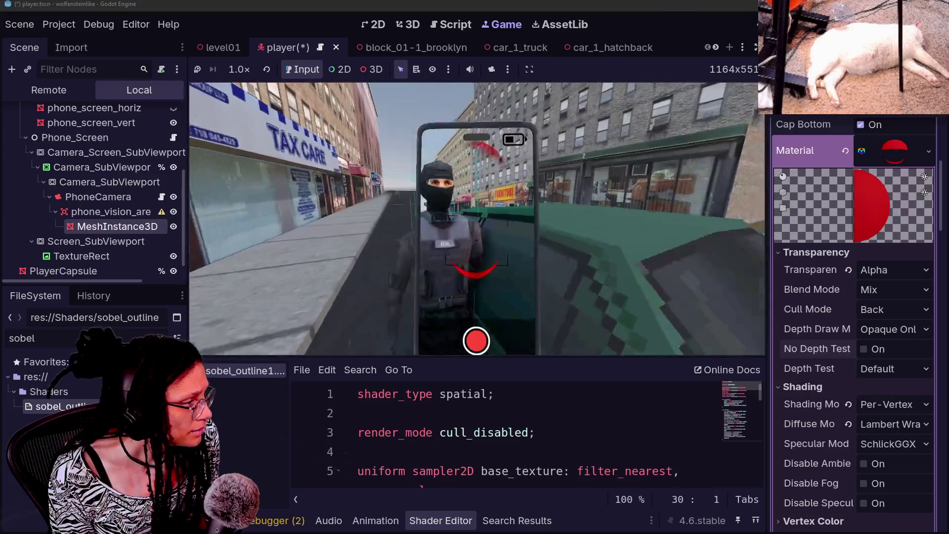
key(s)
key(Escape)
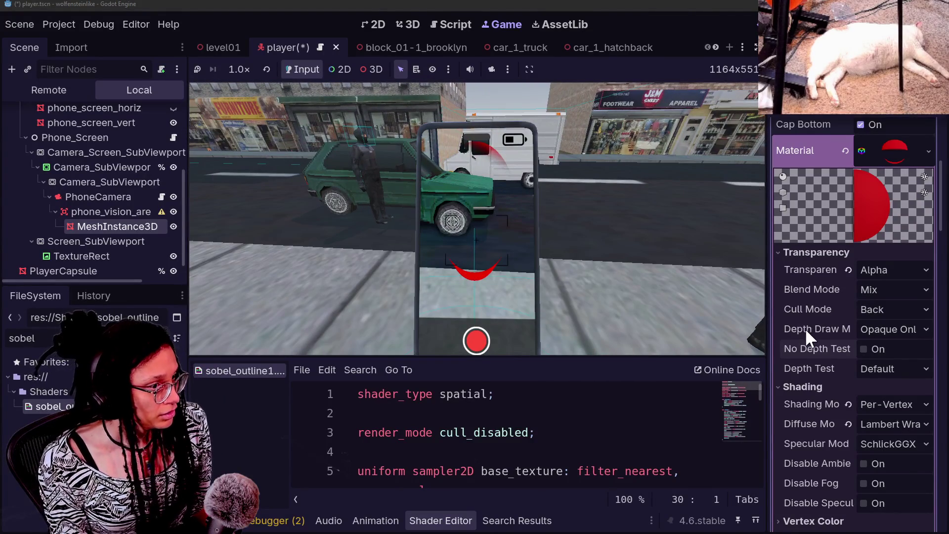
scroll(805, 328, down, 5)
scroll(805, 330, down, 3)
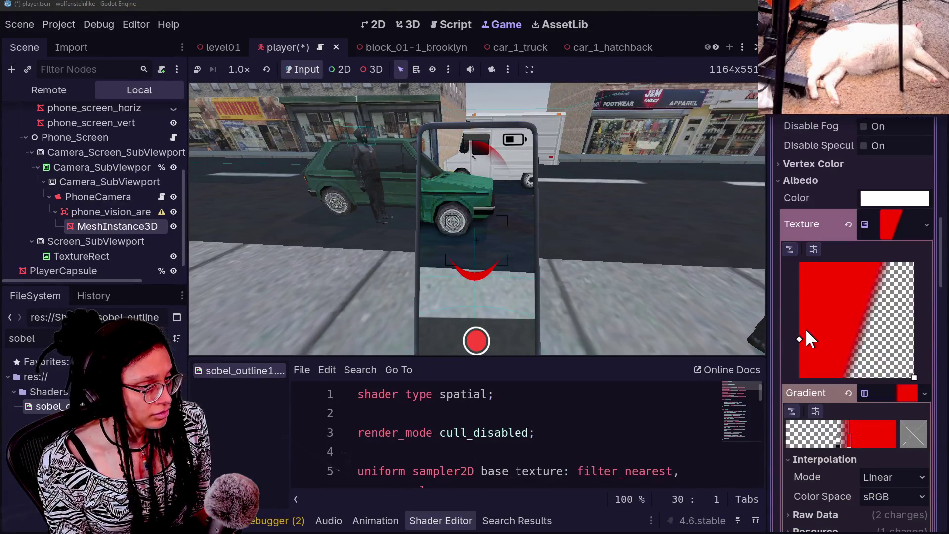
Widen the red-to-transparent fade and move the transparent stop to reverse it, then return to 3D.
drag(838, 440, 811, 443)
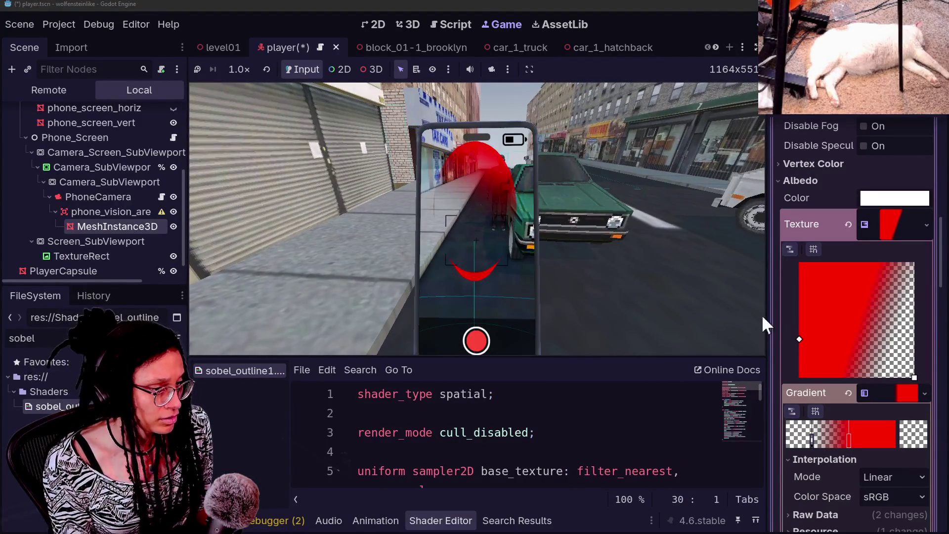
drag(808, 441, 897, 451)
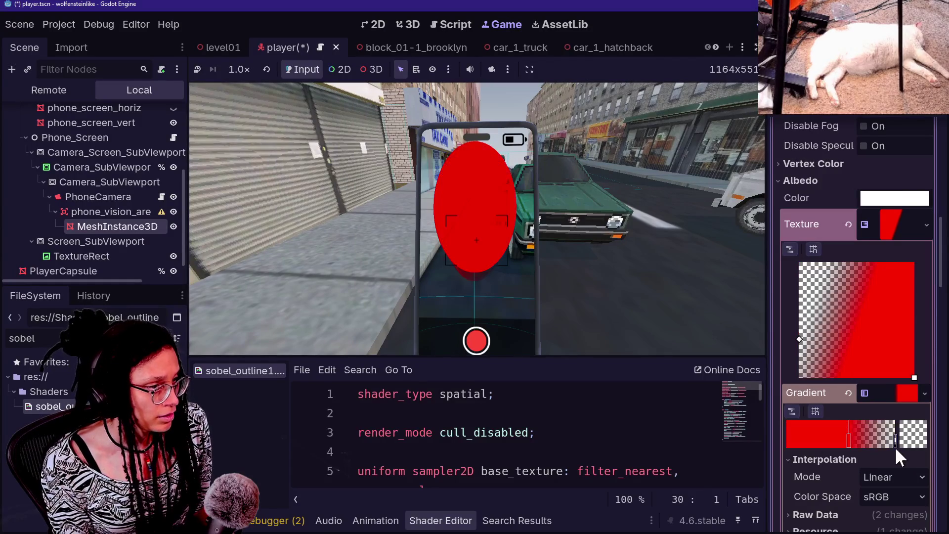
scroll(881, 443, down, 2)
click(408, 24)
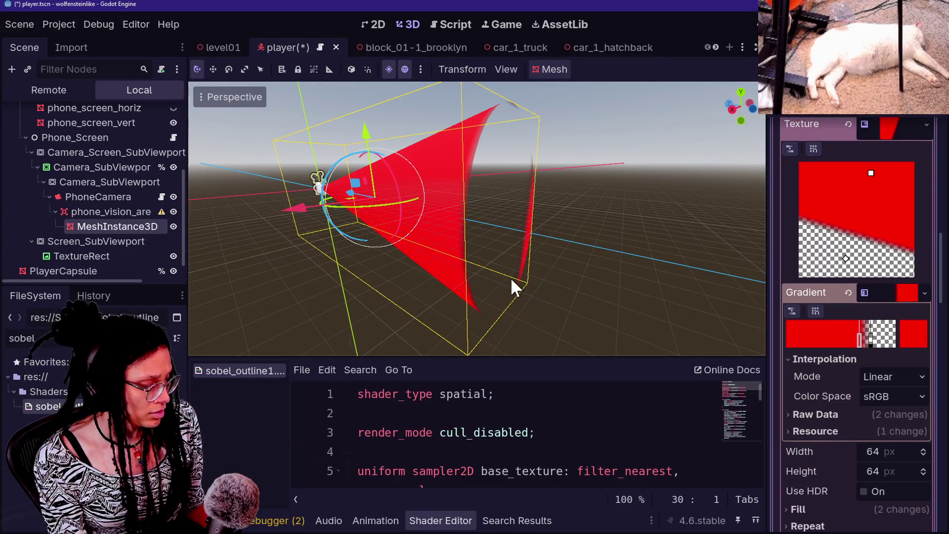
Inspect the red vision cone in the 3D viewport, then check it through the phone screen in-game.
key(f)
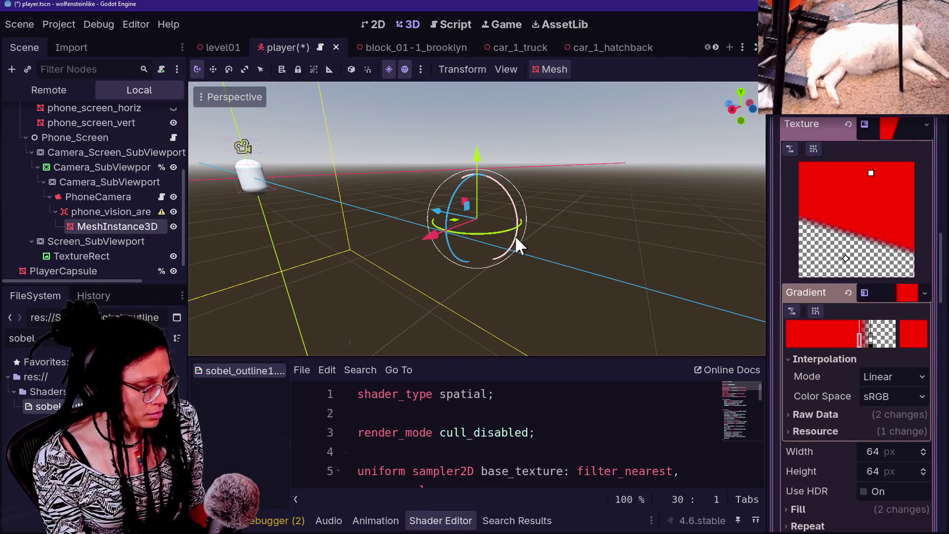
right_click(542, 267)
key(w)
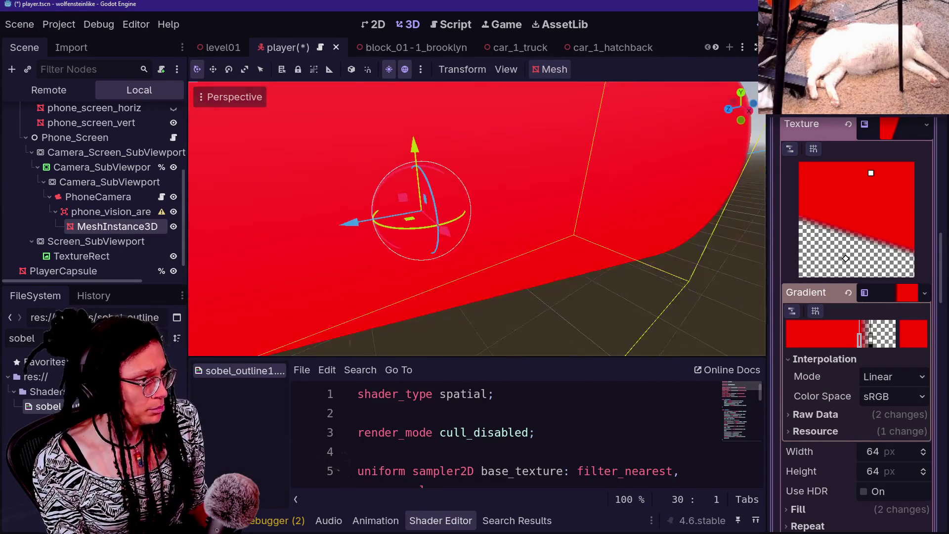
key(s)
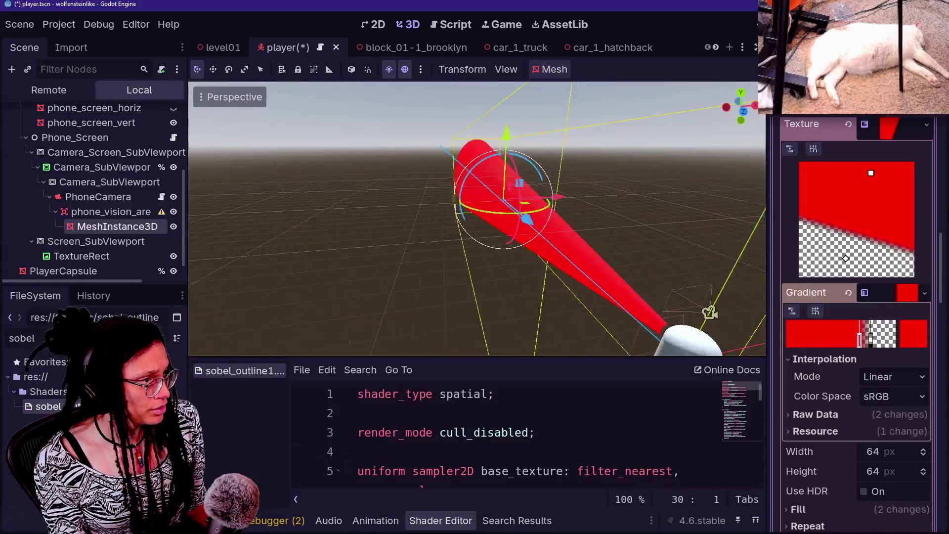
key(s)
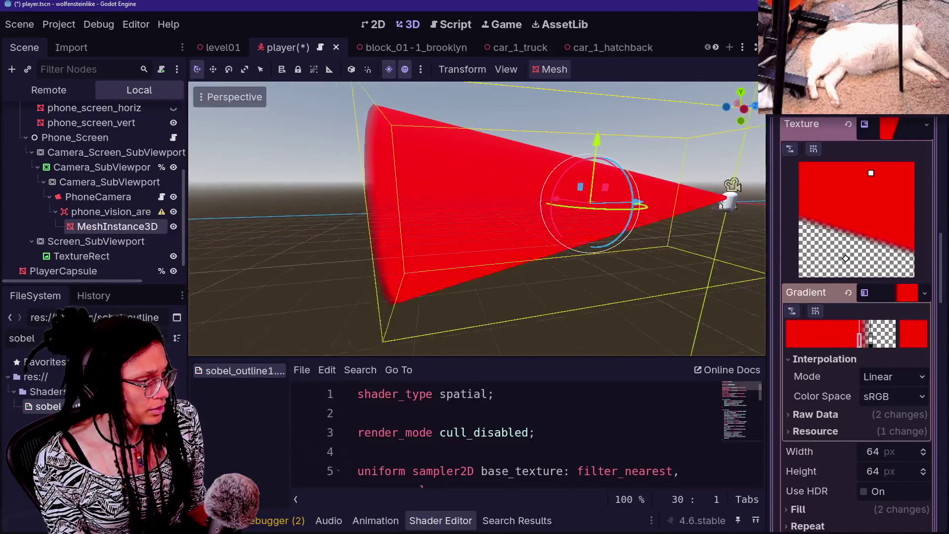
key(a)
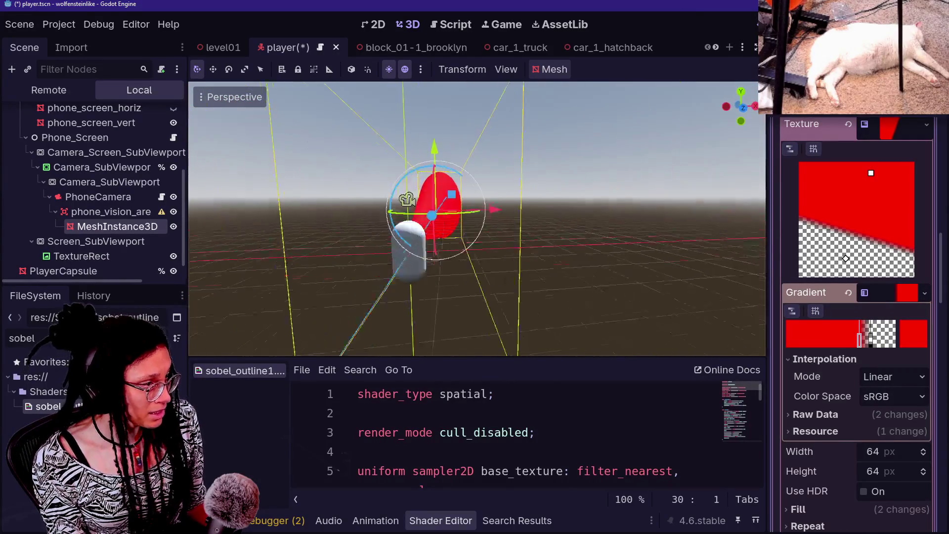
key(w)
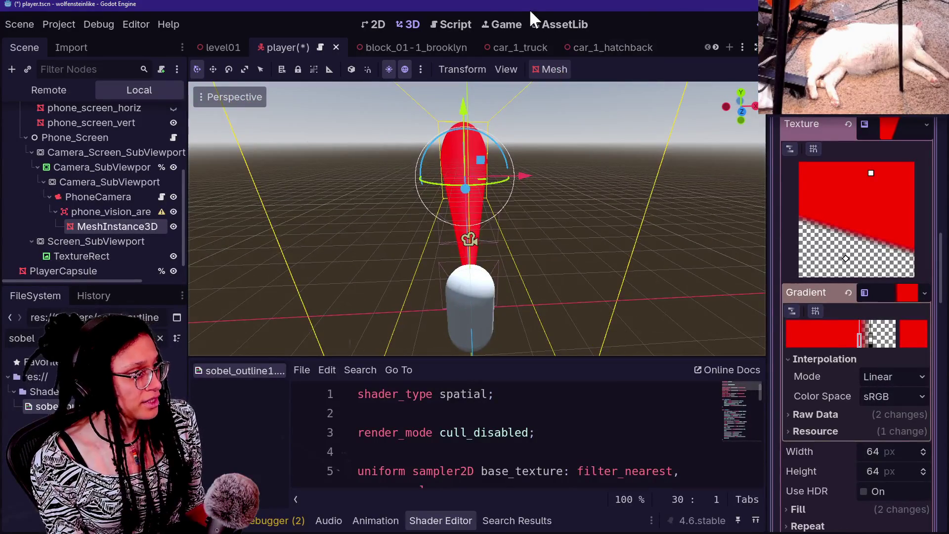
click(509, 24)
scroll(834, 416, down, 3)
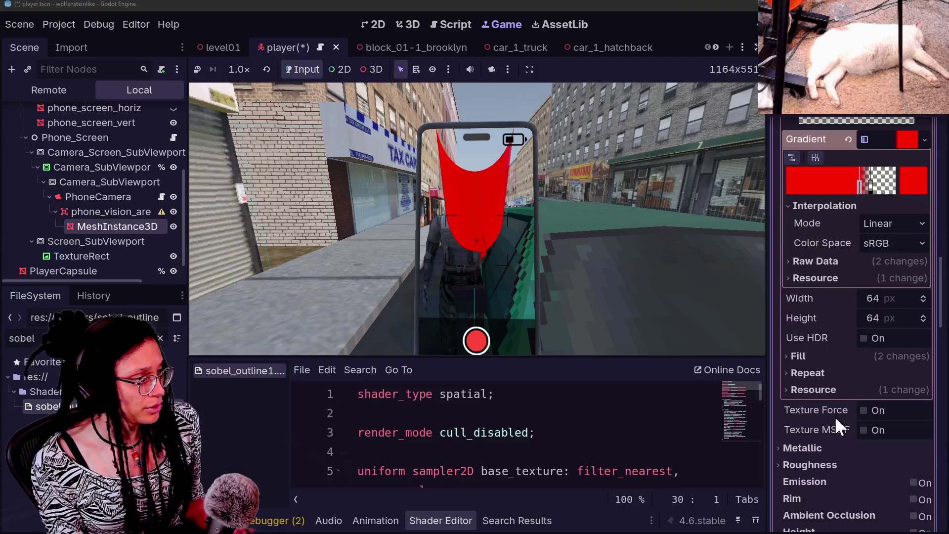
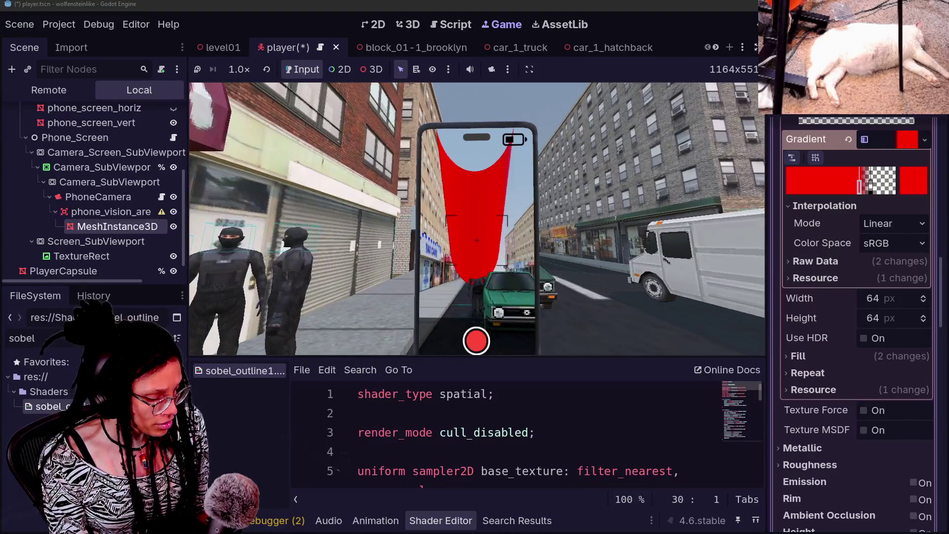
Shorten the red cone beam's height and nudge the phone vision area's vertical position.
scroll(887, 287, up, 10)
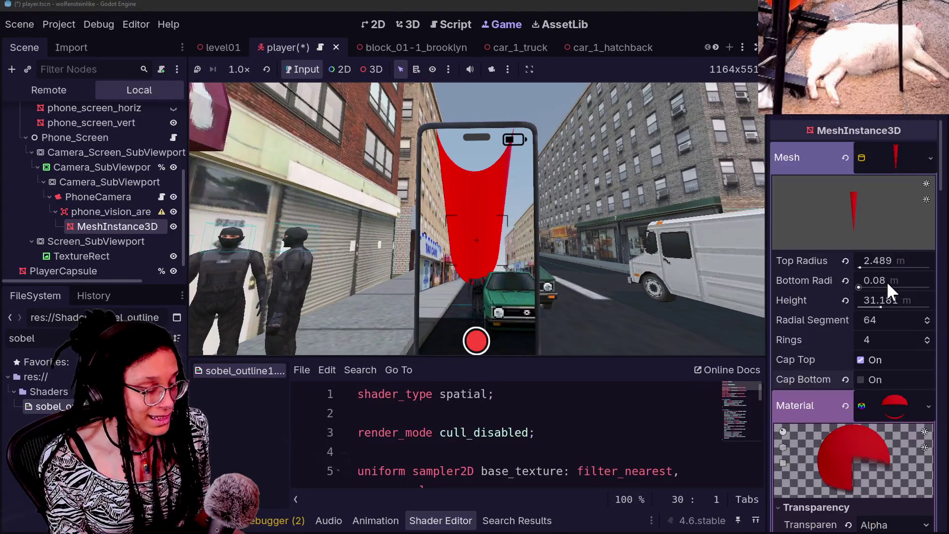
drag(892, 299, 880, 299)
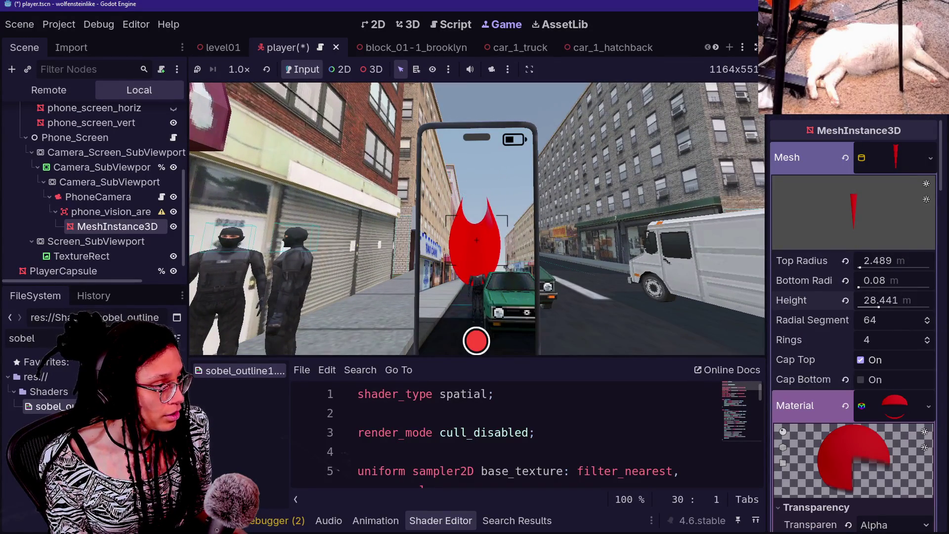
scroll(817, 318, down, 10)
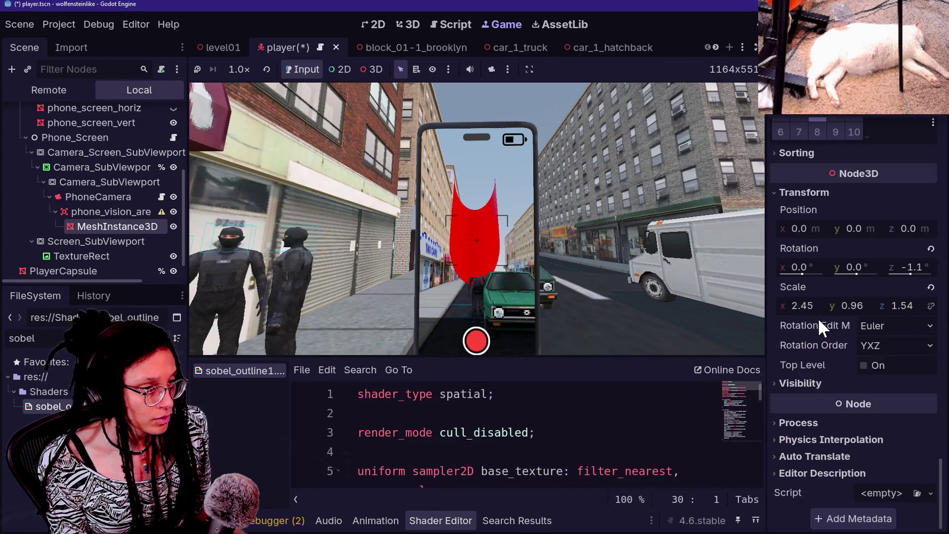
click(130, 211)
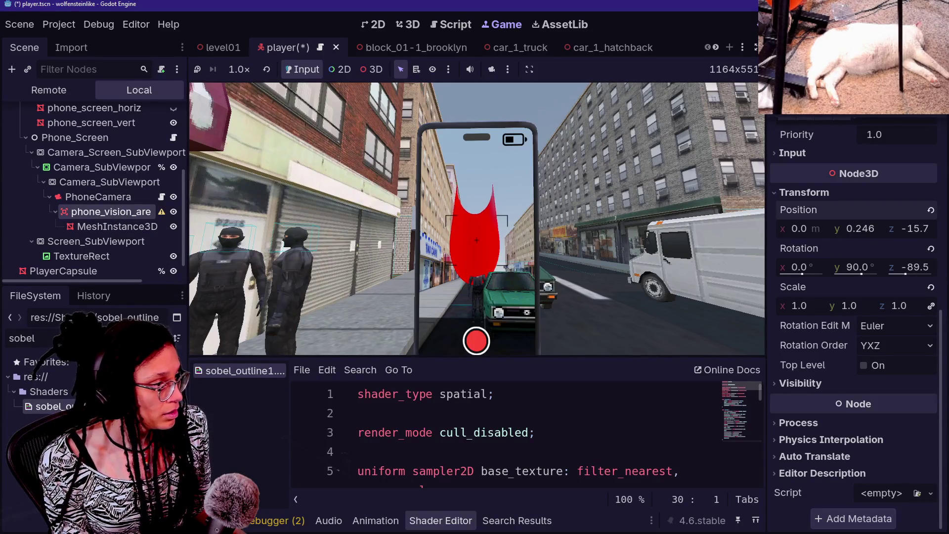
mouse_move(858, 230)
mouse_down()
mouse_move(843, 230)
mouse_move(917, 230)
mouse_up()
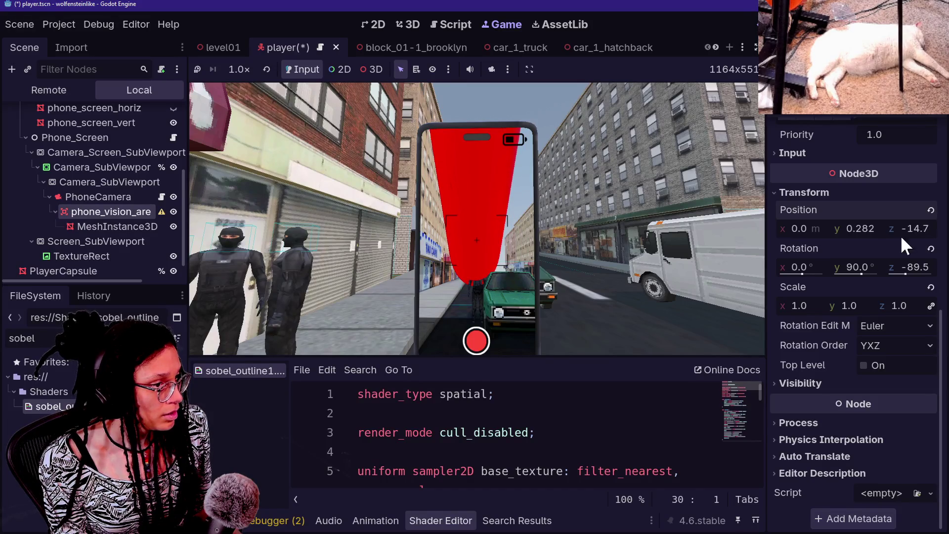
scroll(885, 235, up, 5)
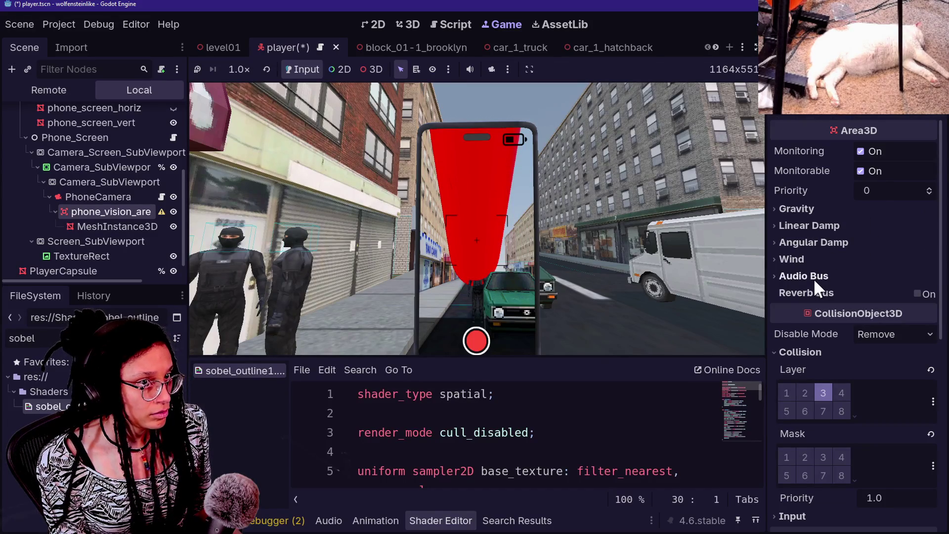
click(114, 227)
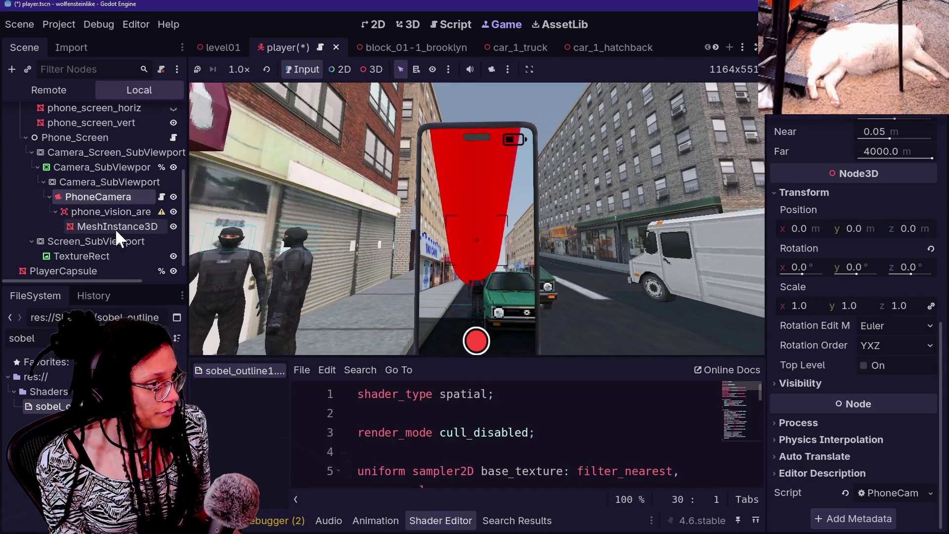
scroll(859, 267, up, 10)
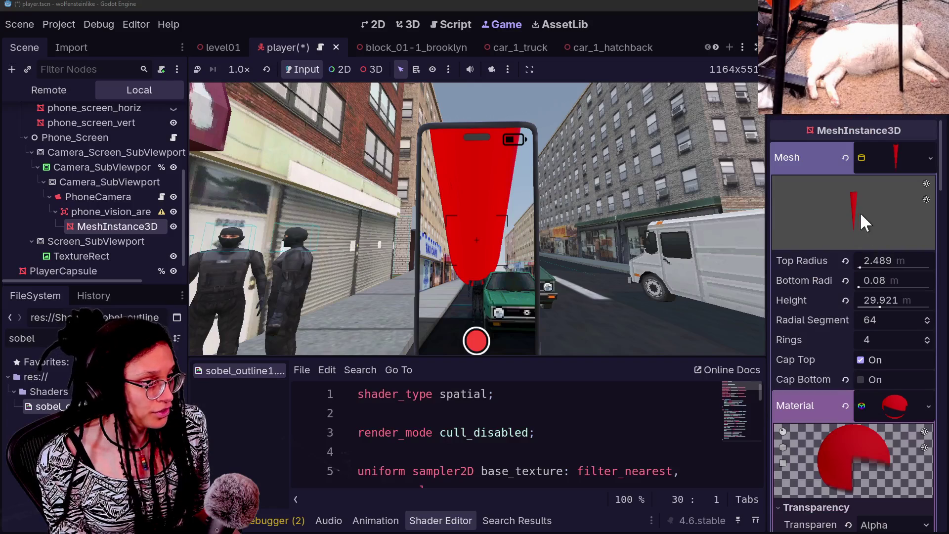
drag(895, 299, 886, 299)
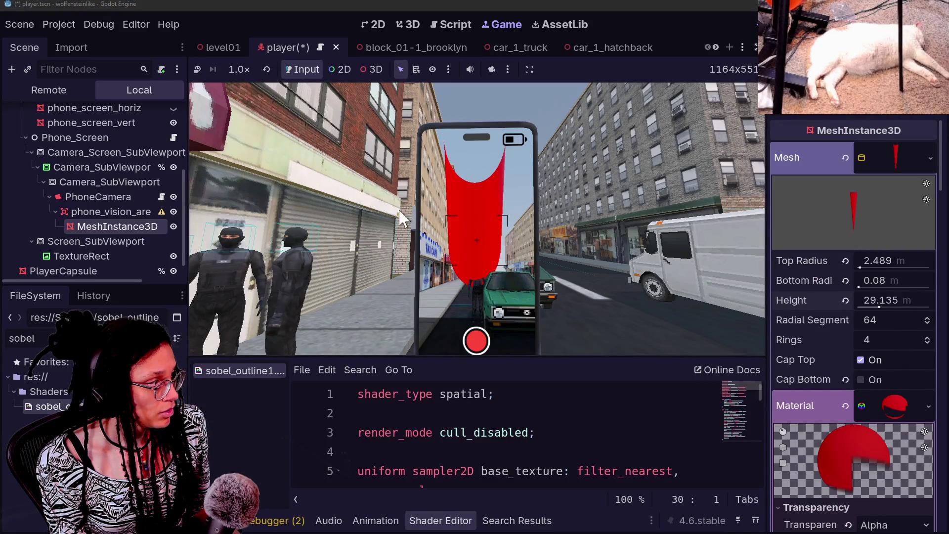
Fine-tune the cone height and shift the vision area to Z -13.2 so the beam fills the camera view.
click(84, 212)
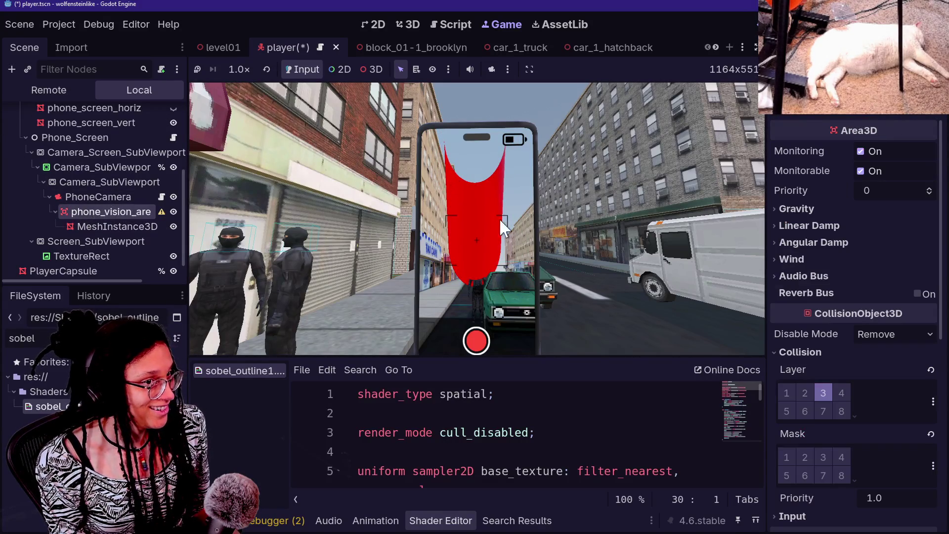
scroll(883, 349, down, 5)
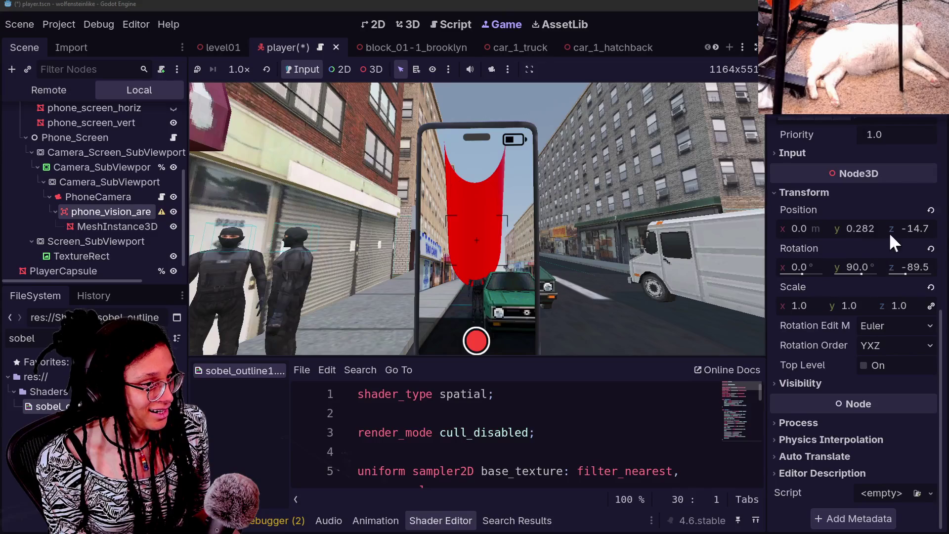
drag(914, 228, 917, 228)
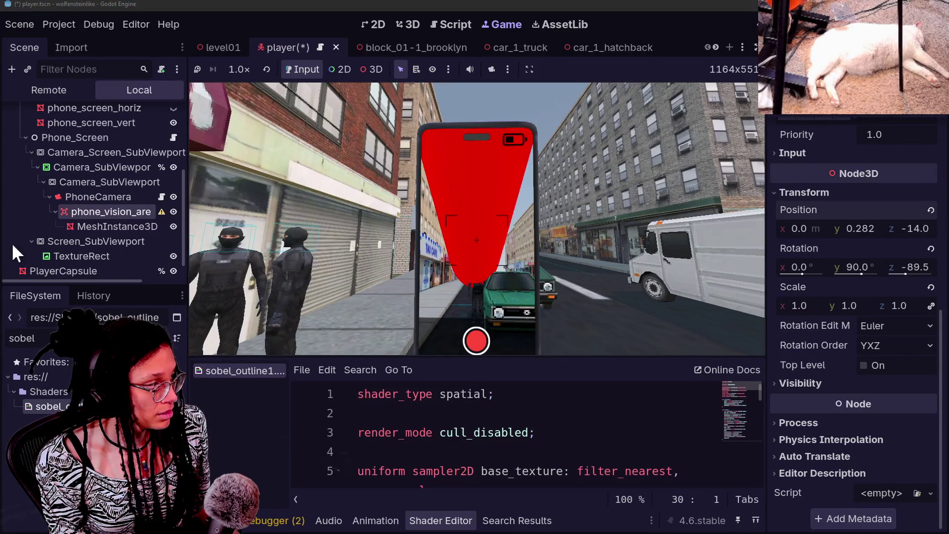
click(144, 226)
scroll(871, 299, down, 5)
scroll(871, 299, up, 5)
mouse_move(875, 304)
mouse_down()
mouse_move(842, 306)
mouse_move(876, 305)
mouse_up()
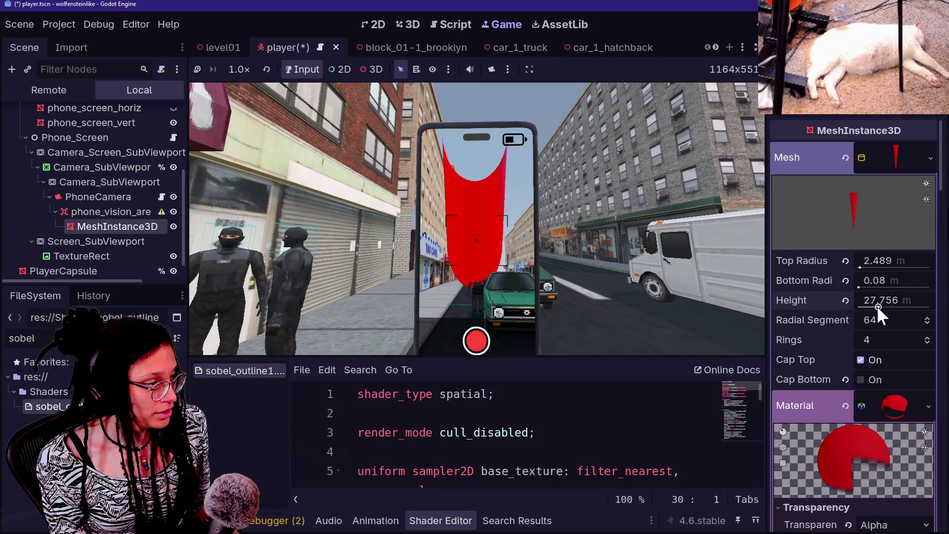
click(109, 211)
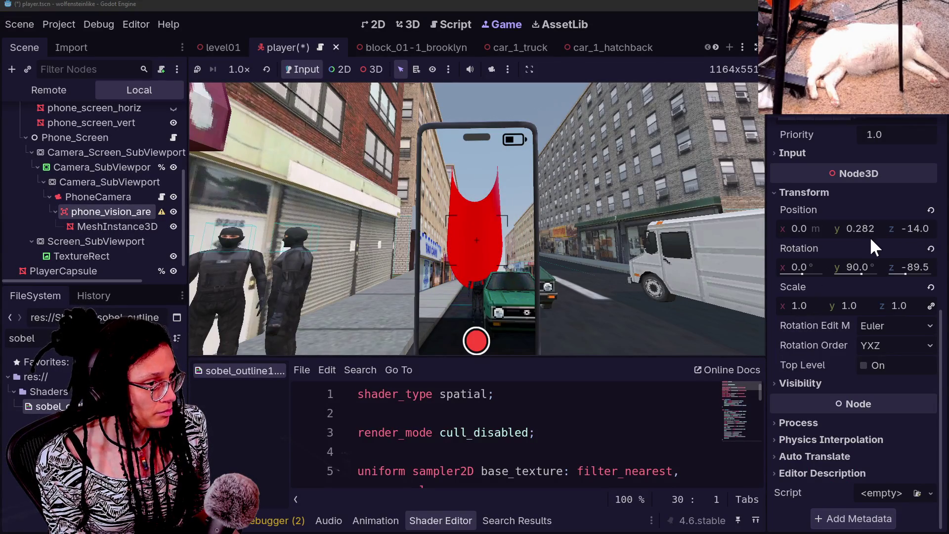
drag(926, 225, 931, 226)
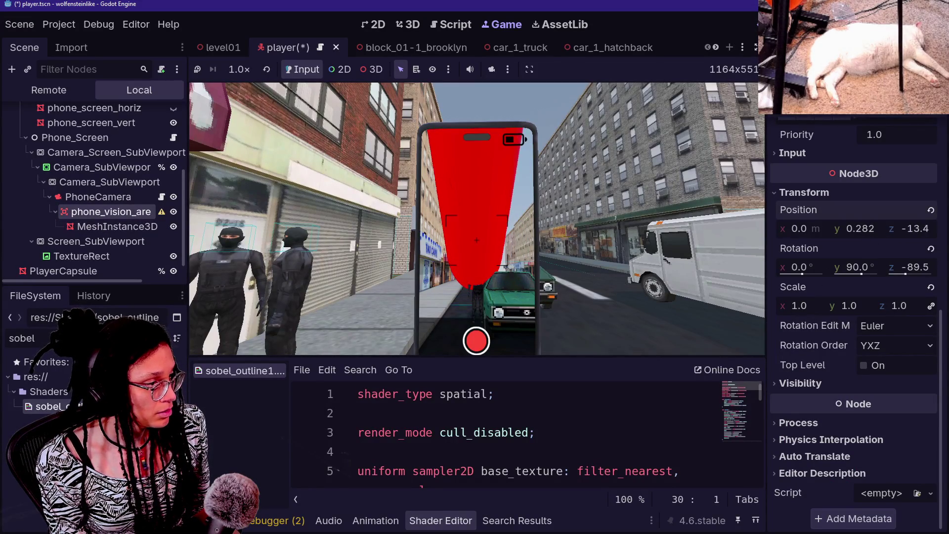
click(476, 248)
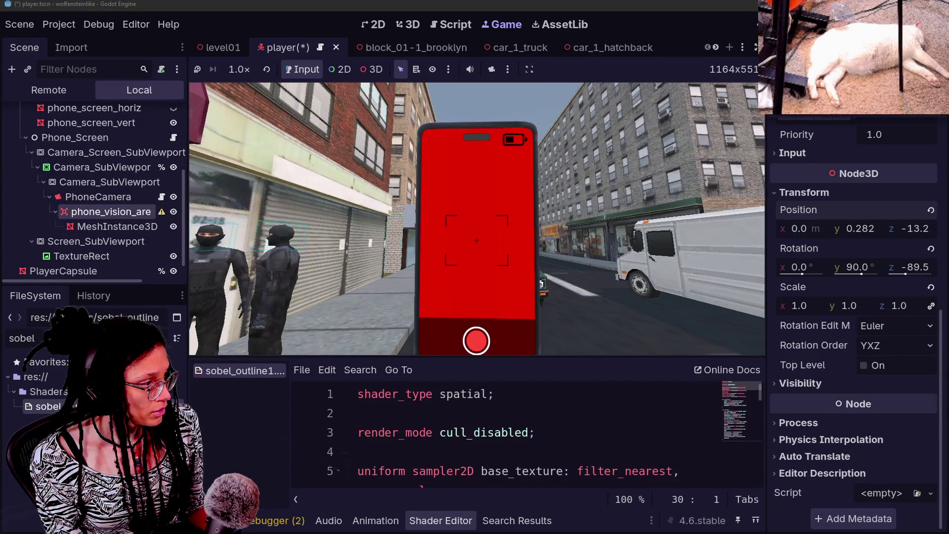
Walk the player along the sidewalk near the Nails storefront in the running game.
key(s)
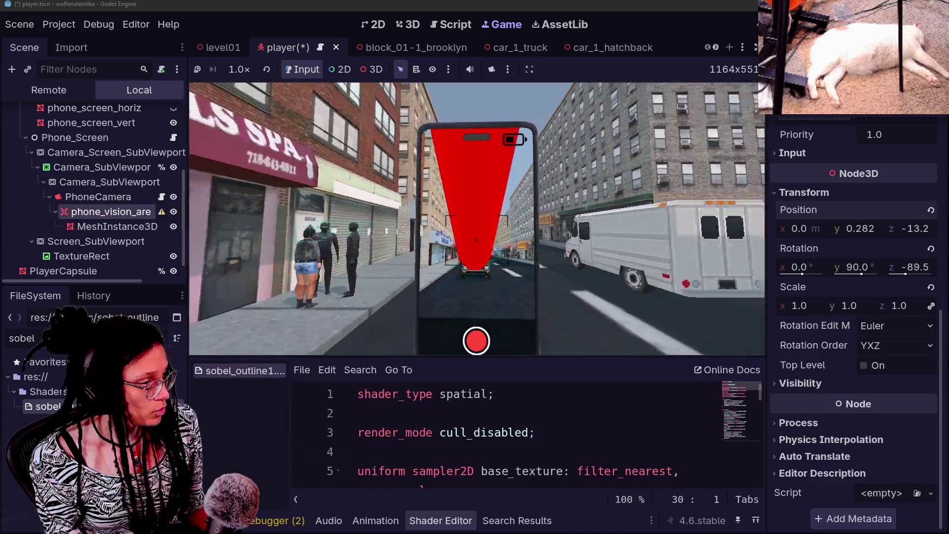
key(a)
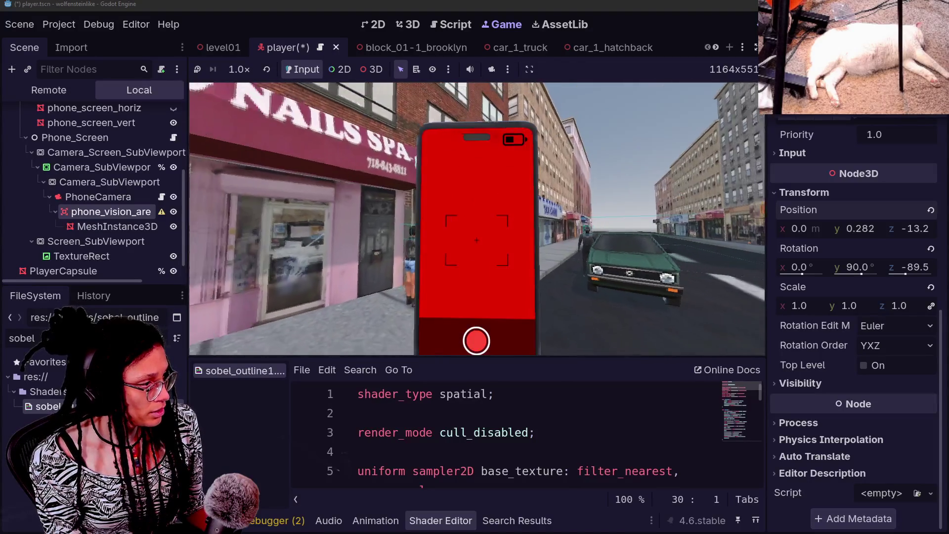
key(s)
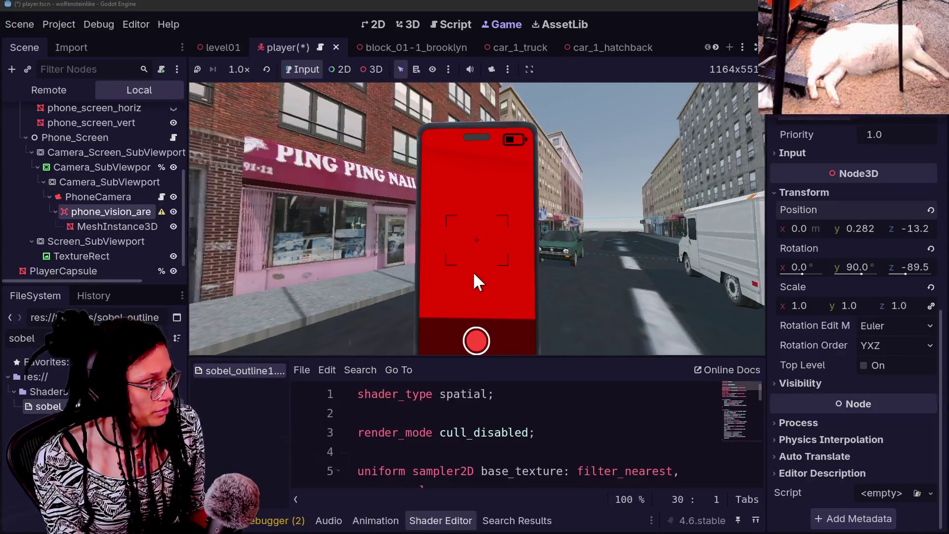
Hide the beam mesh, walk toward the Laundromat to check the camera feed, then restart the game.
click(173, 226)
click(453, 260)
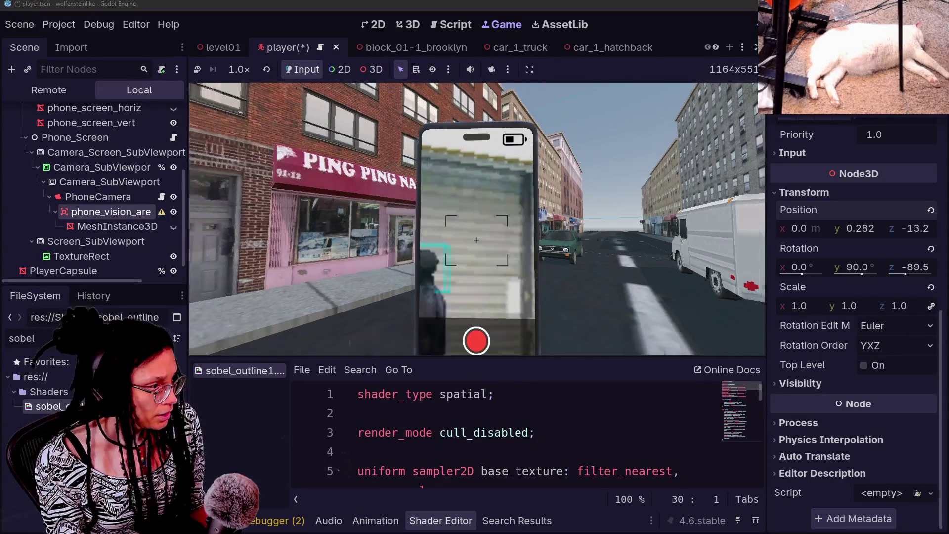
key(w)
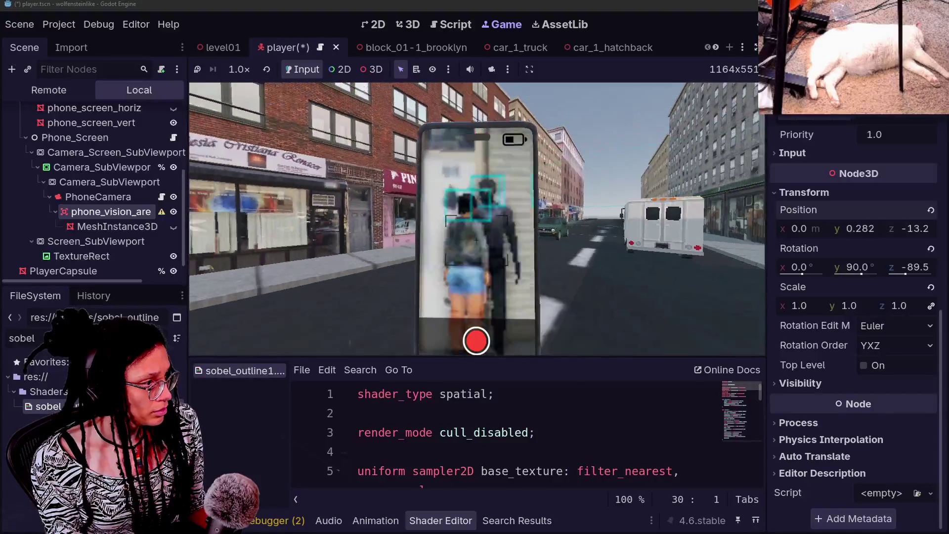
click(479, 227)
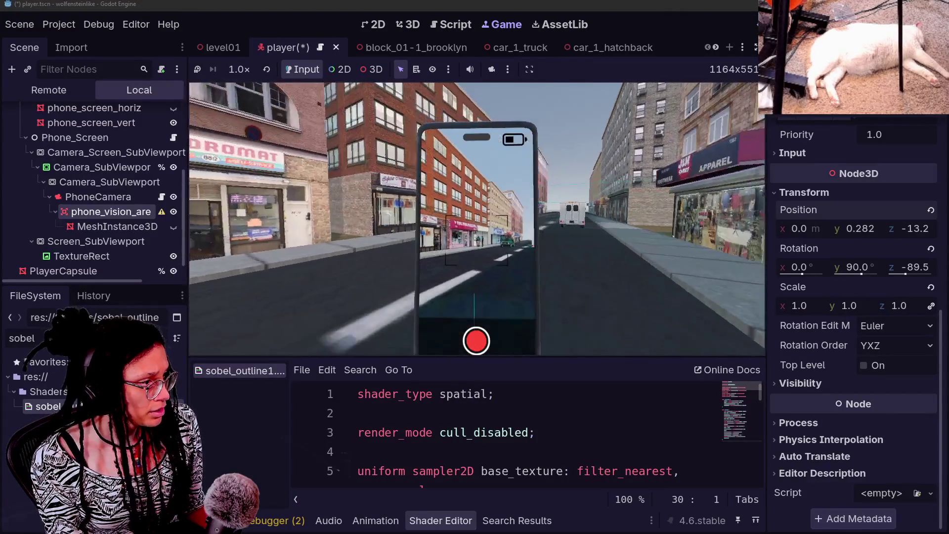
key(w)
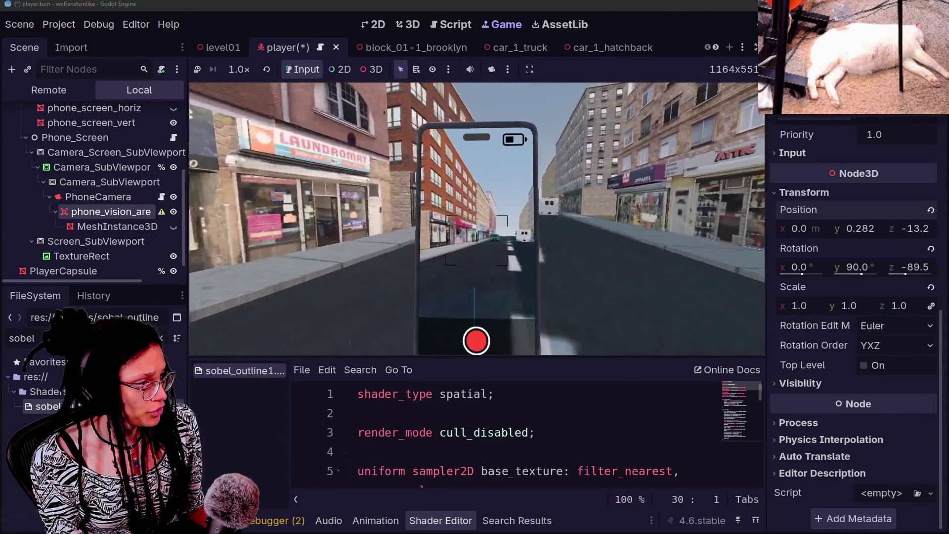
key(w)
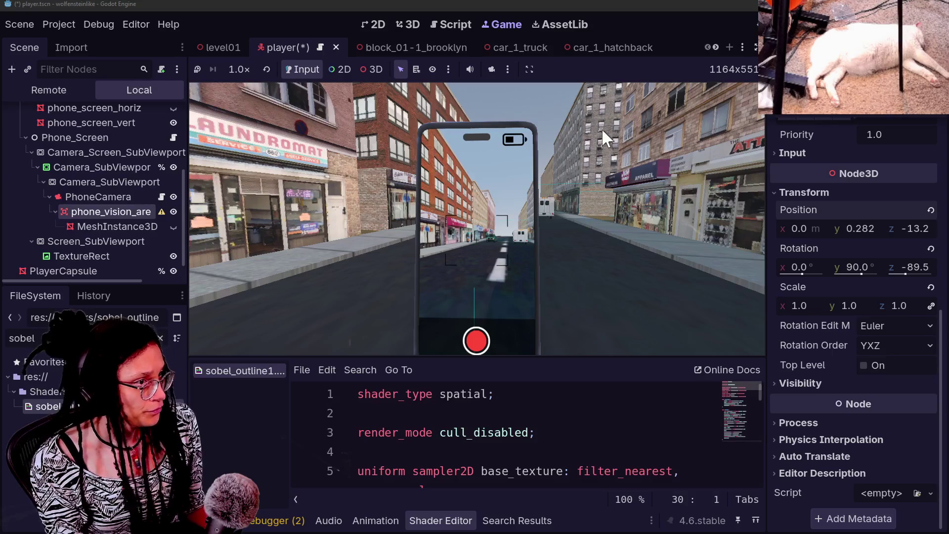
click(852, 228)
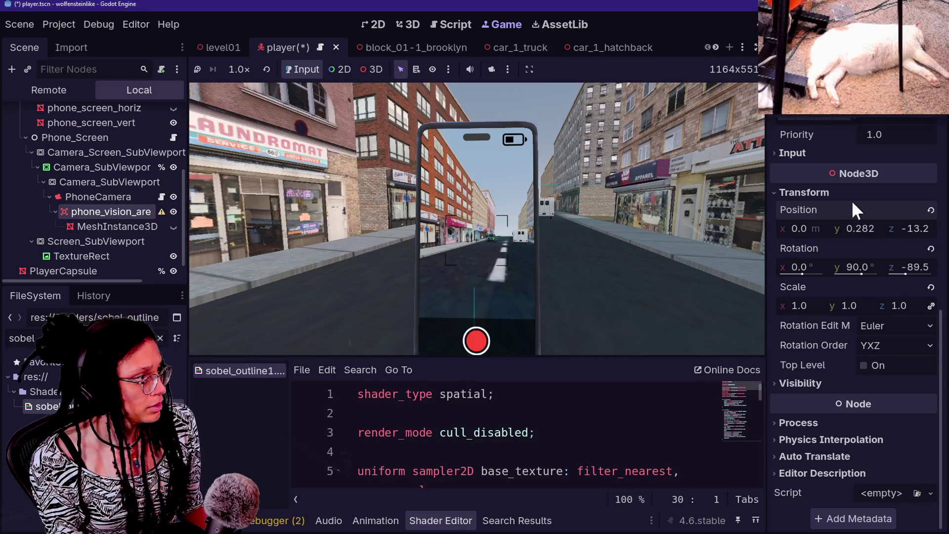
key(F5)
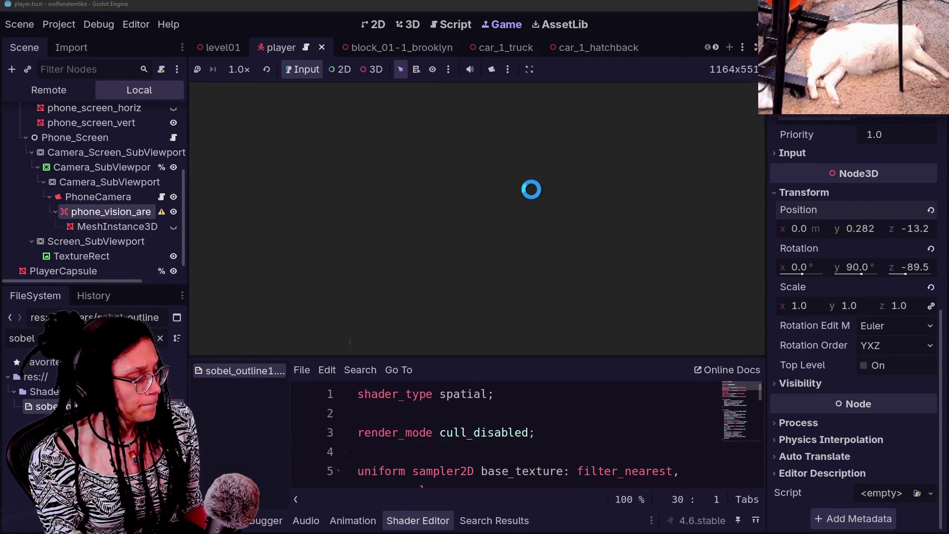
Walk the player forward along the street past the Ping Ping storefront.
key(Left)
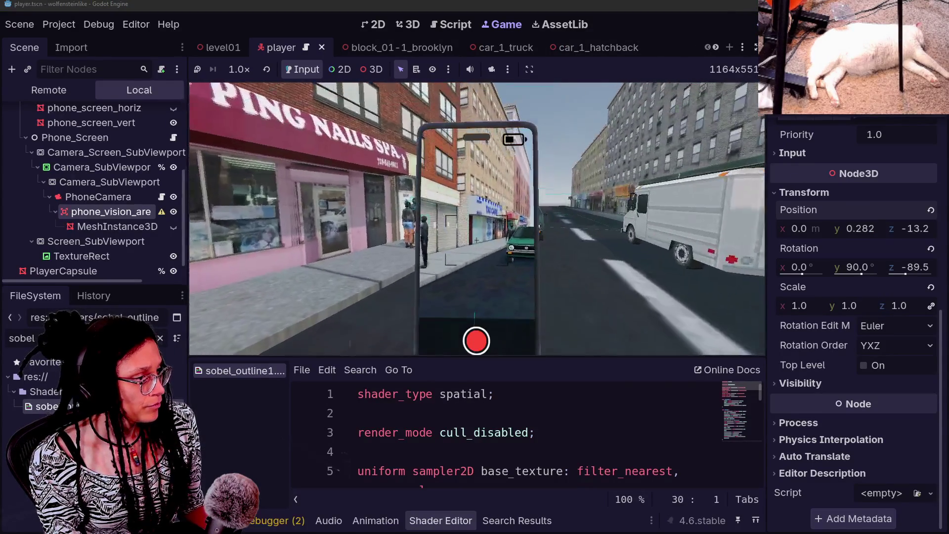
key(Up)
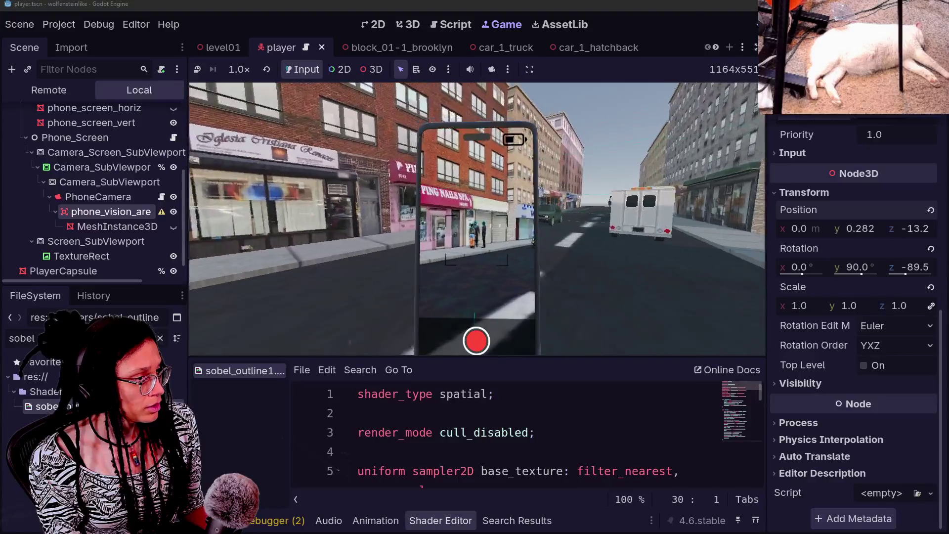
key(Up)
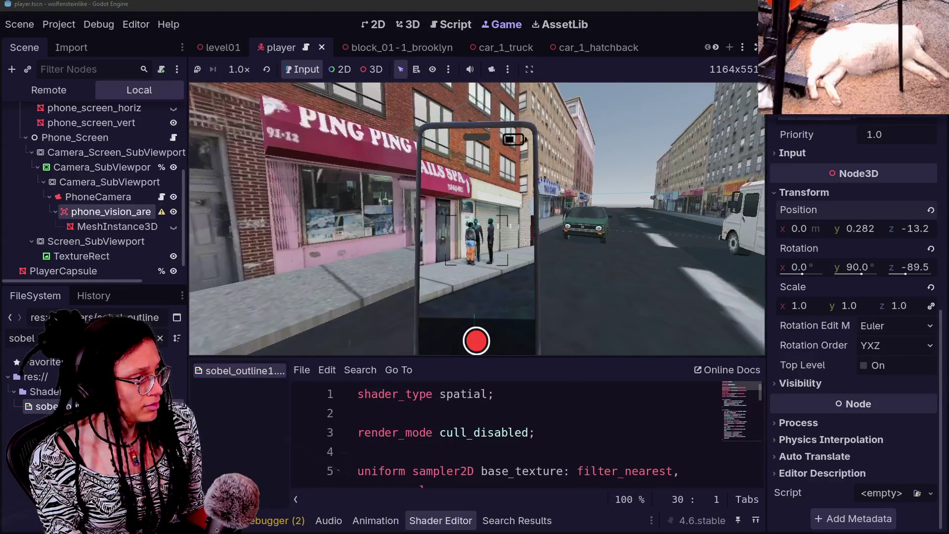
key(Up)
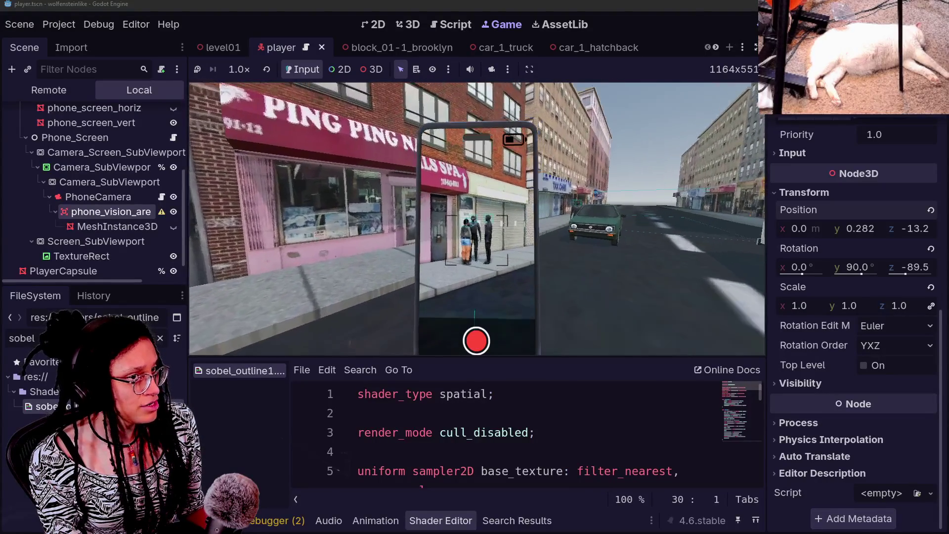
key(Up)
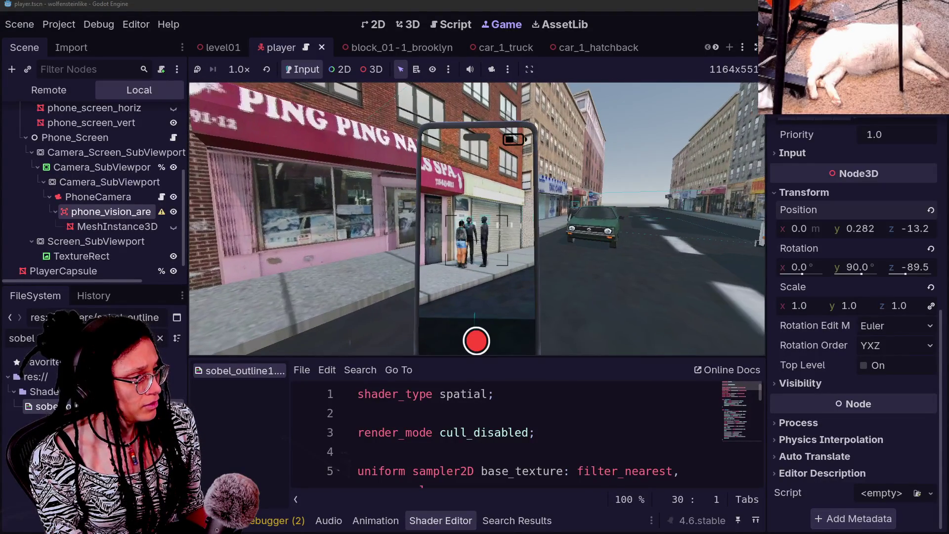
key(Up)
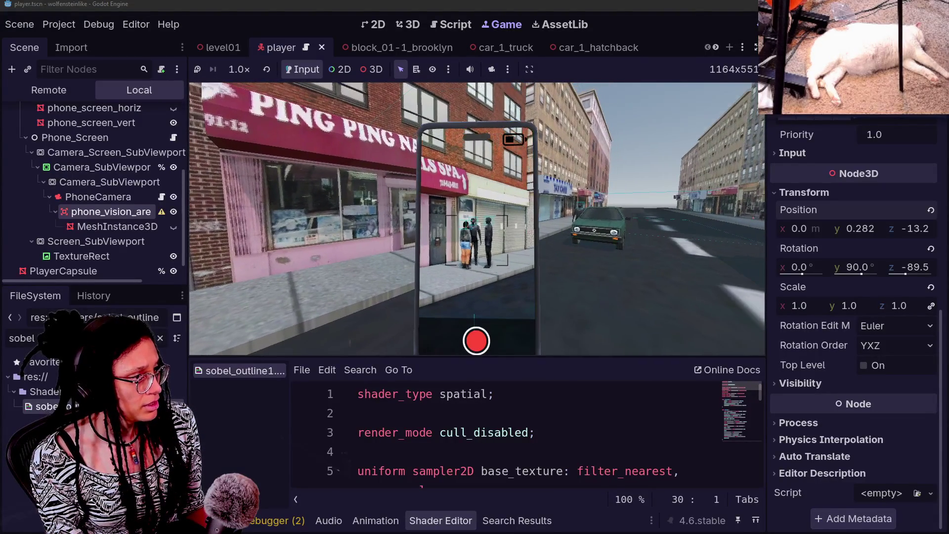
key(Down)
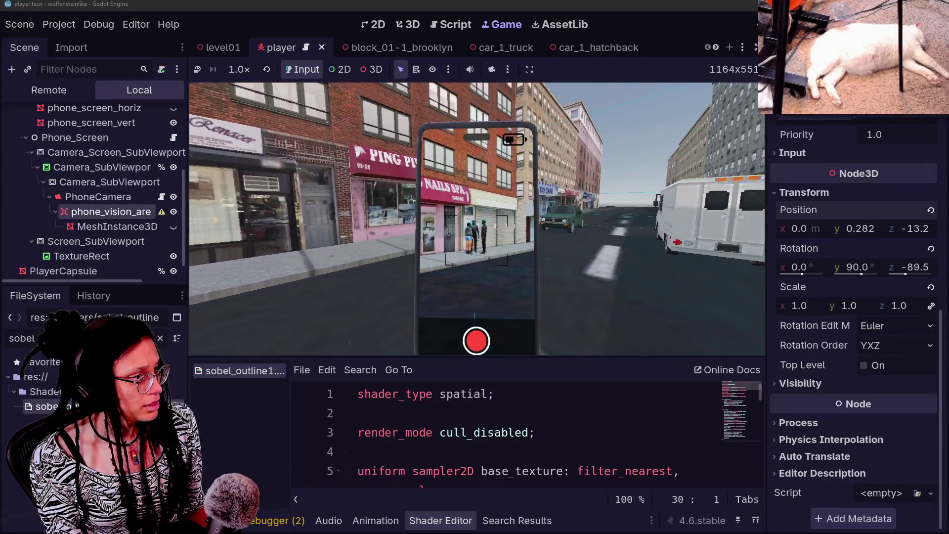
key(Up)
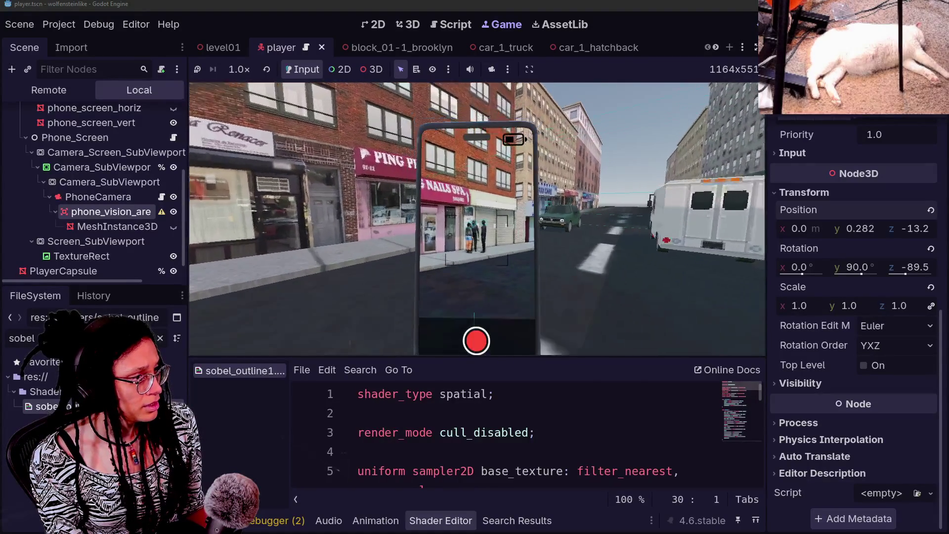
key(Up)
key(Up)
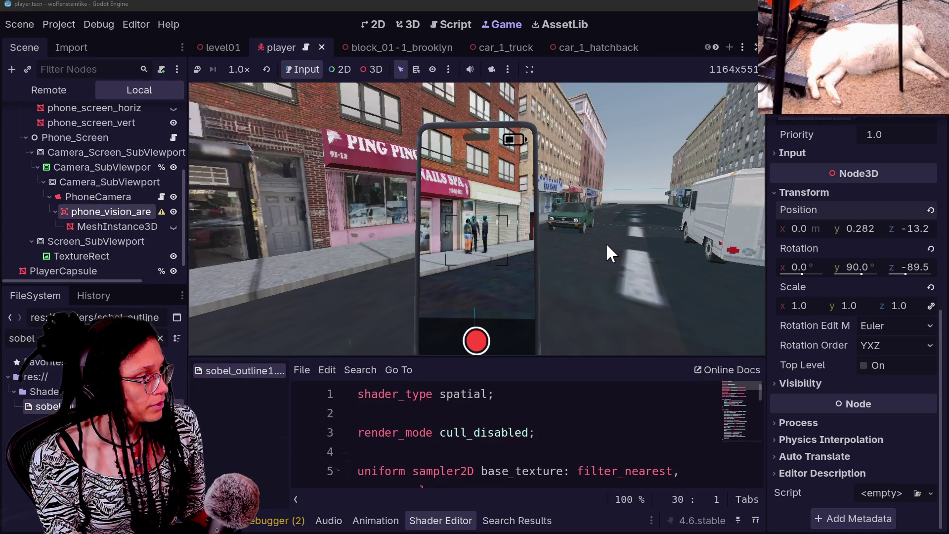
Make the MeshInstance3D red vision cone visible again in the Scene dock.
scroll(477, 217, down, 2)
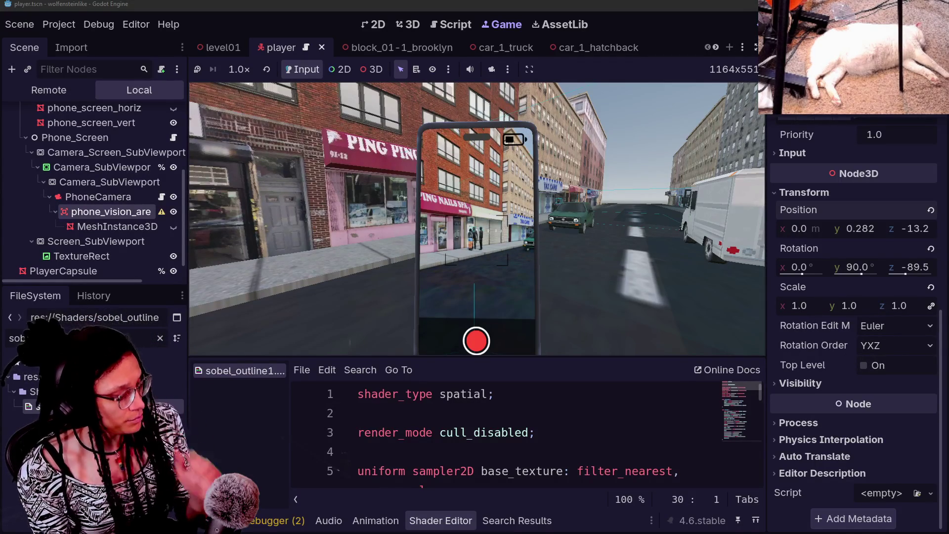
click(480, 226)
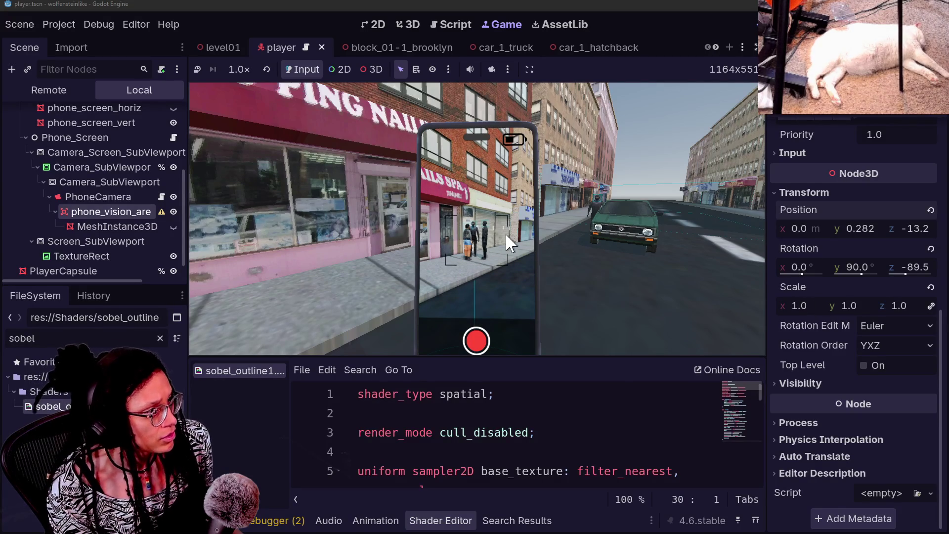
click(173, 227)
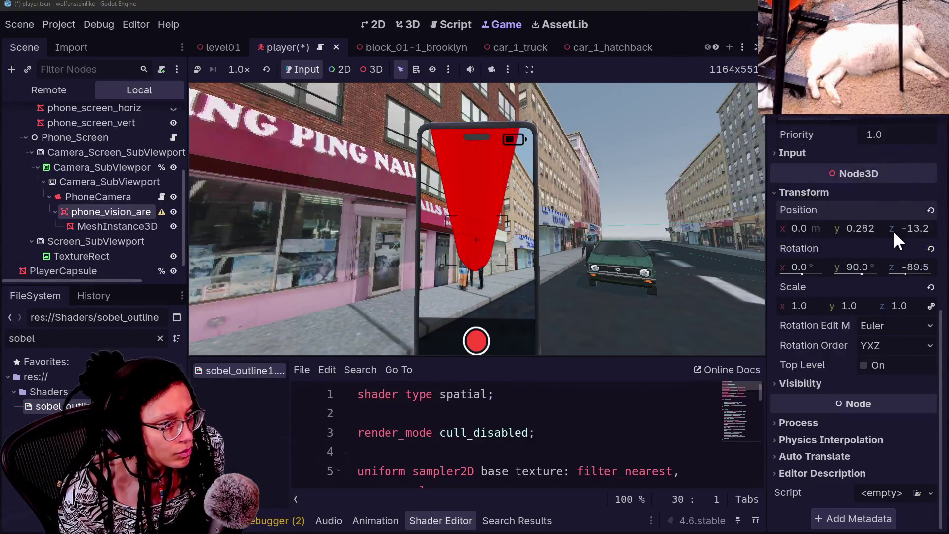
Shorten the vision cone to 26.598 and move the vision area to Z -12.7.
scroll(858, 210, up, 8)
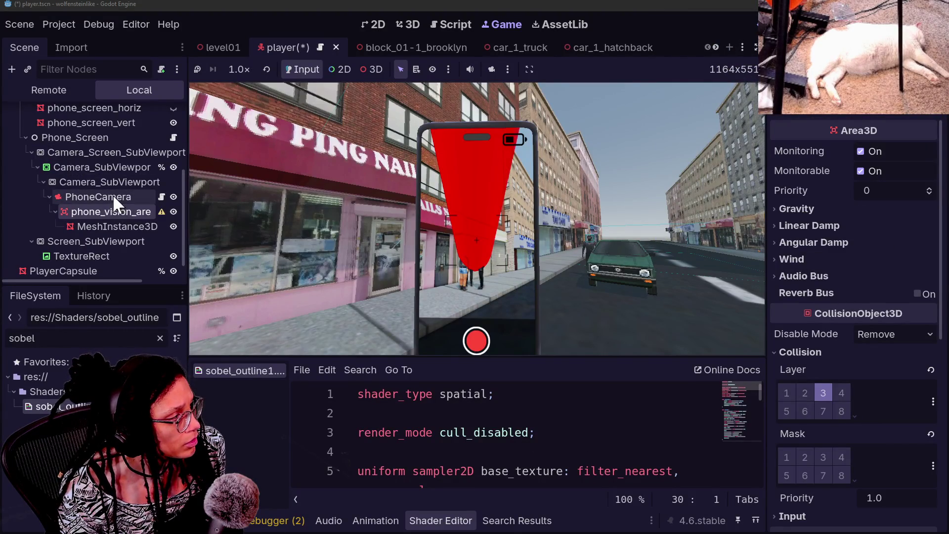
click(121, 227)
drag(900, 301, 891, 300)
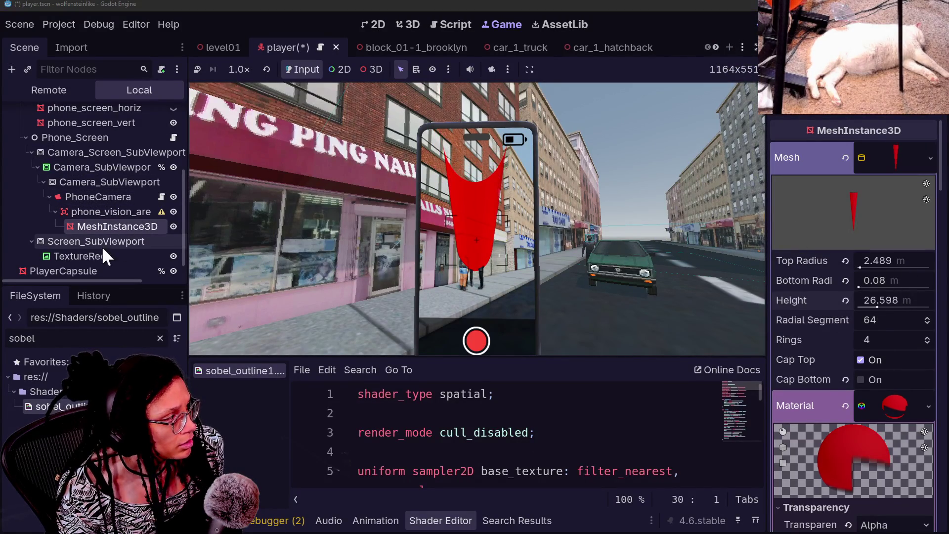
click(109, 212)
scroll(885, 296, down, 5)
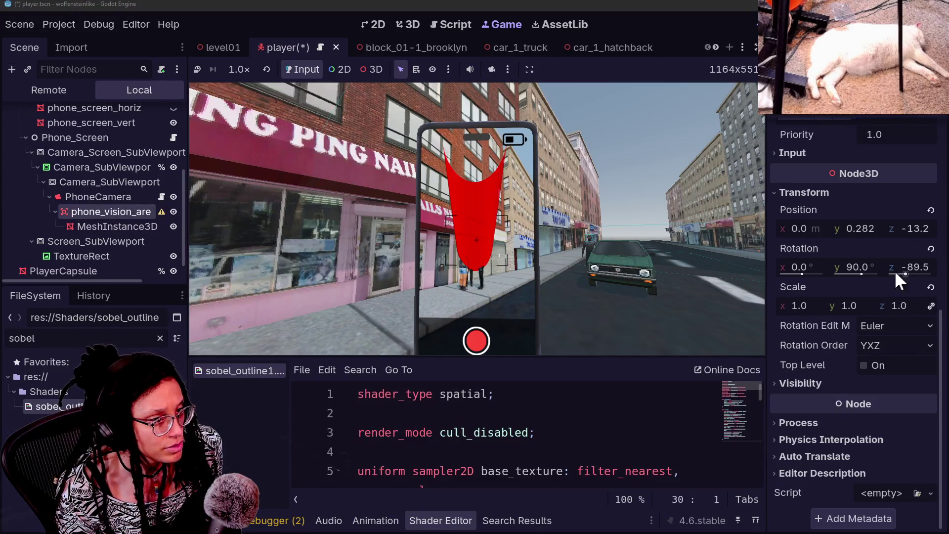
drag(920, 227, 926, 227)
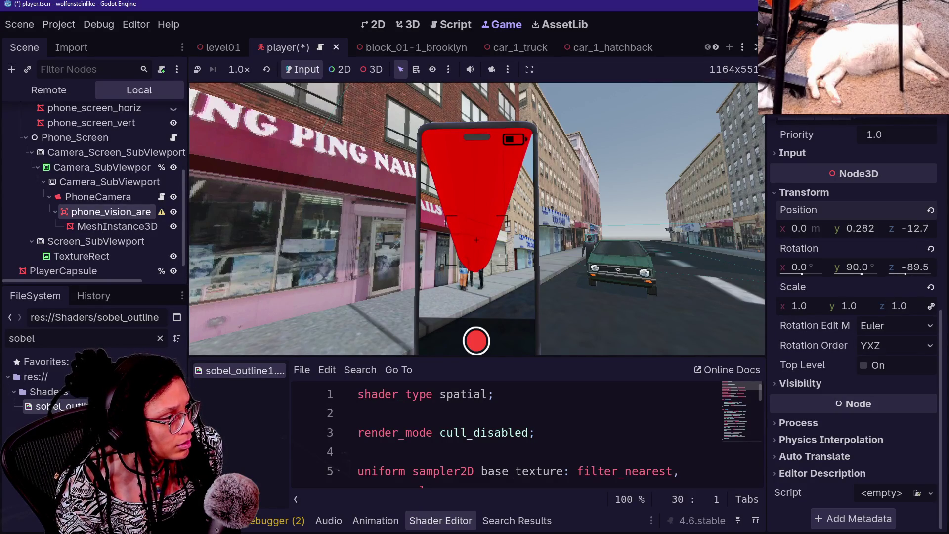
Trim the cone height down to 21.808 and shift the vision area to Z -11.4.
click(79, 226)
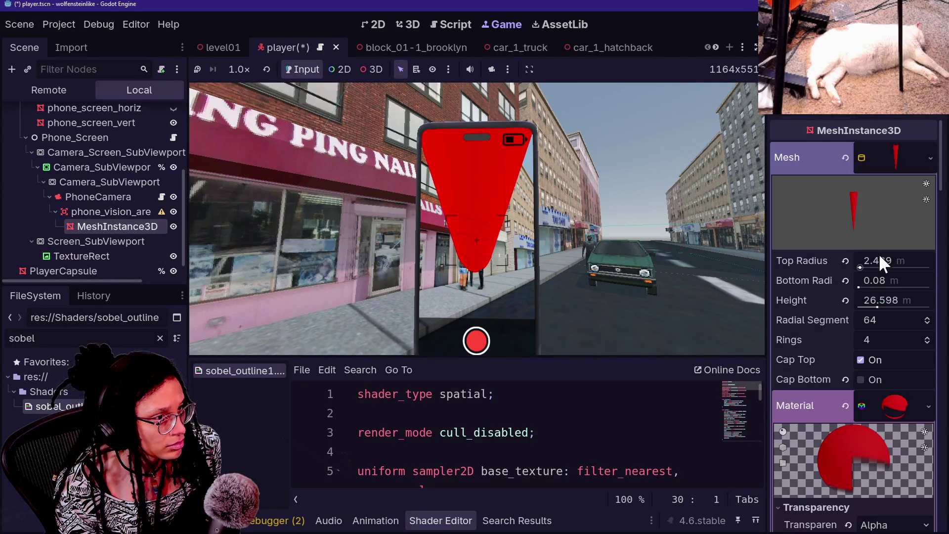
drag(881, 297, 906, 296)
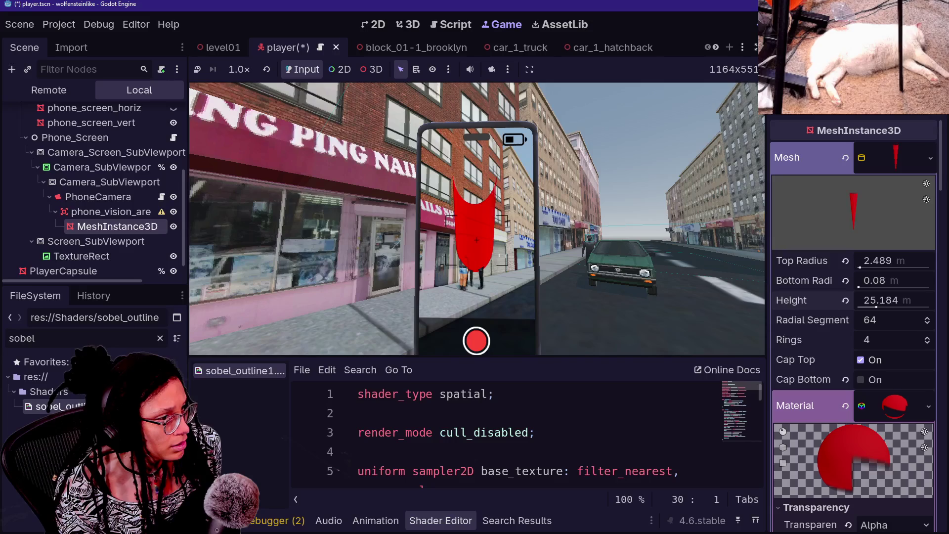
click(89, 212)
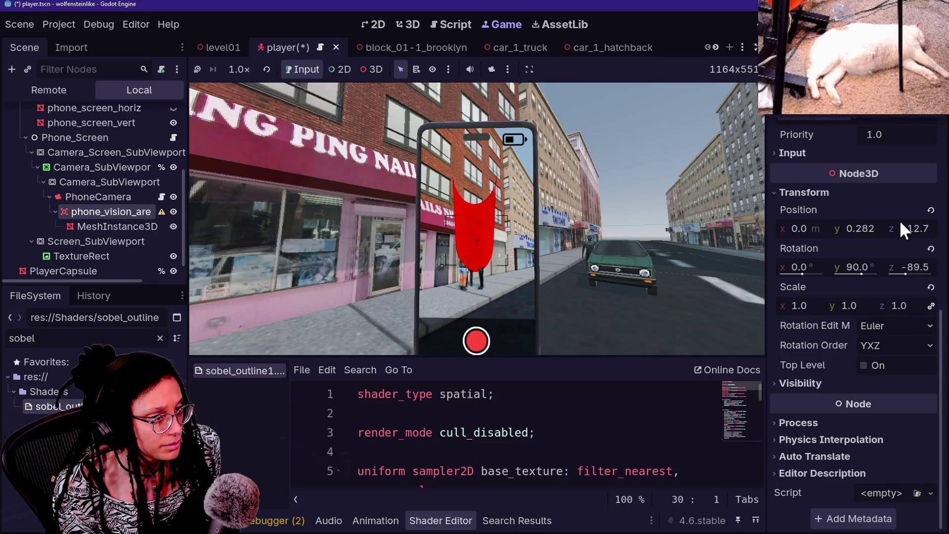
drag(915, 228, 929, 229)
drag(861, 228, 896, 229)
click(143, 225)
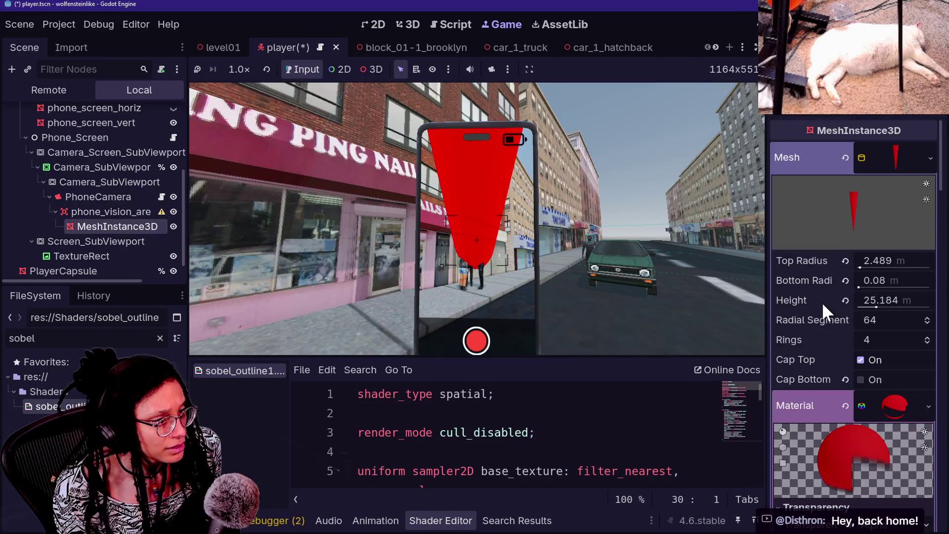
scroll(824, 311, down, 10)
scroll(865, 235, up, 10)
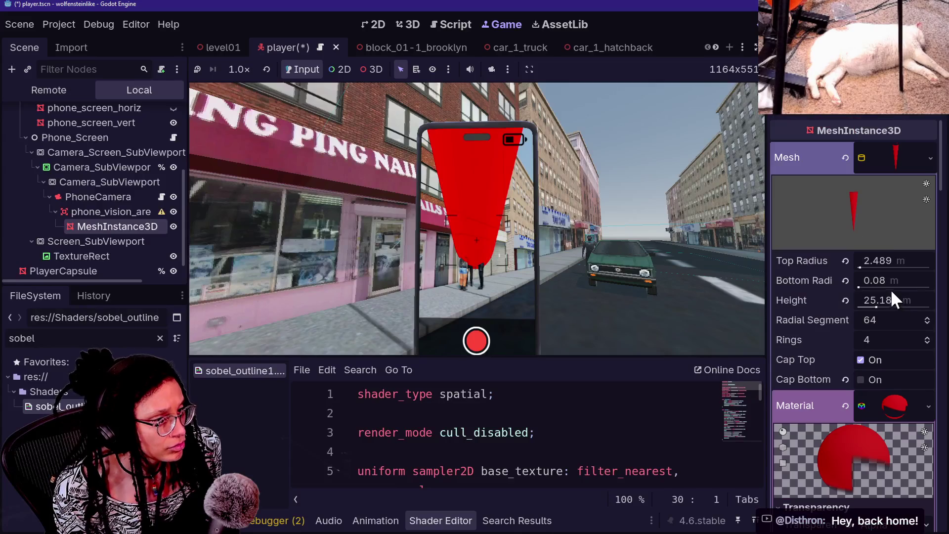
mouse_move(894, 301)
mouse_down()
mouse_move(860, 301)
mouse_move(874, 307)
mouse_up()
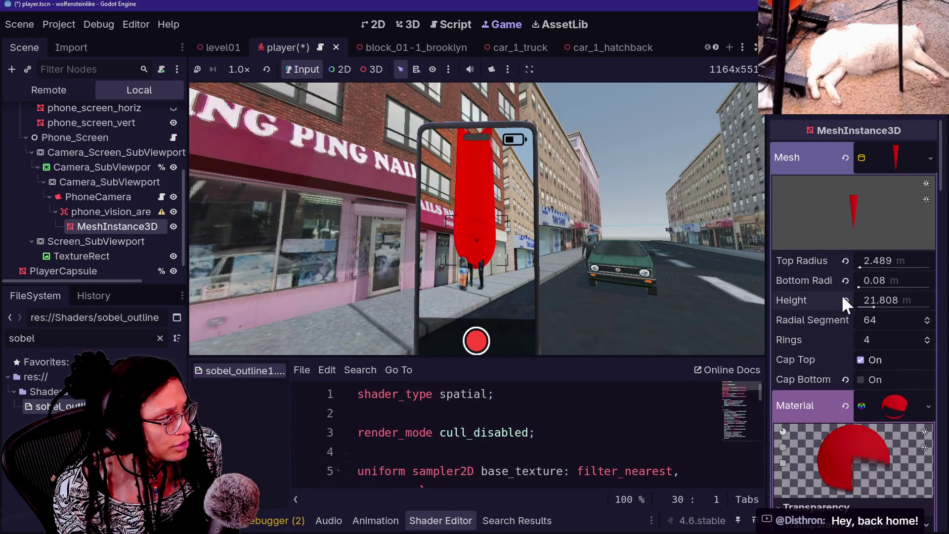
click(104, 211)
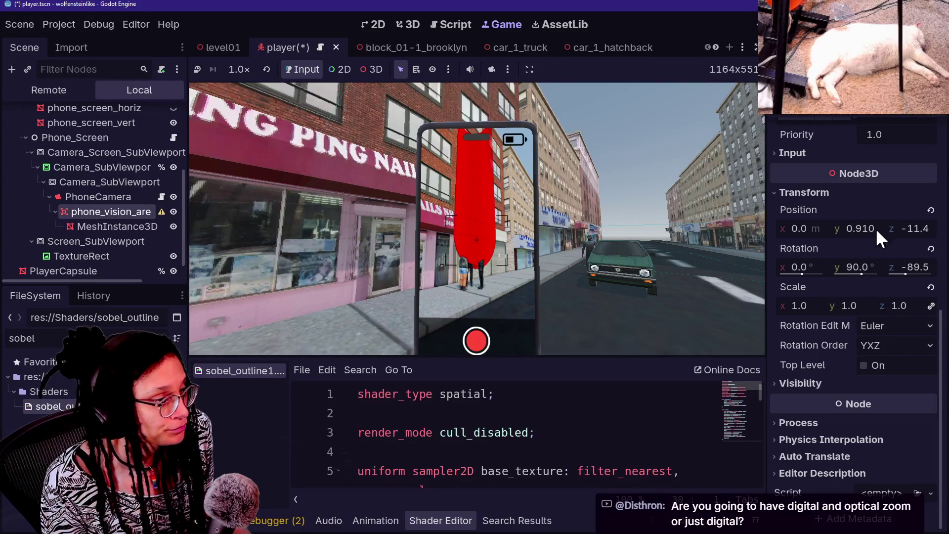
Drag phone_vision_area's Position sliders to y 4.324 and z 1.493.
mouse_move(899, 228)
mouse_down()
mouse_move(888, 229)
mouse_move(928, 228)
mouse_move(882, 229)
mouse_move(945, 237)
mouse_move(865, 233)
mouse_move(941, 228)
mouse_up()
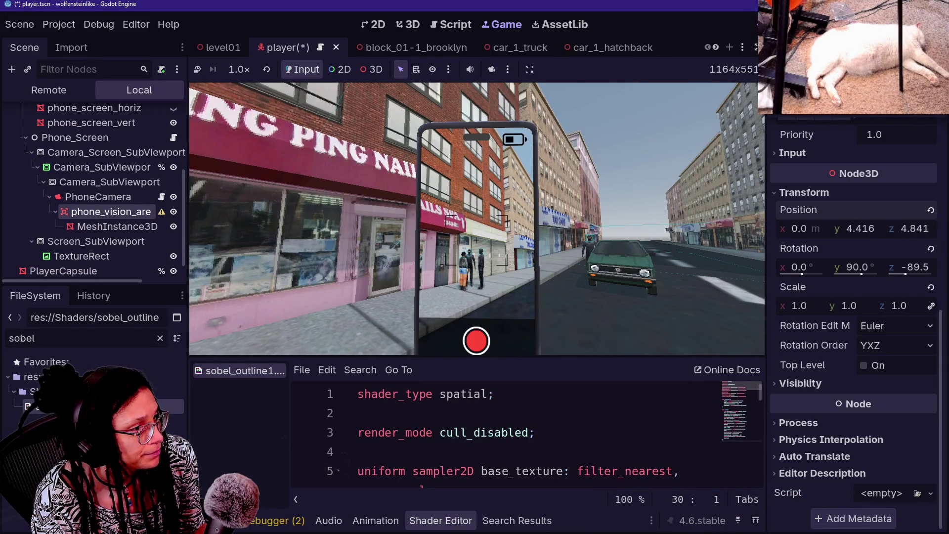
drag(860, 228, 866, 228)
drag(929, 228, 854, 229)
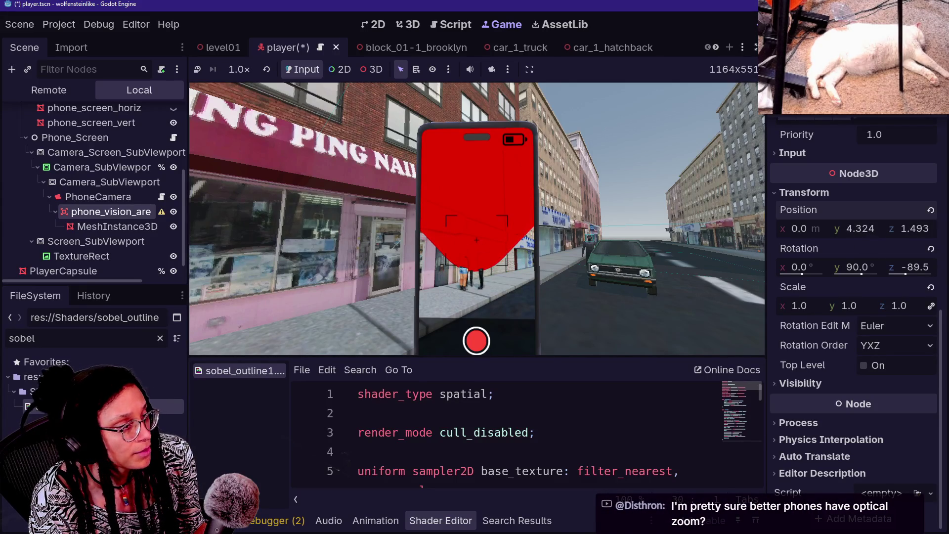
scroll(796, 174, up, 6)
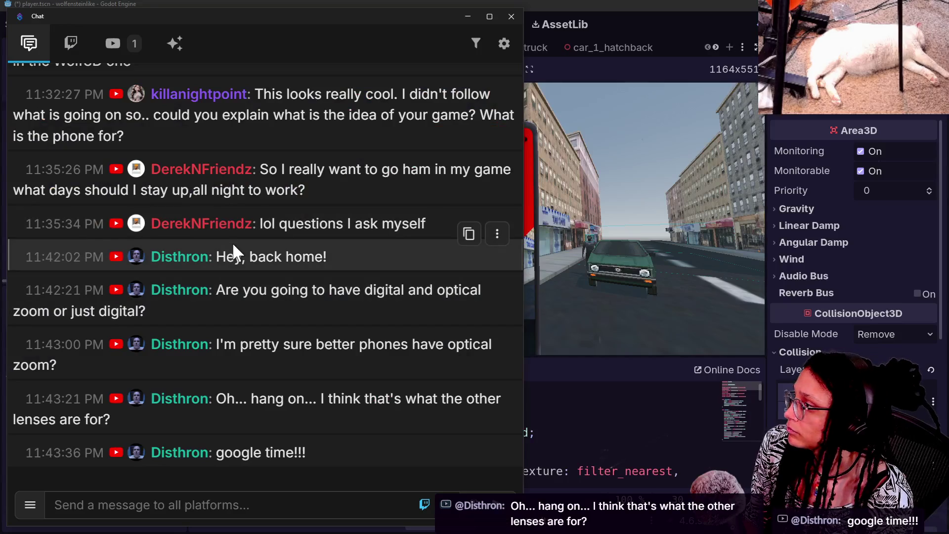
Read through the stream chat, highlighting the game jam resources message, then return to Godot.
scroll(232, 242, up, 3)
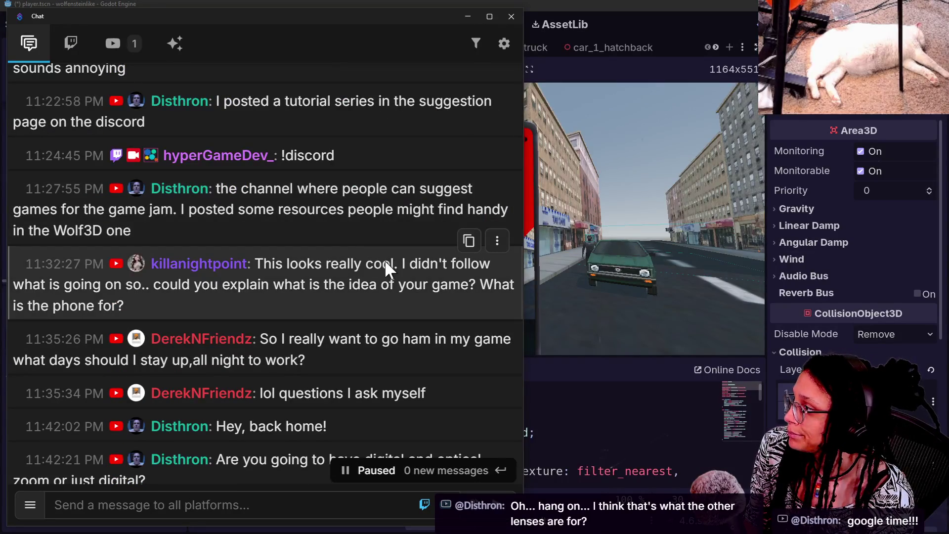
scroll(391, 261, up, 5)
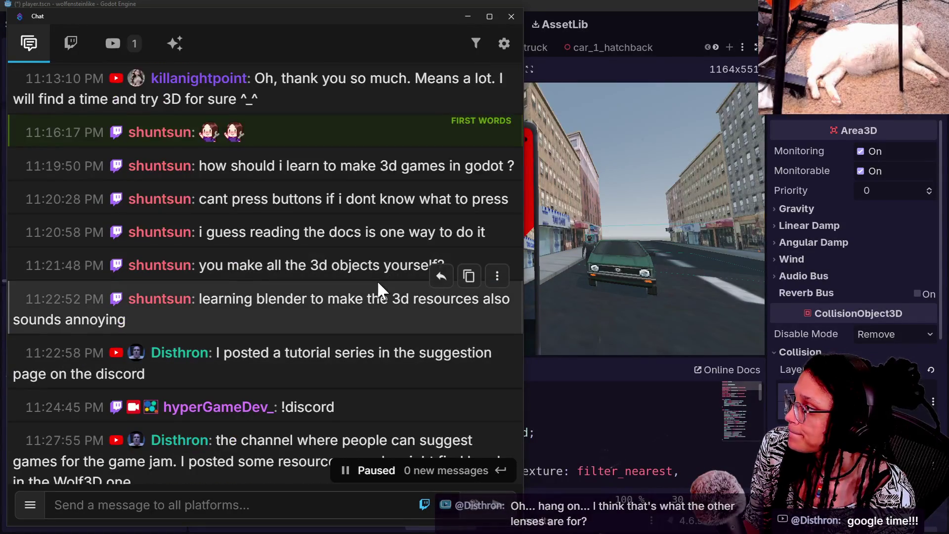
scroll(377, 280, down, 3)
mouse_move(274, 270)
mouse_down()
mouse_move(338, 304)
mouse_move(330, 289)
mouse_up()
click(338, 303)
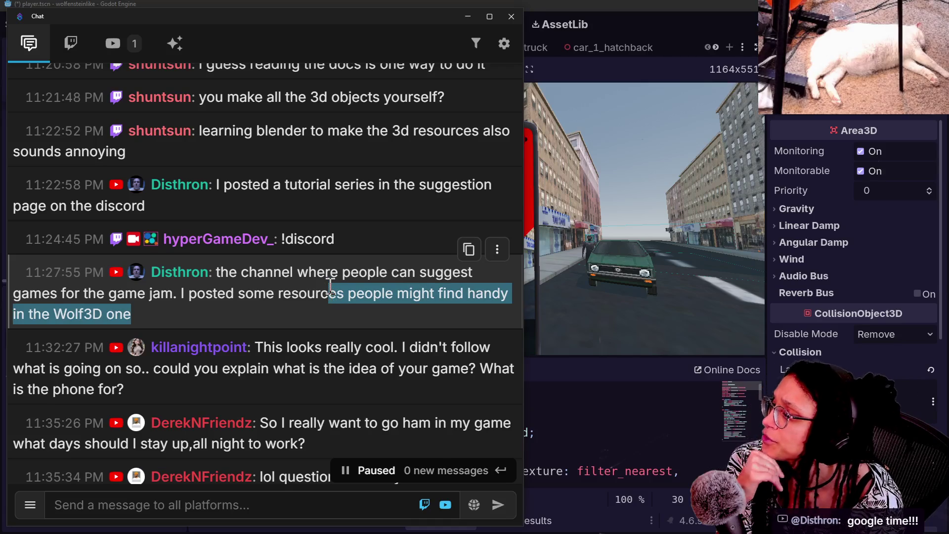
click(337, 325)
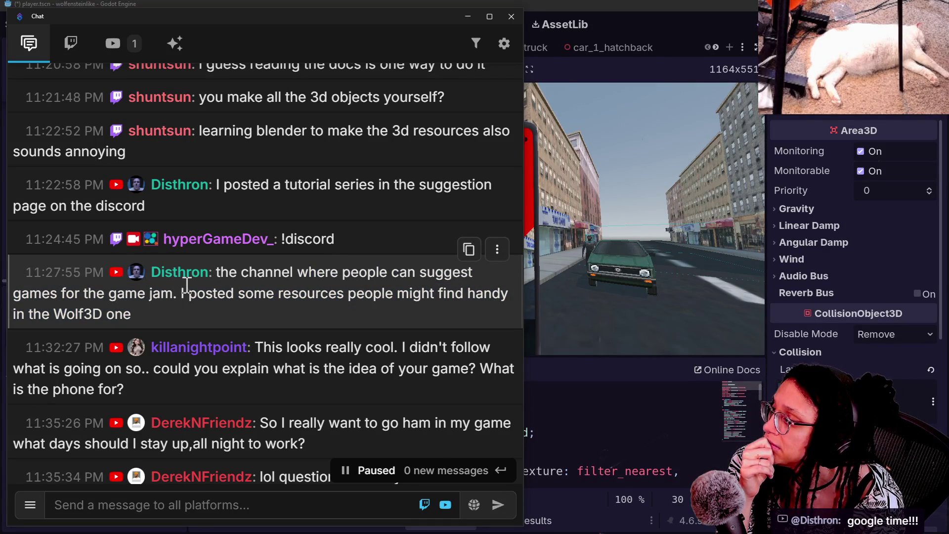
drag(214, 277, 248, 327)
click(250, 331)
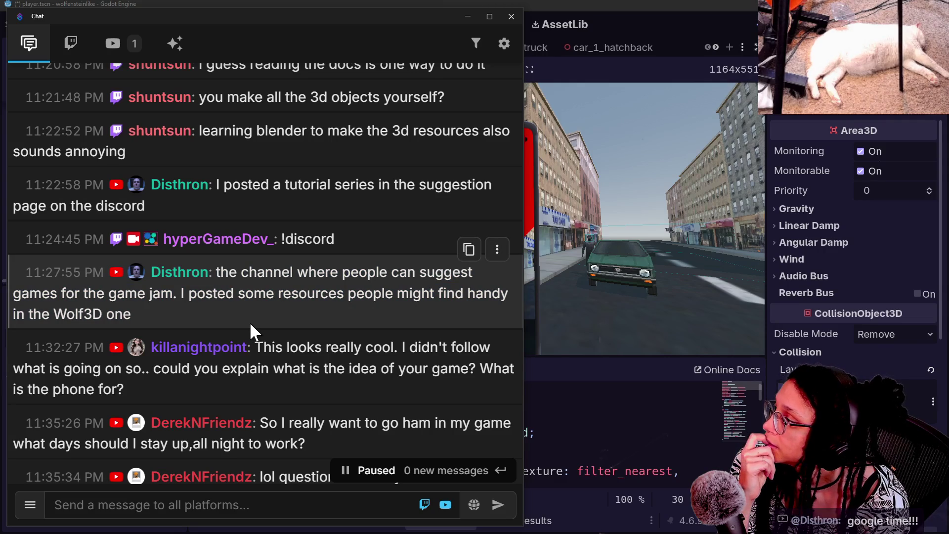
scroll(301, 293, down, 2)
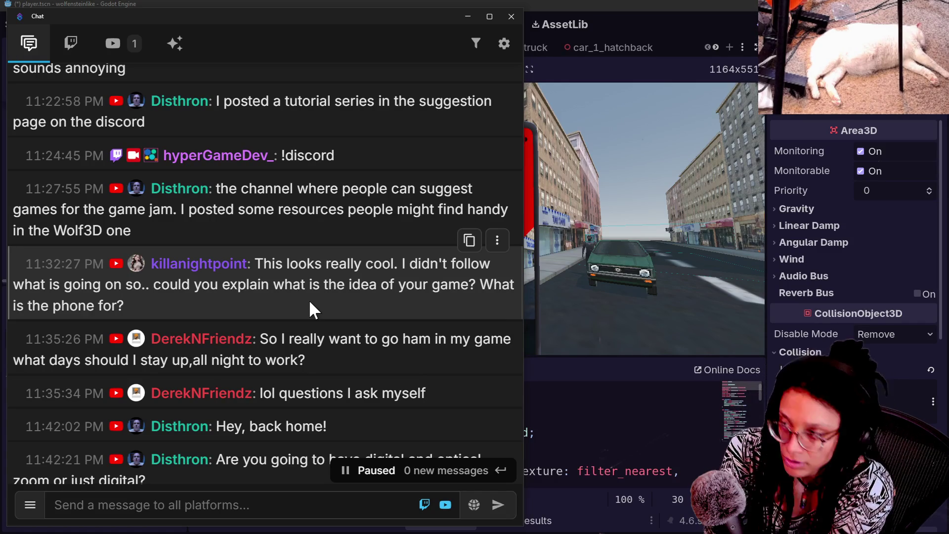
click(650, 23)
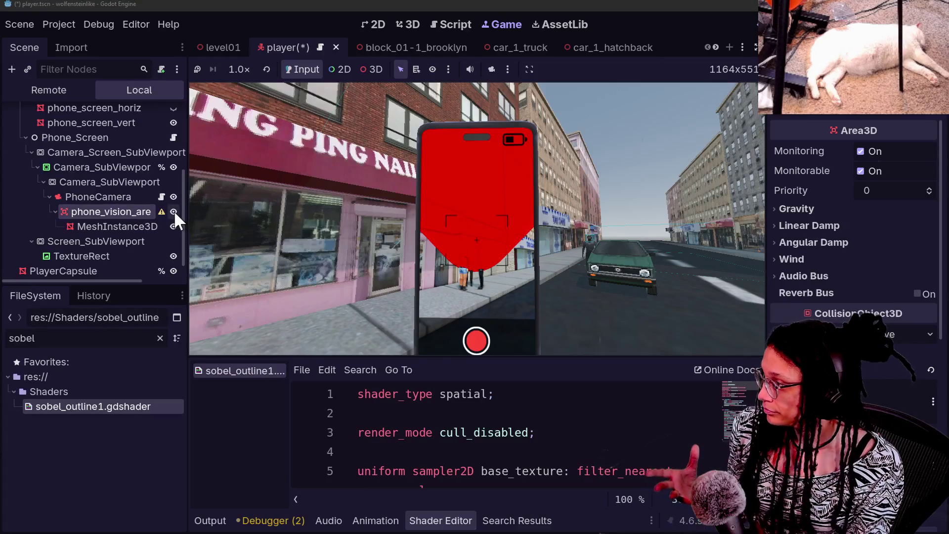
click(174, 226)
key(w)
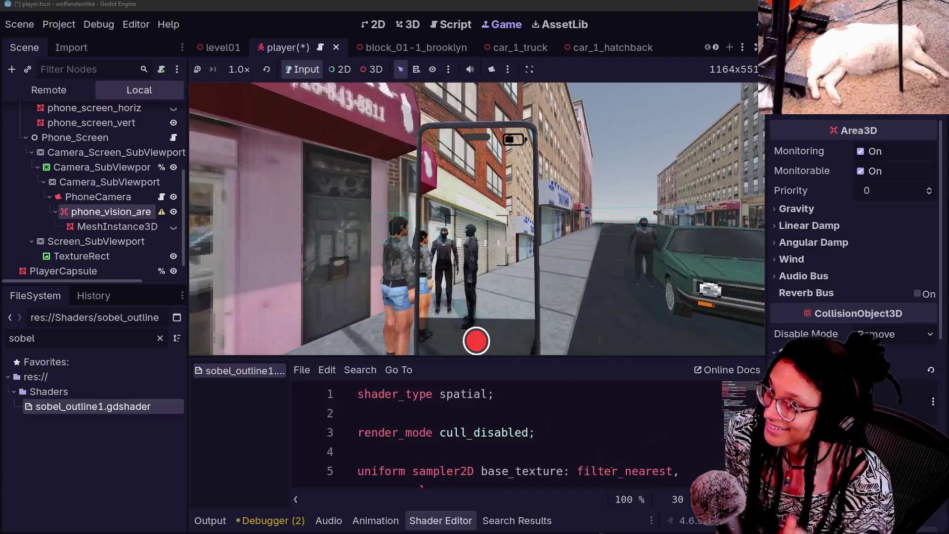
key(Left)
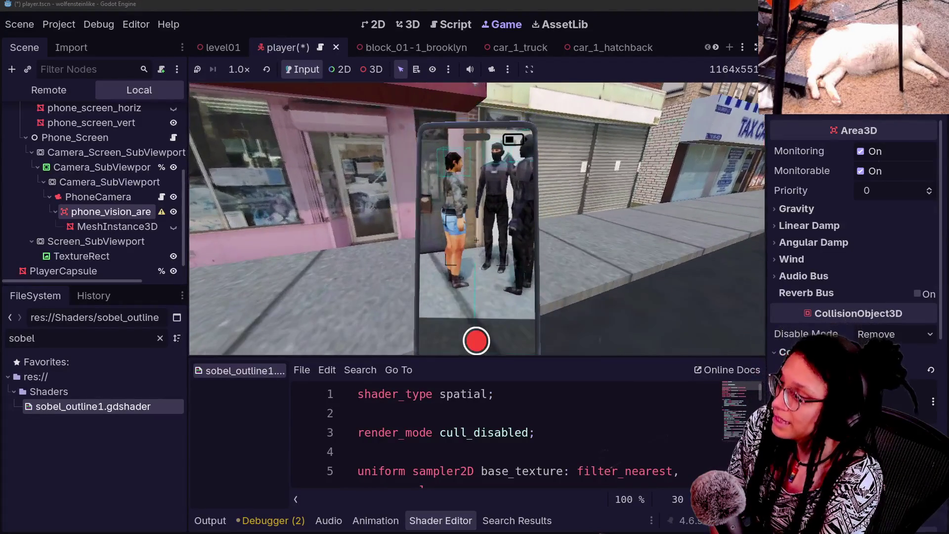
key(Right)
key(Left)
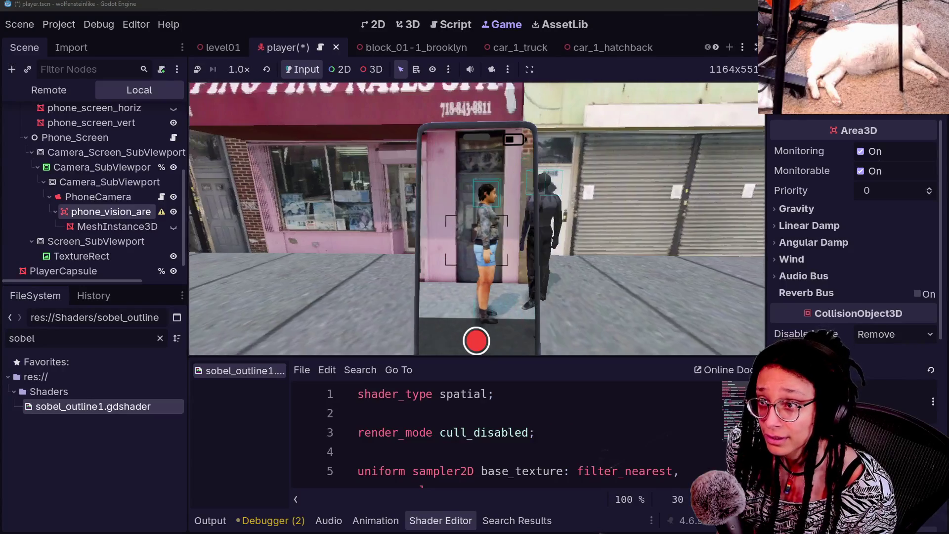
key(Right)
key(Left)
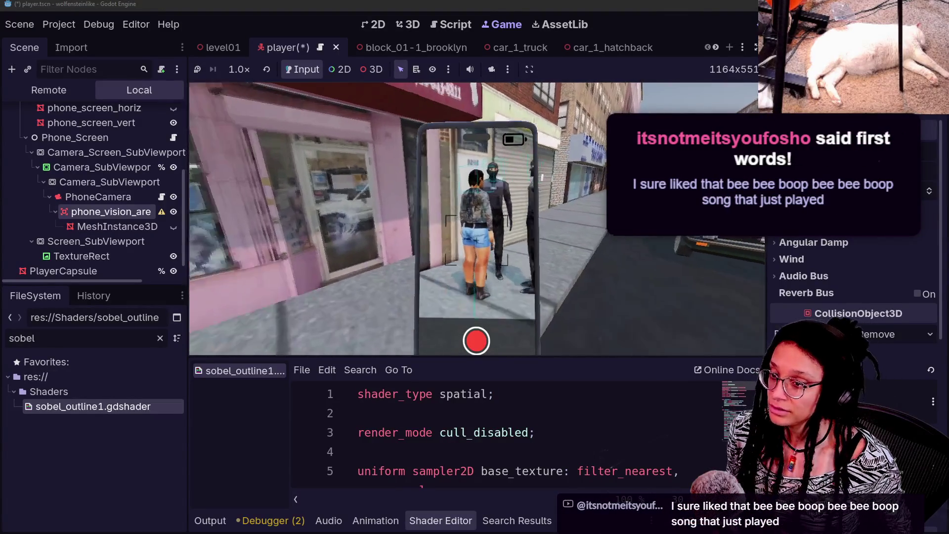
key(Left)
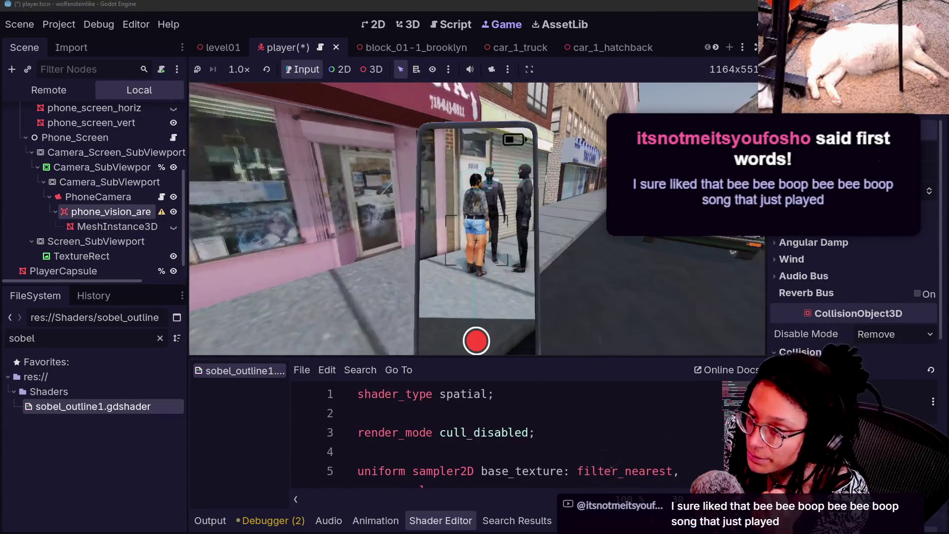
key(Left)
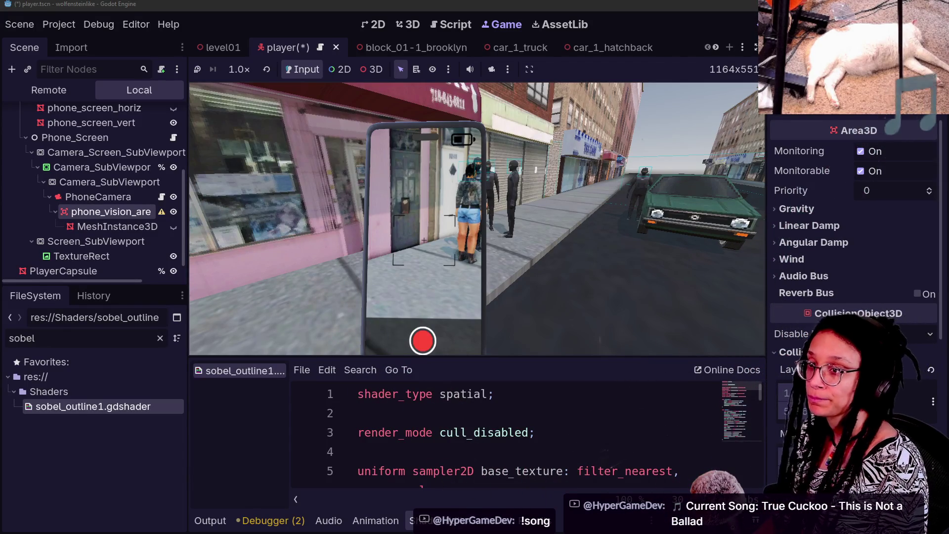
click(525, 273)
key(w)
key(w)
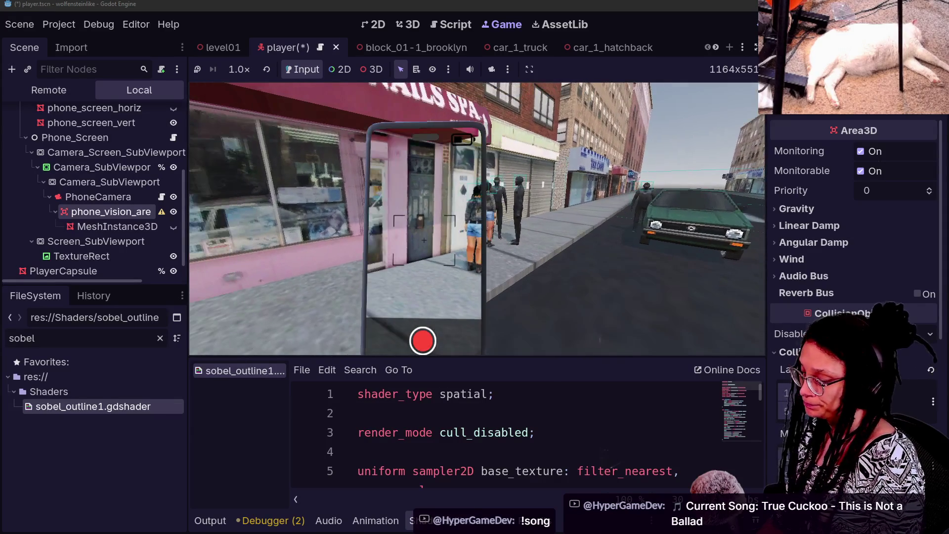
key(w)
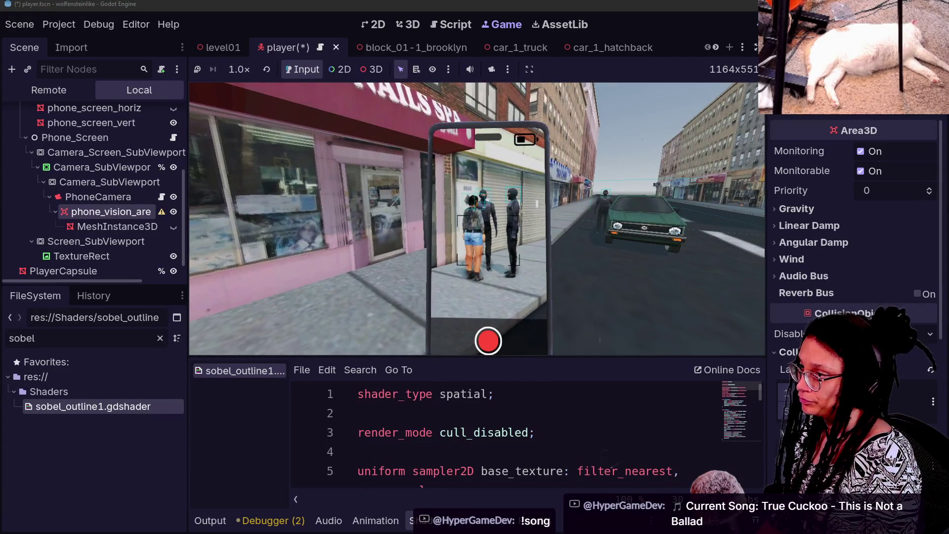
Unhide the red cone mesh, shorten its height and narrow its top radius to 1.549 m.
click(163, 226)
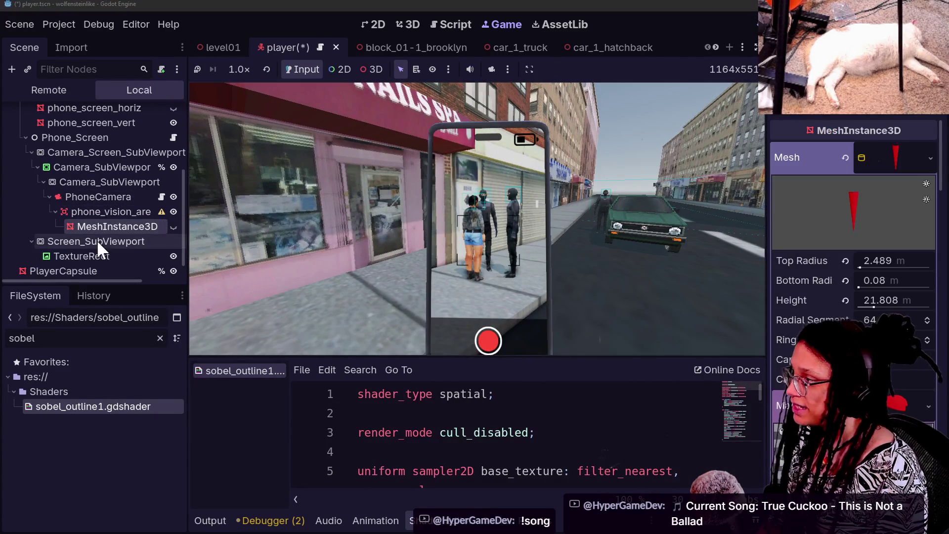
click(173, 226)
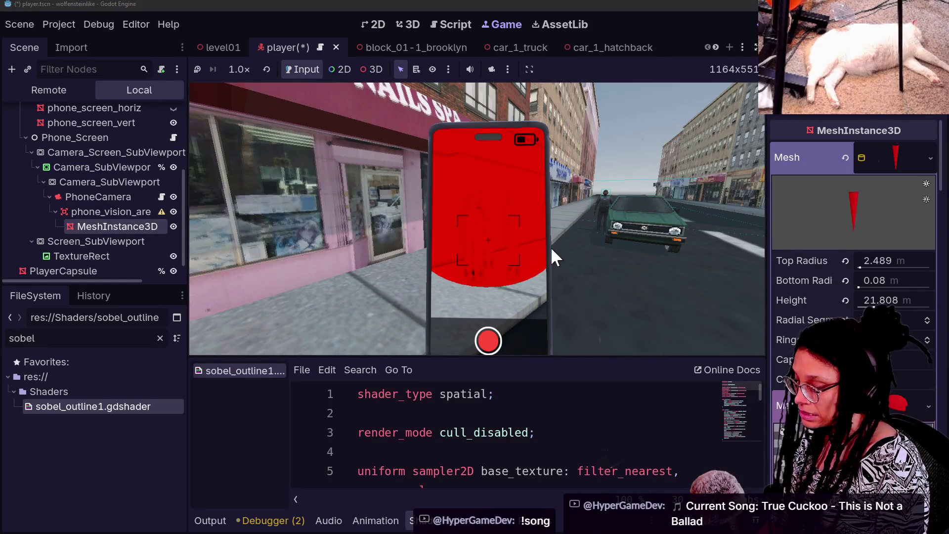
click(550, 247)
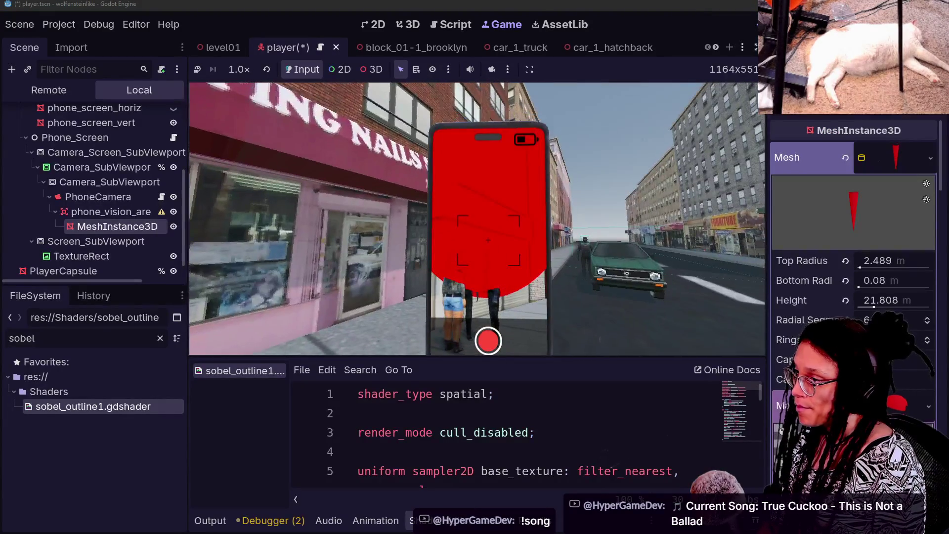
key(Escape)
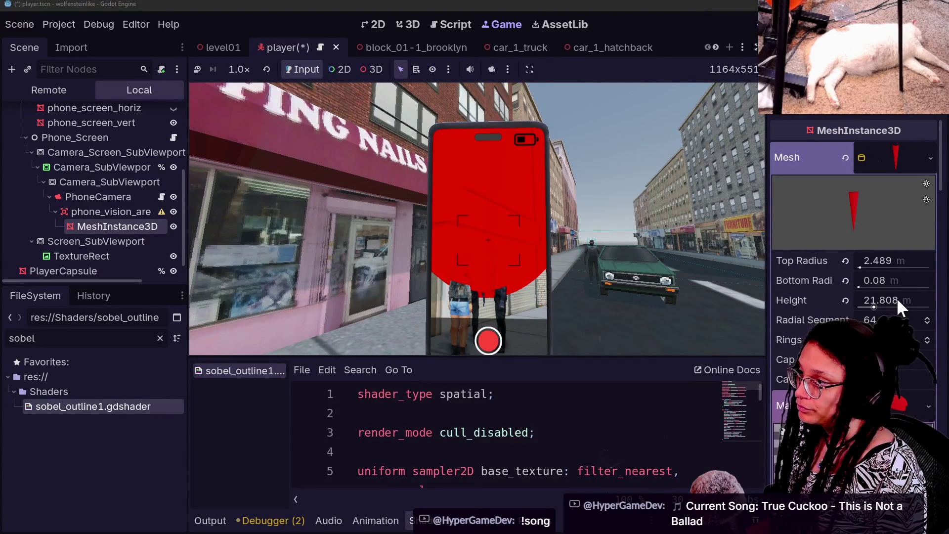
drag(874, 307, 872, 307)
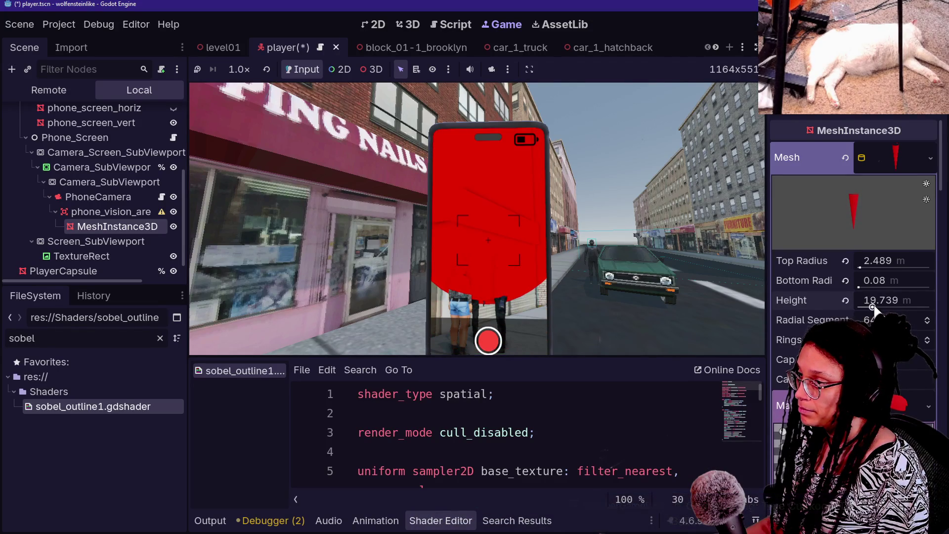
drag(885, 263, 873, 263)
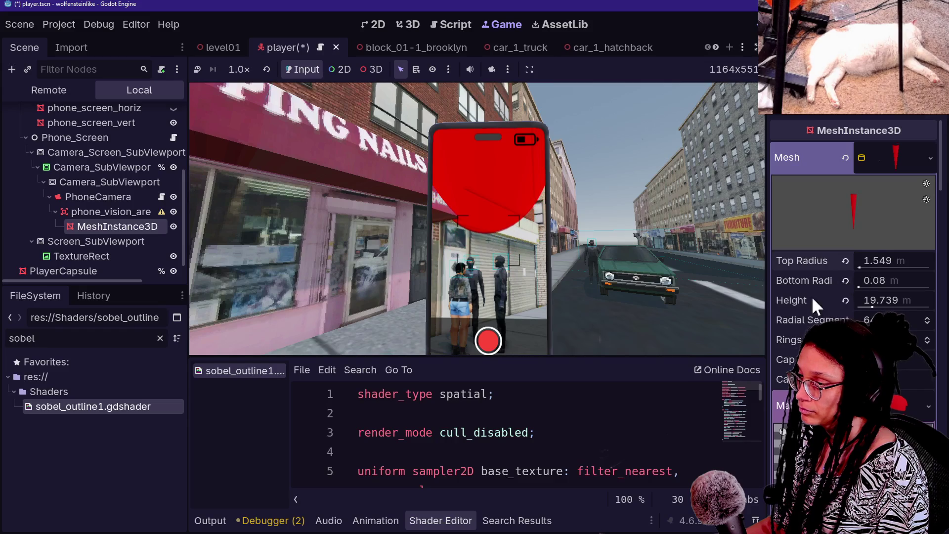
Check the game view, then reduce the cone to height 12.607 m and top radius 1.383 m.
click(690, 283)
key(w)
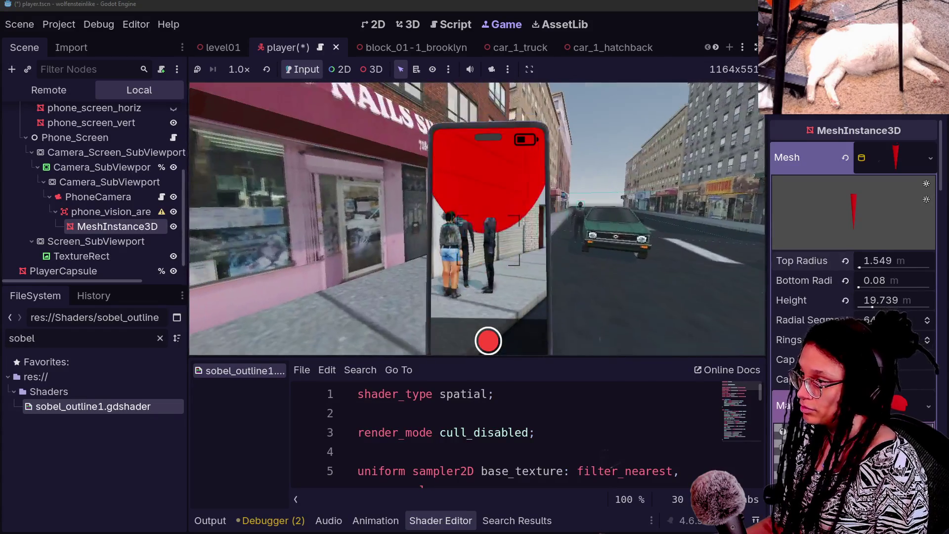
key(Escape)
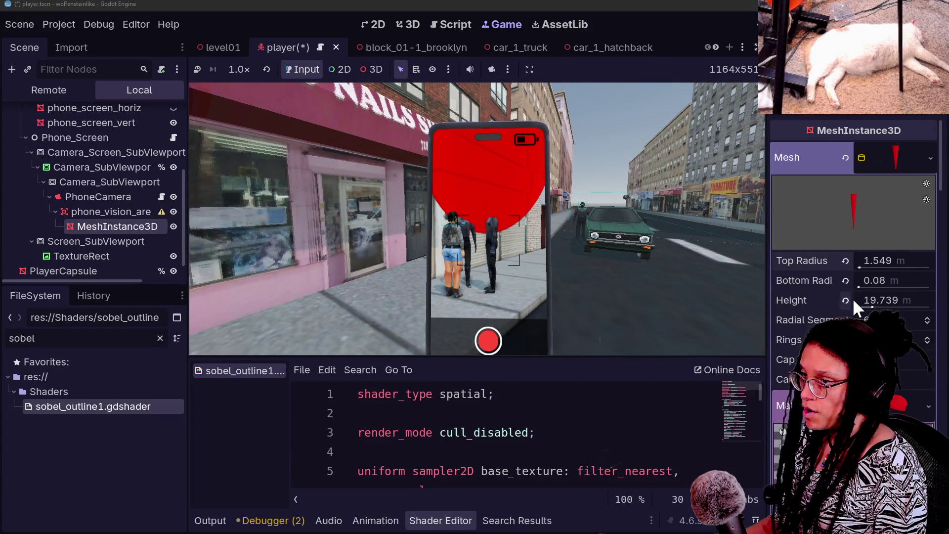
drag(890, 308, 885, 309)
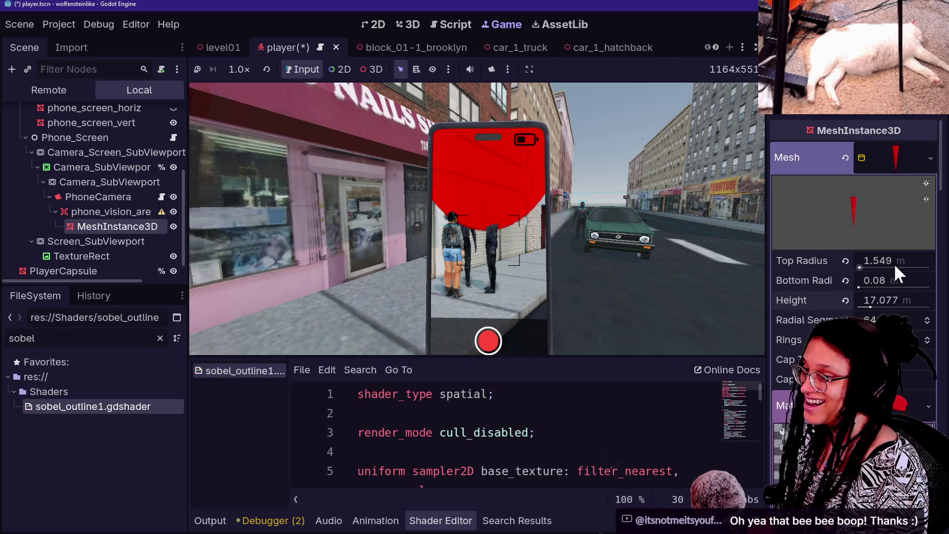
drag(888, 262, 880, 263)
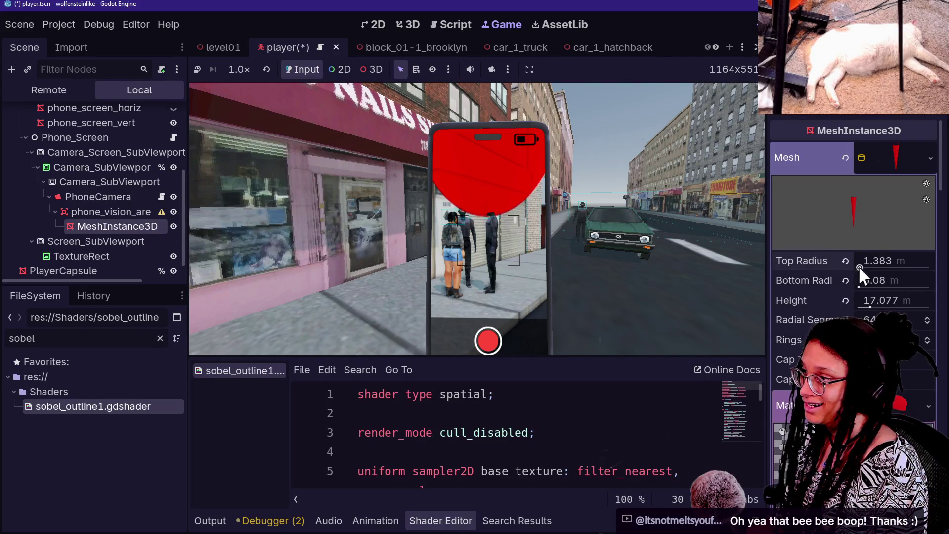
drag(881, 299, 872, 300)
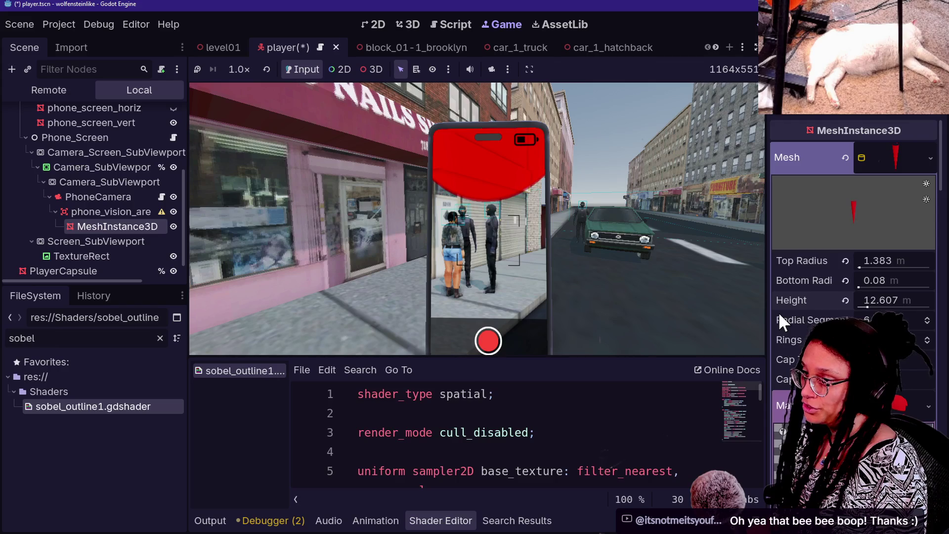
scroll(777, 311, down, 10)
scroll(779, 315, down, 5)
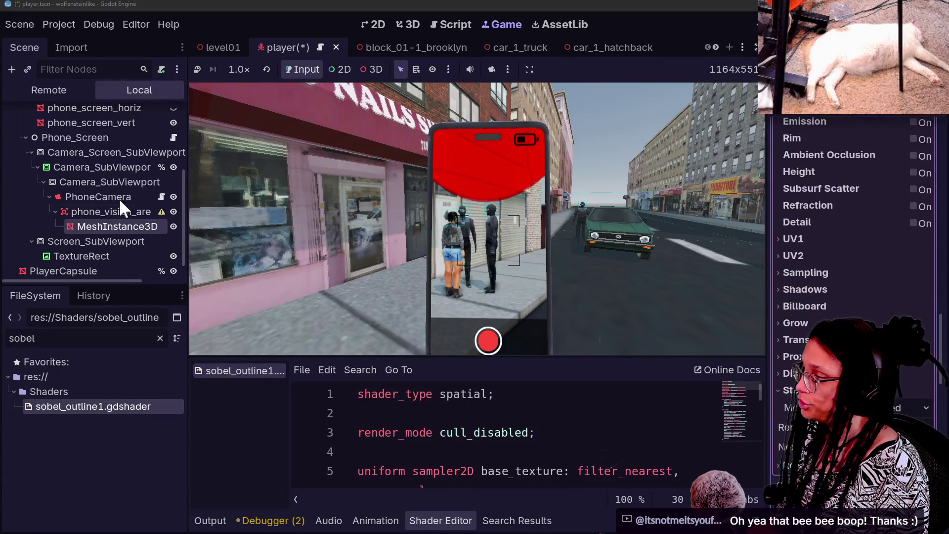
Nudge the phone vision area's Z position in the Inspector.
click(99, 211)
scroll(813, 268, down, 5)
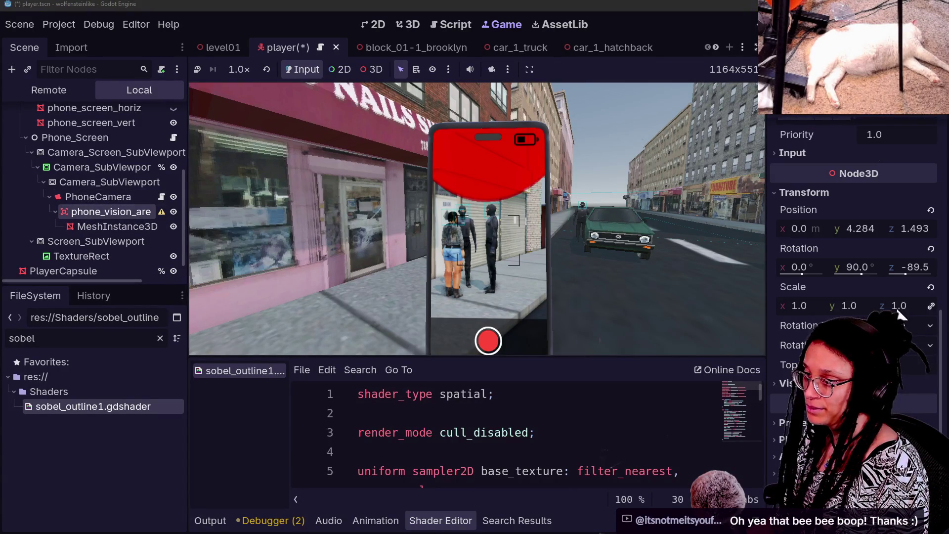
mouse_move(914, 228)
mouse_down()
mouse_move(850, 228)
mouse_move(929, 241)
mouse_move(904, 229)
mouse_up()
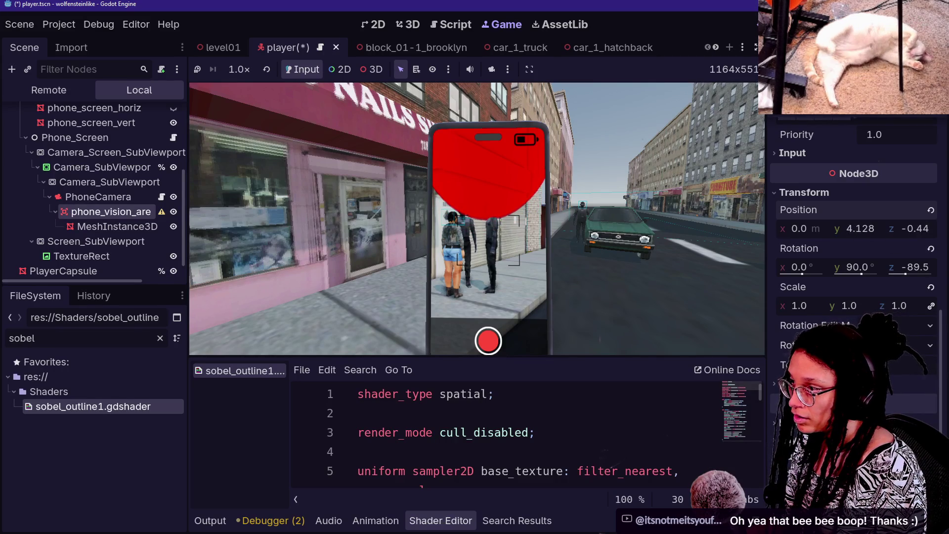
scroll(890, 194, up, 5)
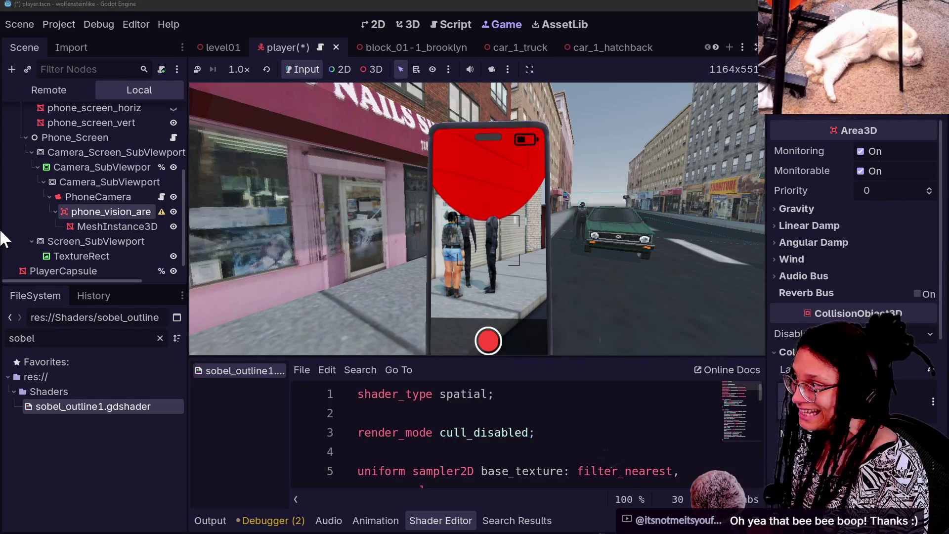
Set the cone's top radius to about 1.39 and shorten its height to about 9.3 m.
click(124, 228)
scroll(856, 235, up, 10)
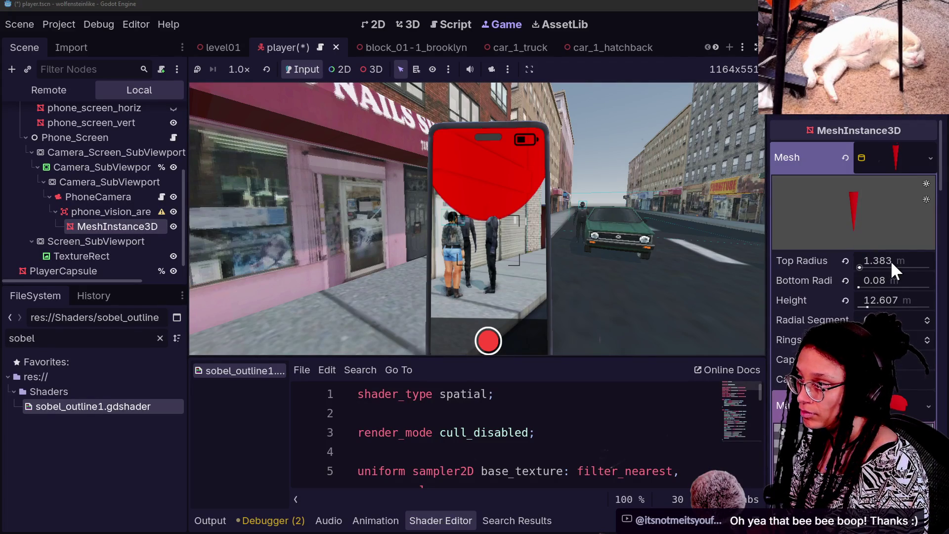
drag(891, 260, 872, 260)
drag(882, 300, 865, 300)
mouse_move(897, 262)
mouse_down()
mouse_move(879, 262)
mouse_move(918, 262)
mouse_move(890, 260)
mouse_up()
drag(889, 310, 869, 300)
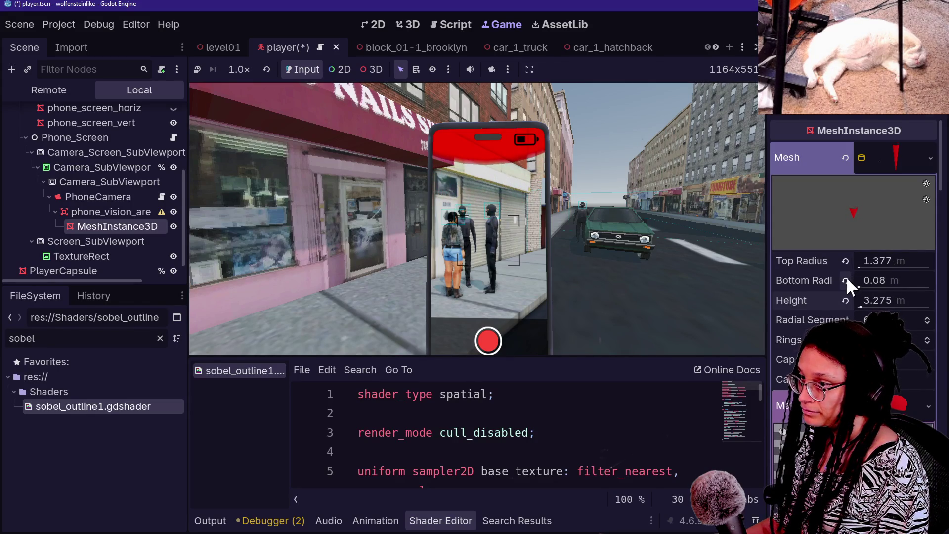
scroll(830, 288, down, 10)
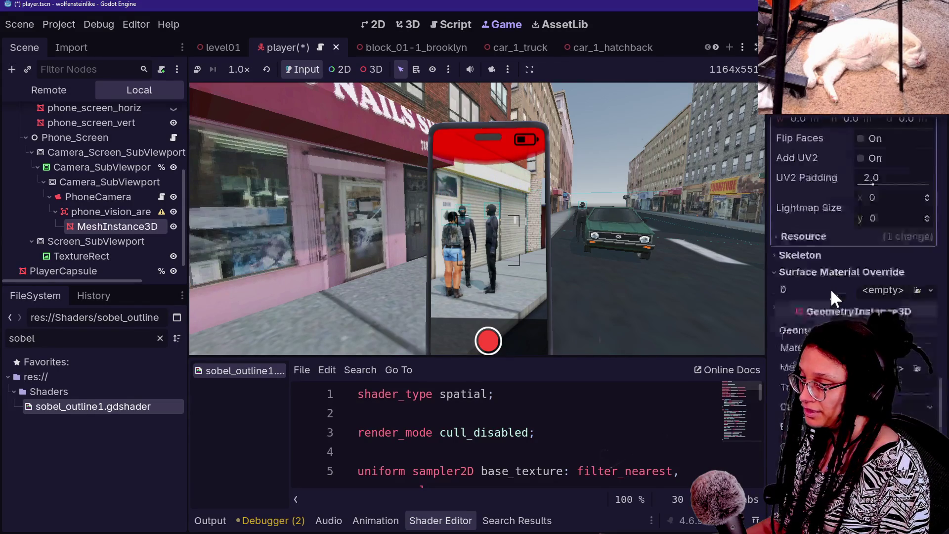
Set the vision area's Z position to -5.
click(130, 212)
scroll(861, 298, down, 5)
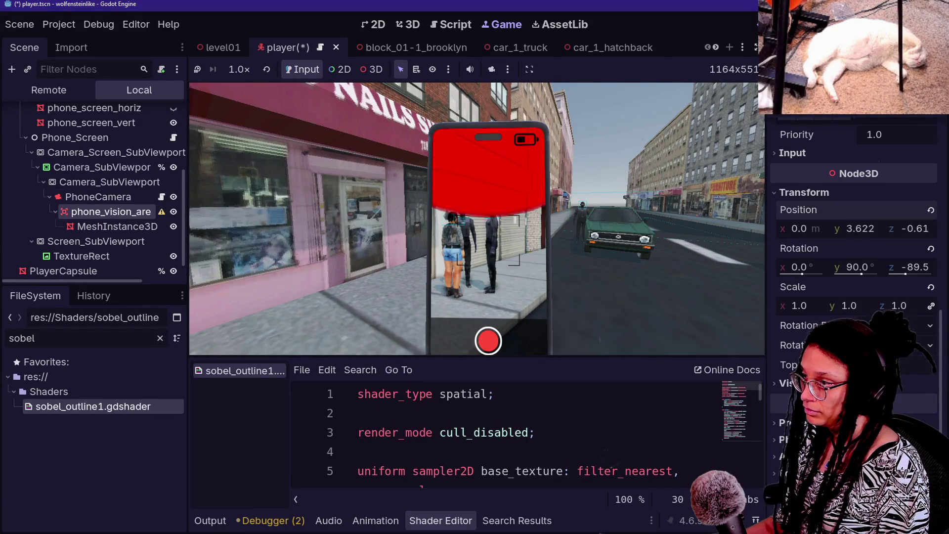
drag(942, 235, 919, 235)
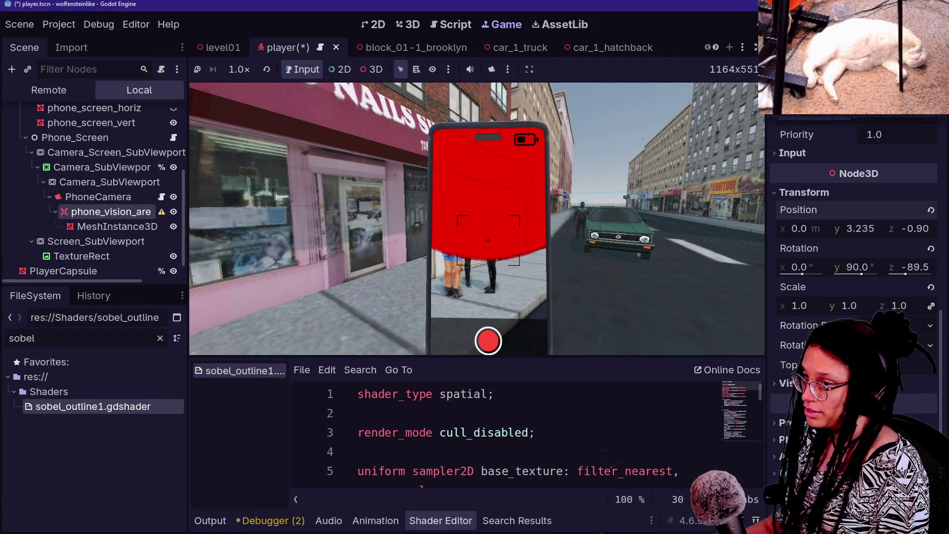
click(911, 232)
text(-5)
key(Return)
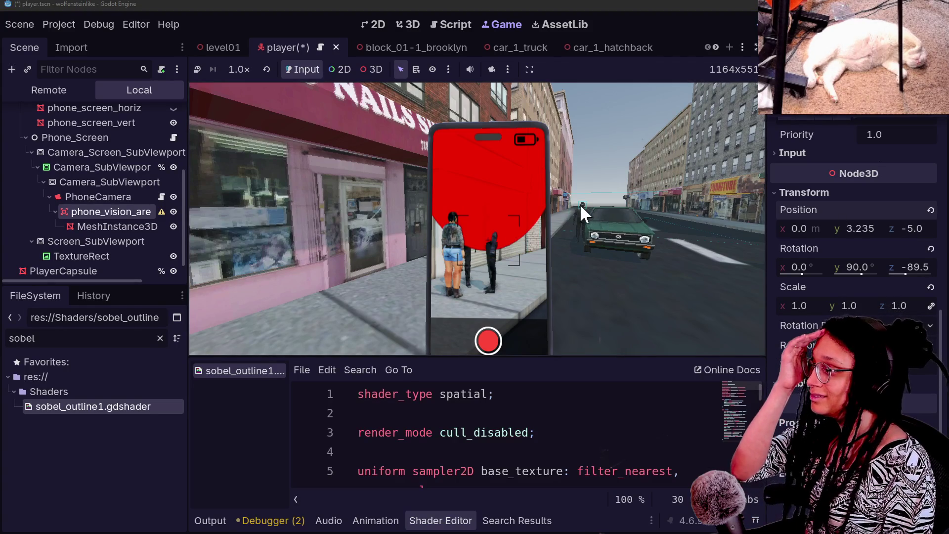
Drag the vision area's gizmo in the 3D view to Y 0.061, Z -1.52 beside the player.
click(408, 25)
drag(514, 194, 637, 202)
drag(509, 178, 524, 177)
mouse_move(535, 129)
mouse_down()
mouse_move(528, 186)
mouse_move(507, 223)
mouse_move(393, 277)
mouse_up()
mouse_move(428, 197)
mouse_down()
mouse_move(458, 209)
mouse_move(453, 221)
mouse_up()
key(s)
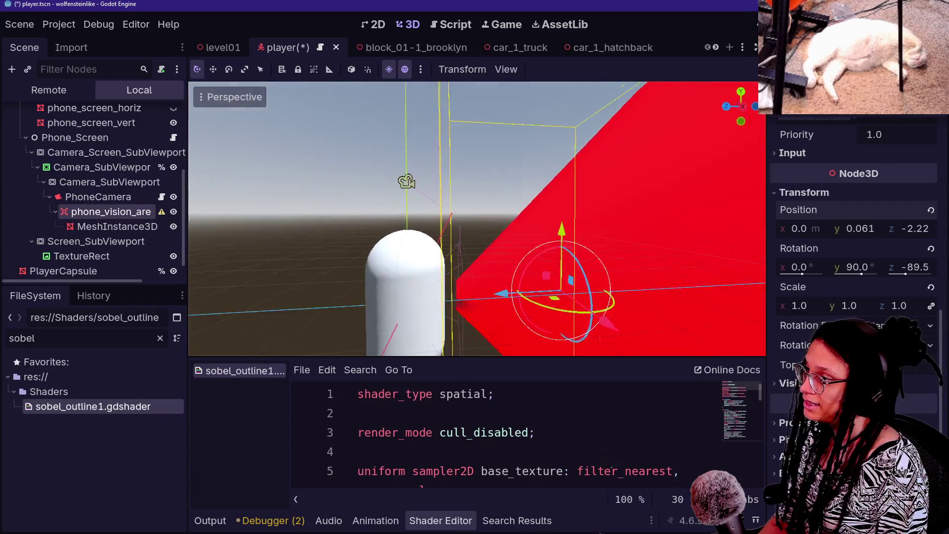
key(s)
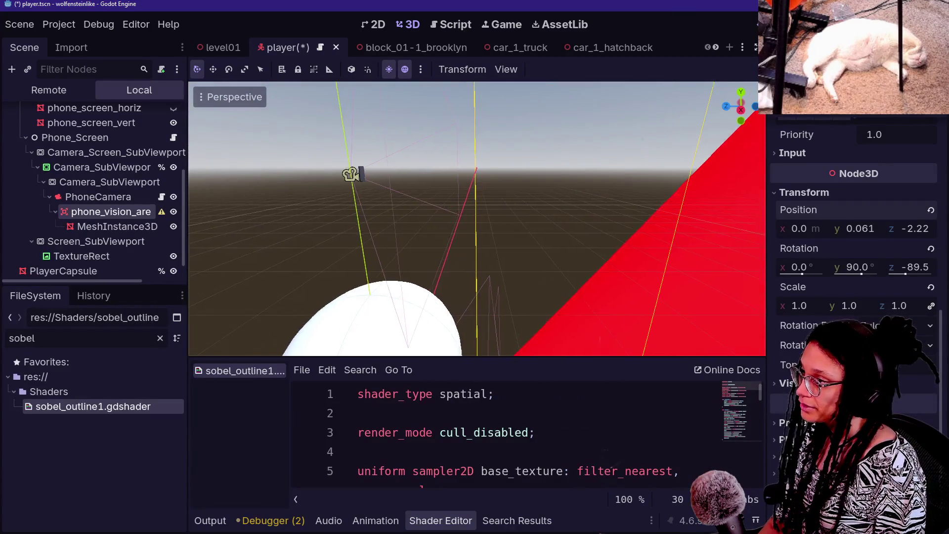
key(w)
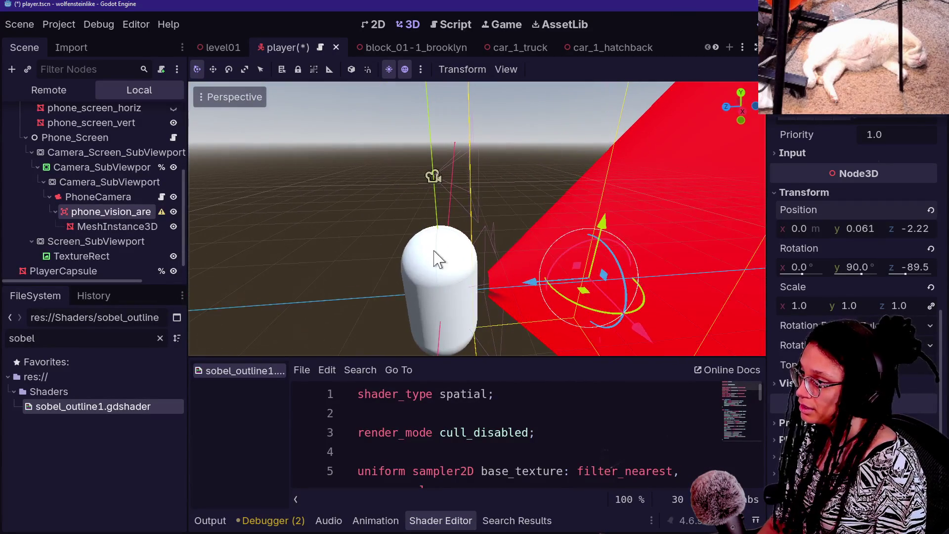
drag(530, 292, 482, 277)
click(487, 25)
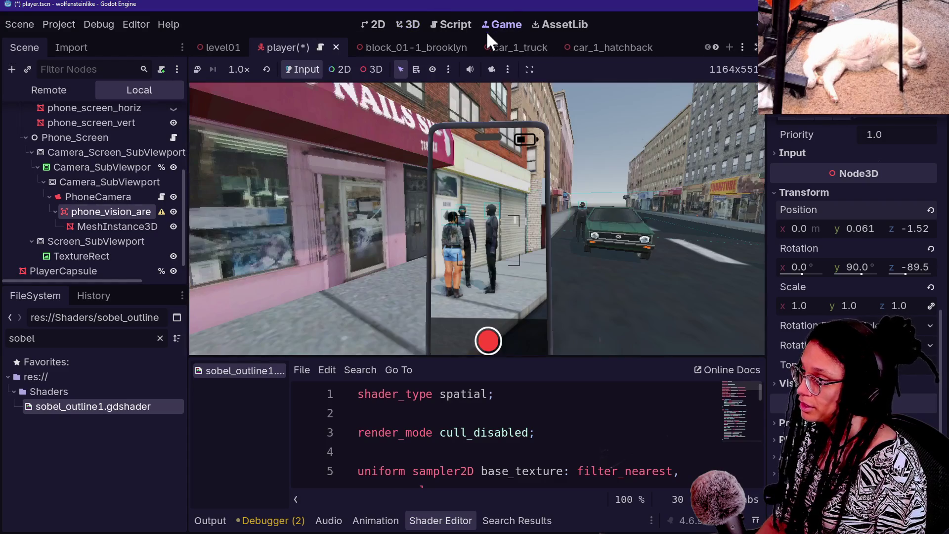
Shrink the vision mesh's top radius to 0.077 to make a thin cylinder.
scroll(853, 171, up, 5)
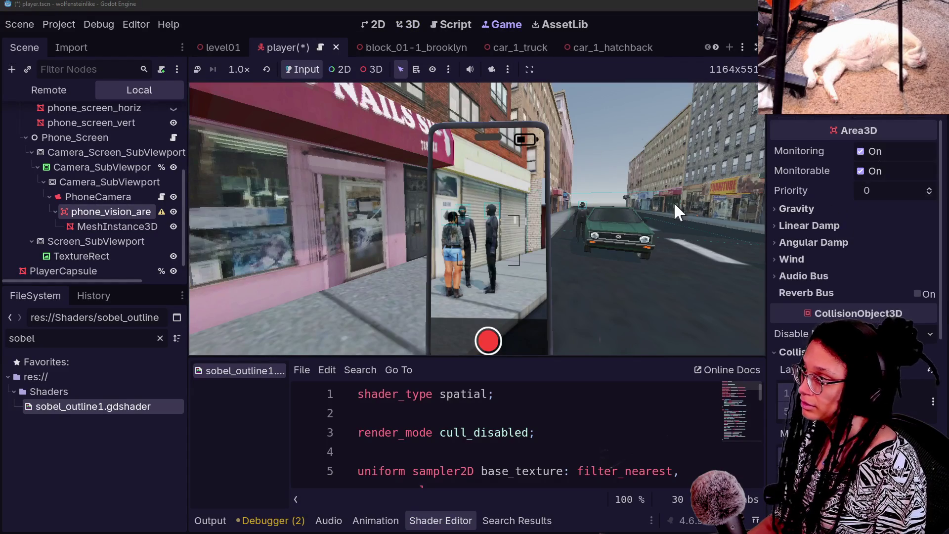
click(103, 226)
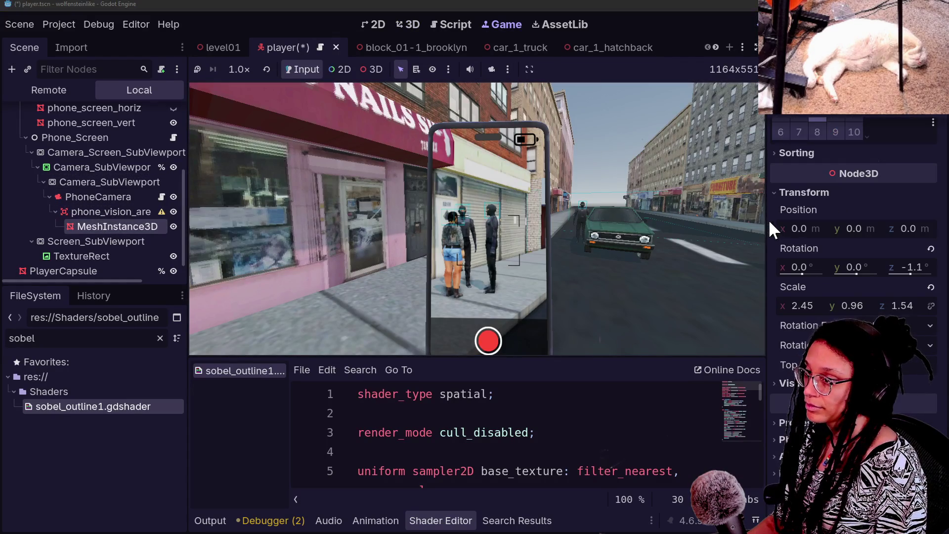
scroll(768, 220, up, 5)
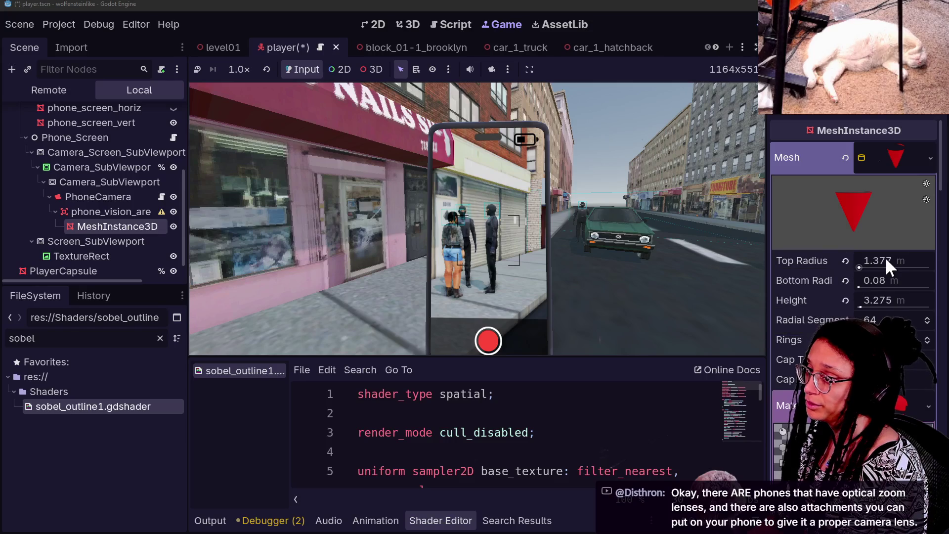
drag(886, 259, 859, 261)
mouse_move(862, 265)
mouse_down()
mouse_move(905, 264)
mouse_move(861, 265)
mouse_up()
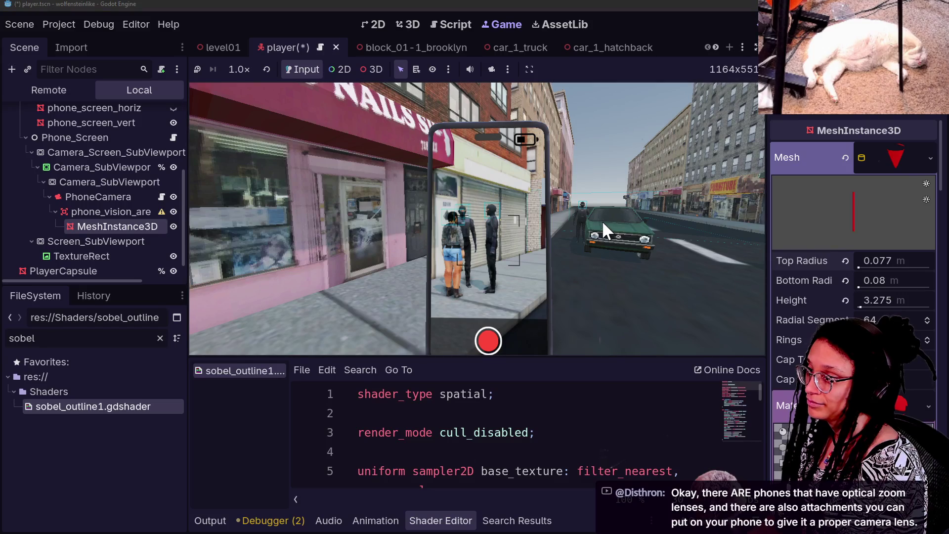
right_click(805, 320)
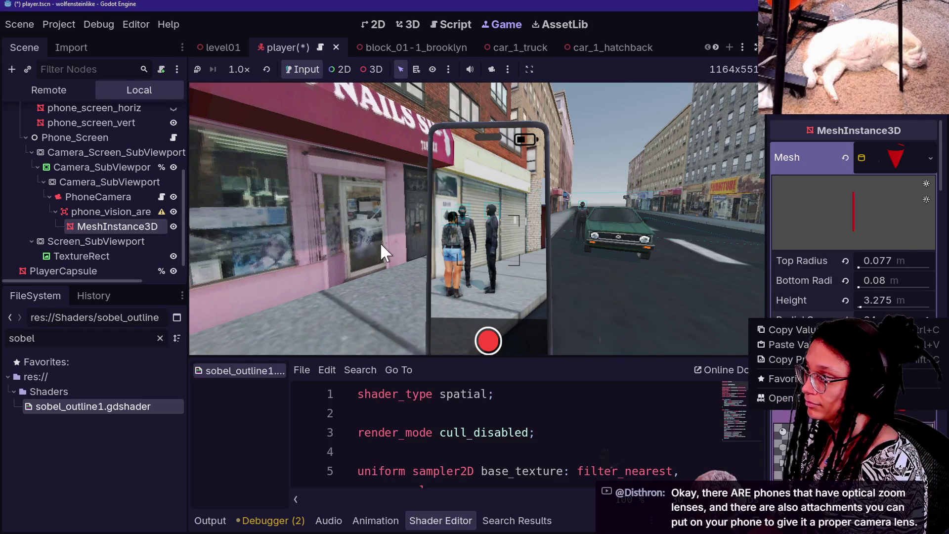
Raise the phone vision area's Y position to 0.577.
click(74, 211)
scroll(807, 334, down, 5)
drag(857, 228, 885, 228)
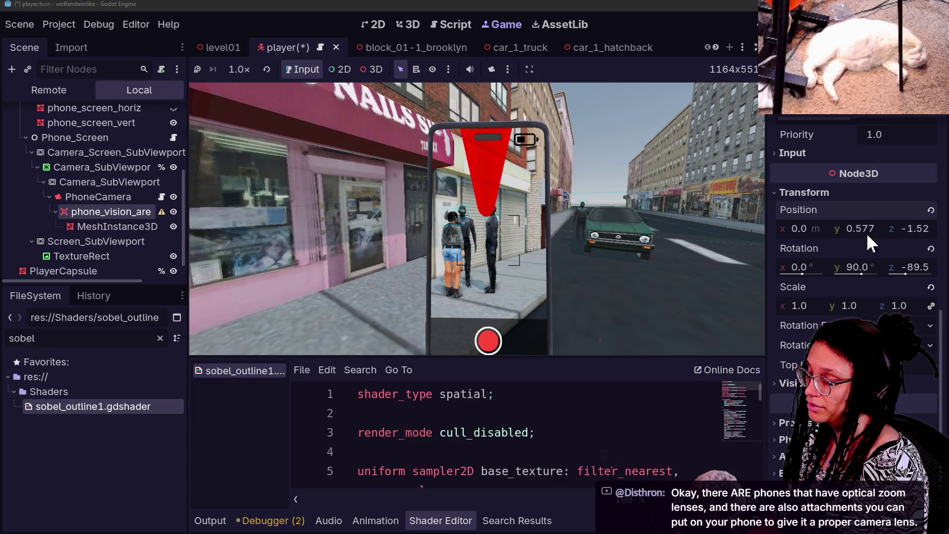
scroll(811, 272, up, 5)
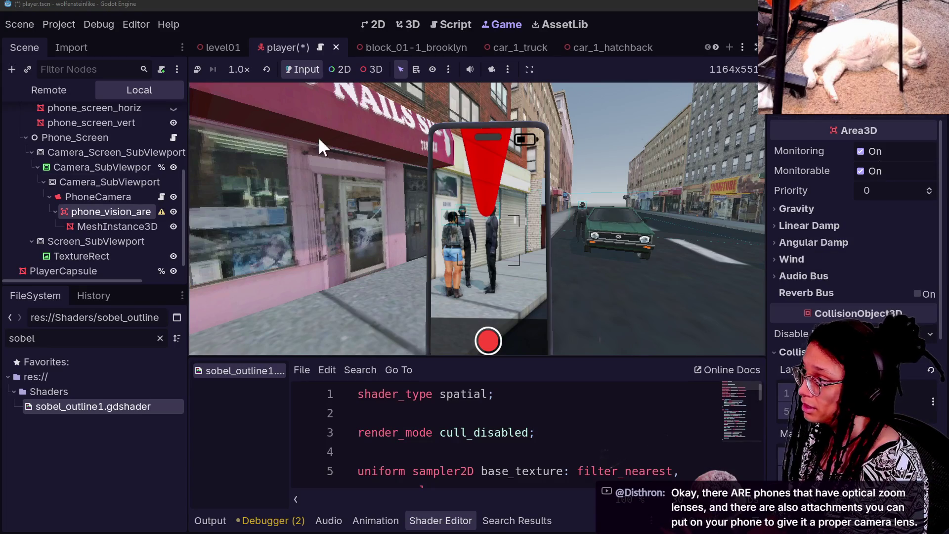
Lengthen the cylinder's height to 9.482 and return to the 3D scene.
click(117, 227)
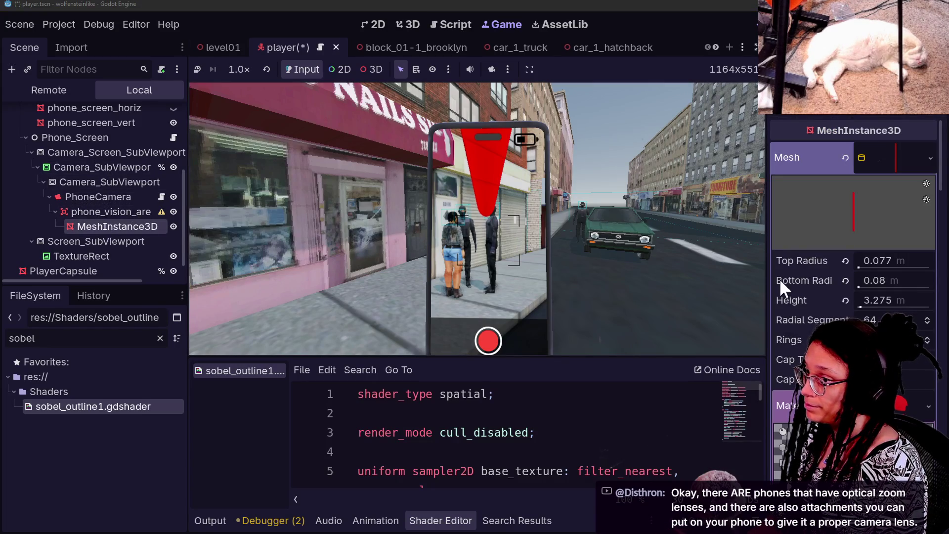
drag(858, 306, 877, 311)
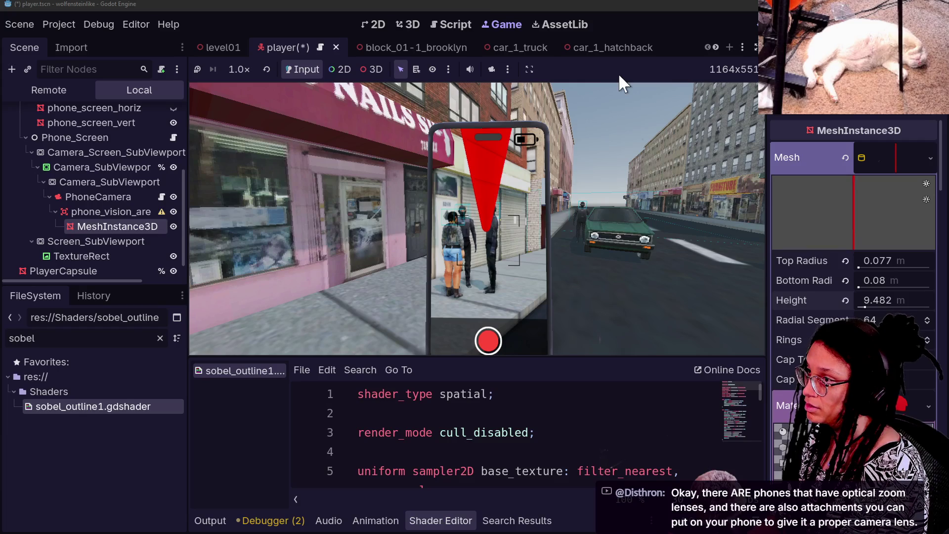
click(414, 26)
scroll(557, 241, down, 5)
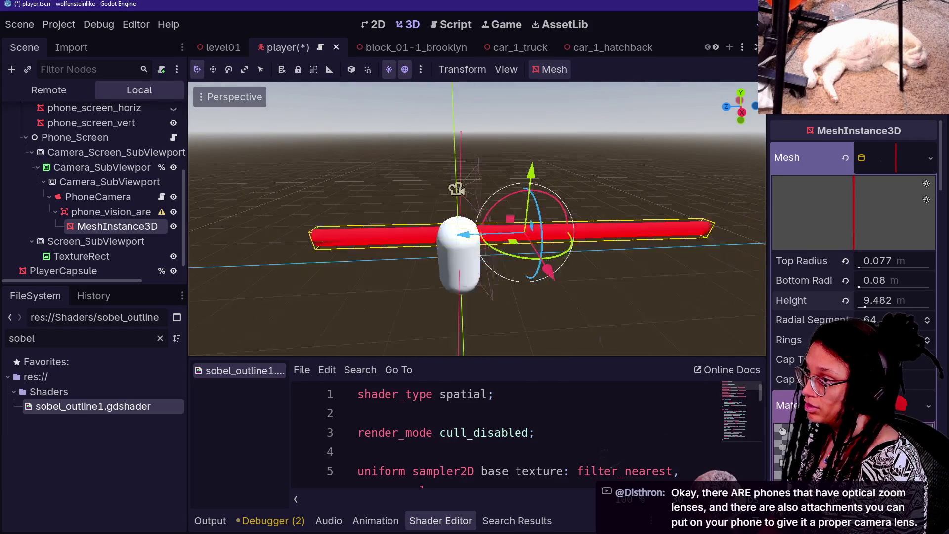
Slide the red beam along its axis so it extends outward from the capsule.
drag(529, 249, 586, 250)
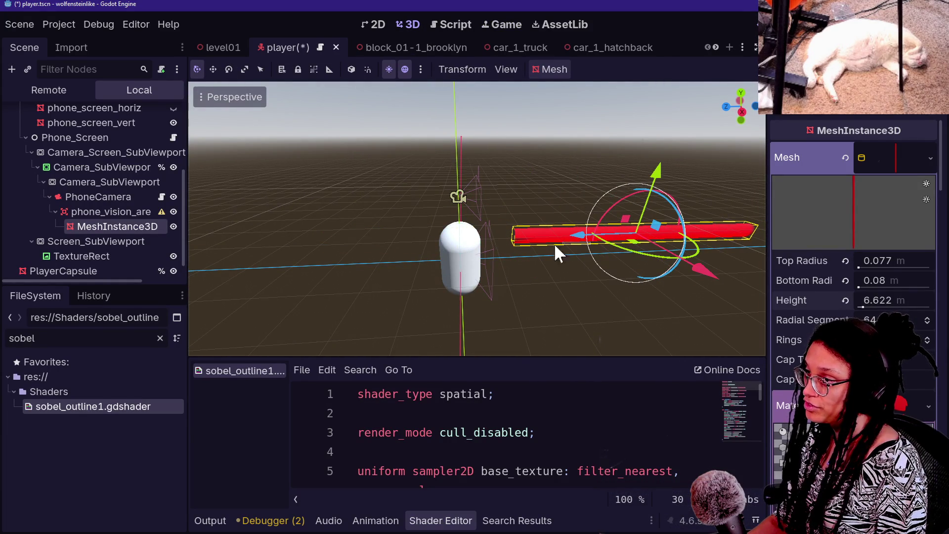
click(517, 254)
click(565, 237)
mouse_move(580, 239)
mouse_down()
mouse_move(540, 248)
mouse_move(533, 236)
mouse_up()
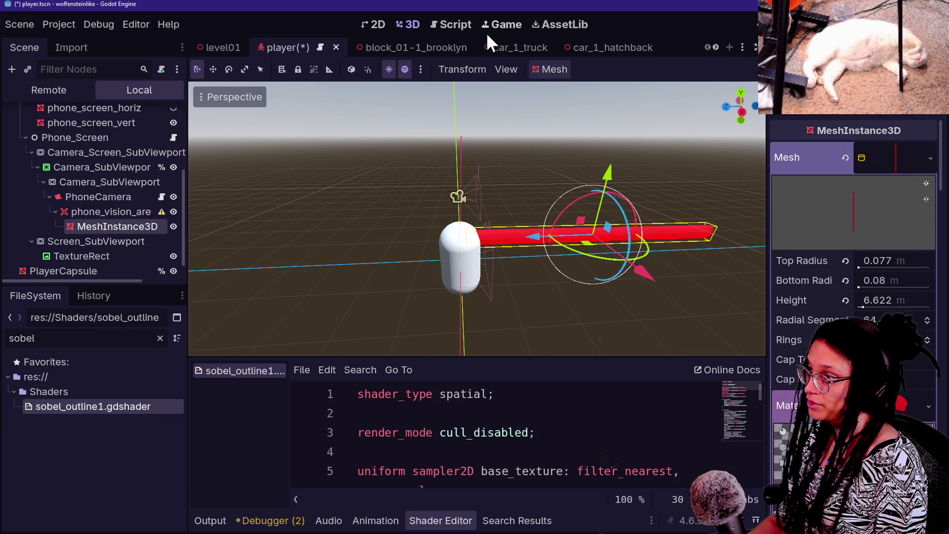
Walk forward in the running game to check the narrow beam, then go back to 3D.
click(488, 30)
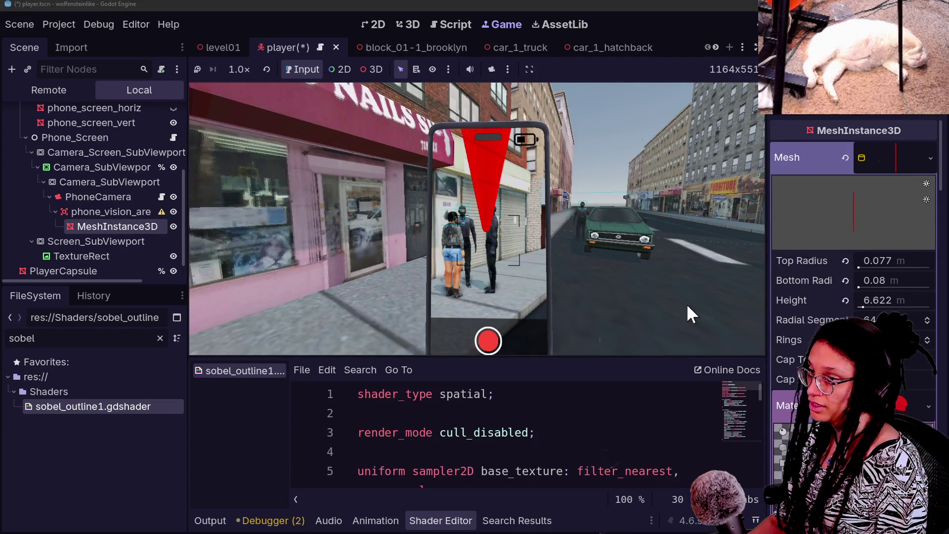
click(537, 240)
key(w)
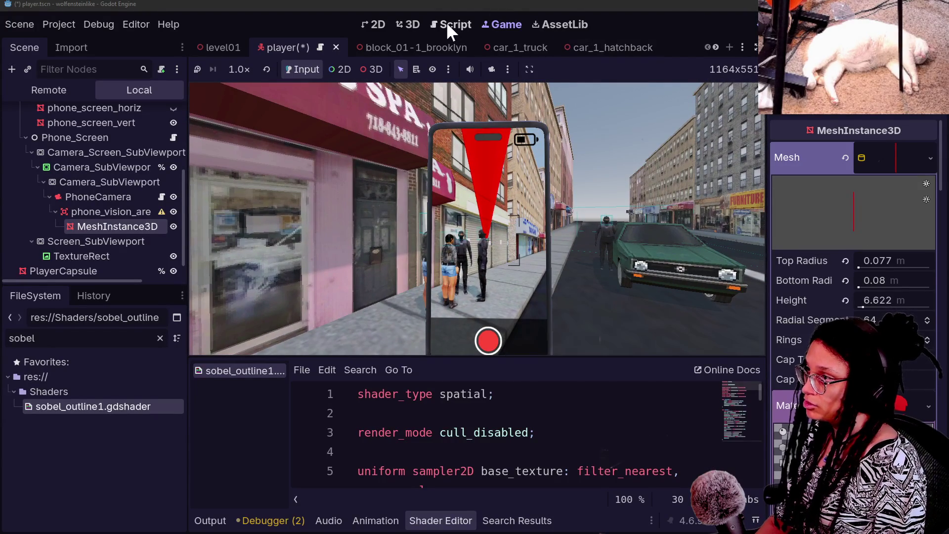
key(ctrl+F2)
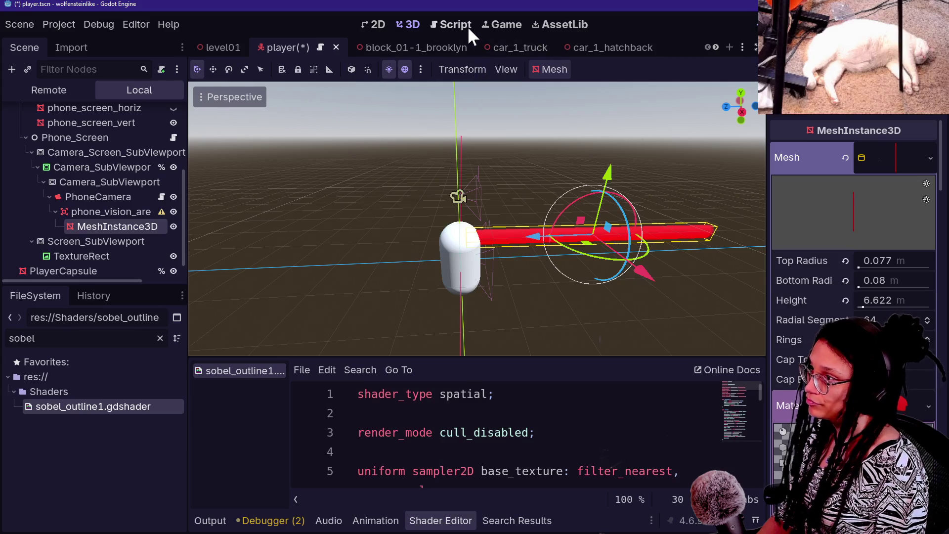
Select phone_vision_area, frame it in the viewport, and nudge its Z position.
click(494, 25)
click(410, 25)
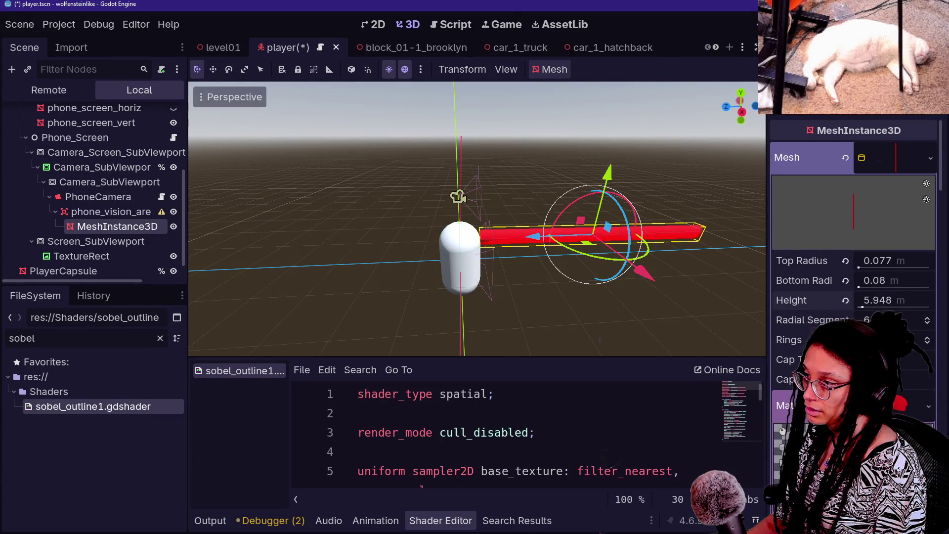
scroll(812, 324, down, 15)
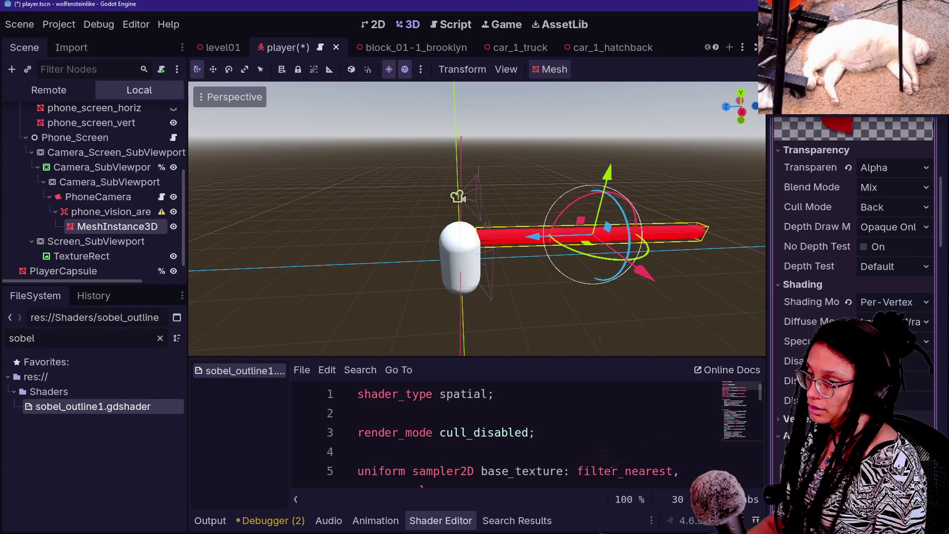
scroll(885, 268, up, 10)
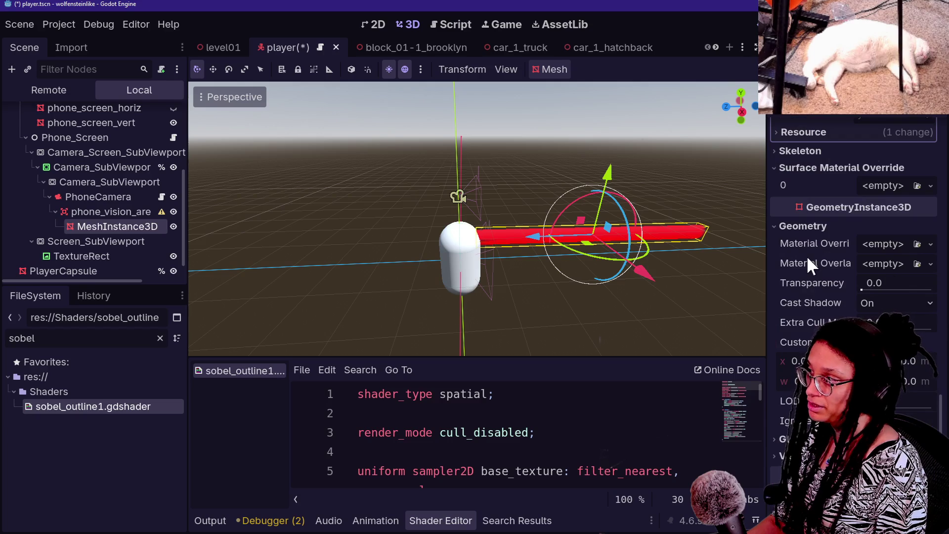
click(94, 212)
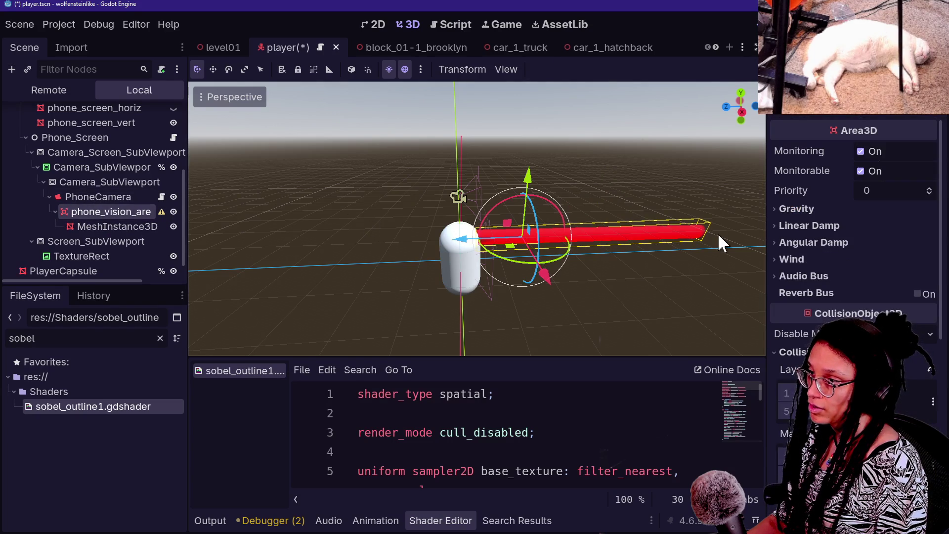
key(f)
scroll(524, 182, up, 6)
scroll(524, 181, up, 5)
scroll(830, 289, down, 6)
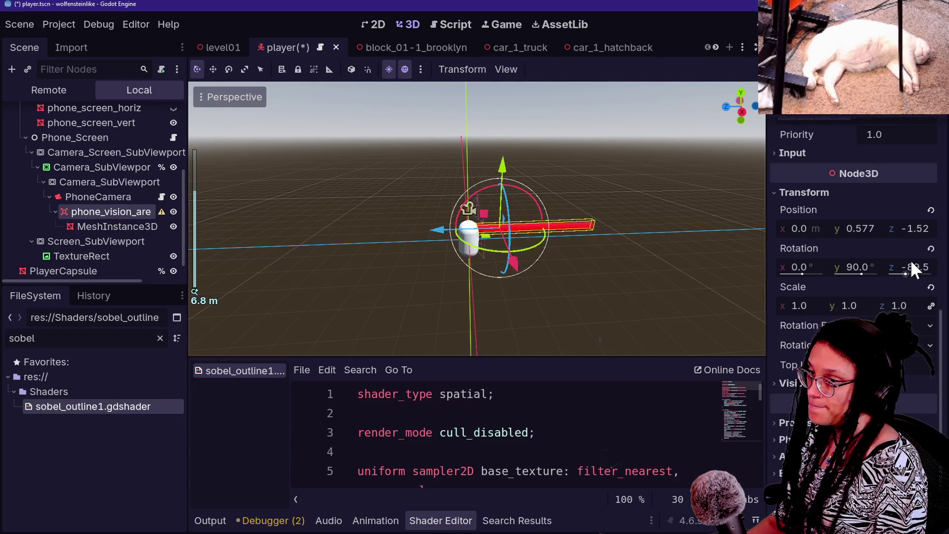
drag(920, 229, 920, 229)
text(-1.33)
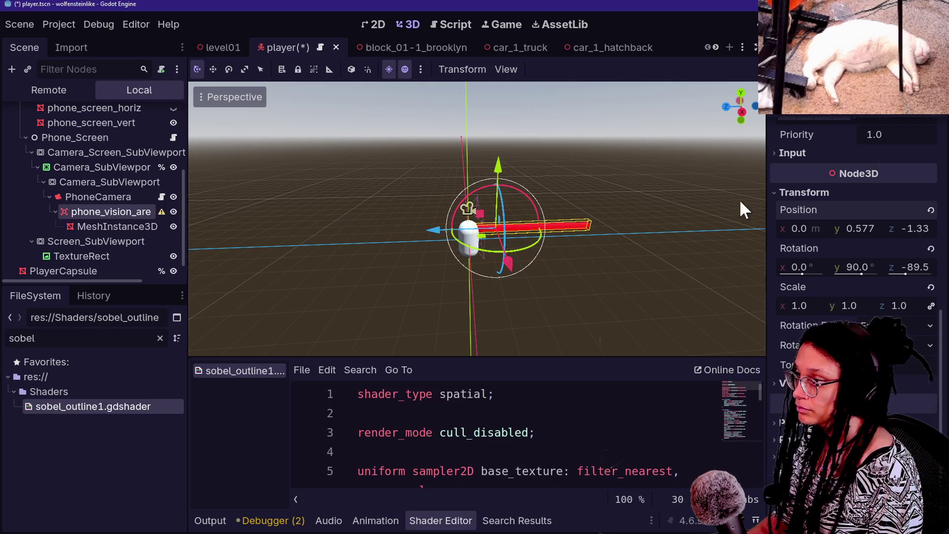
Save and run the game, walking forward toward the green car to check the beam.
key(F5)
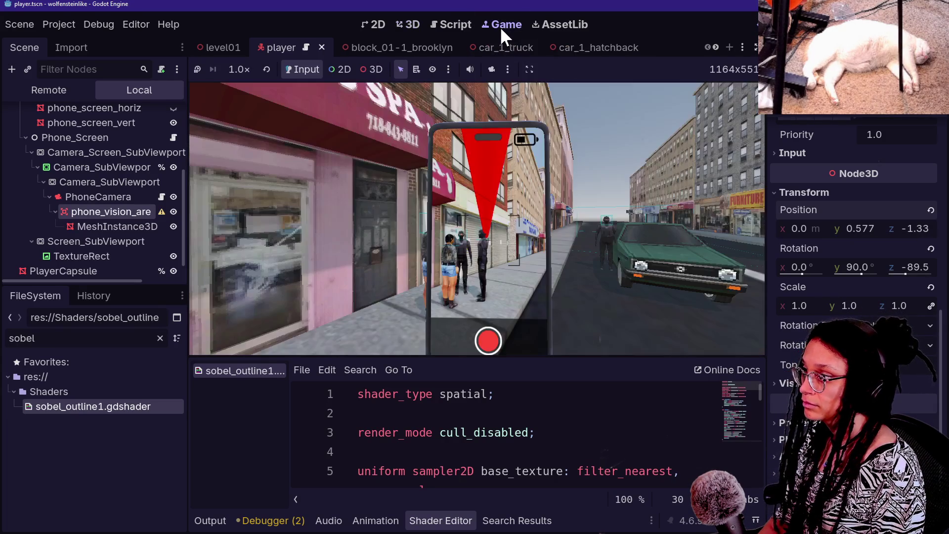
click(568, 171)
key(w)
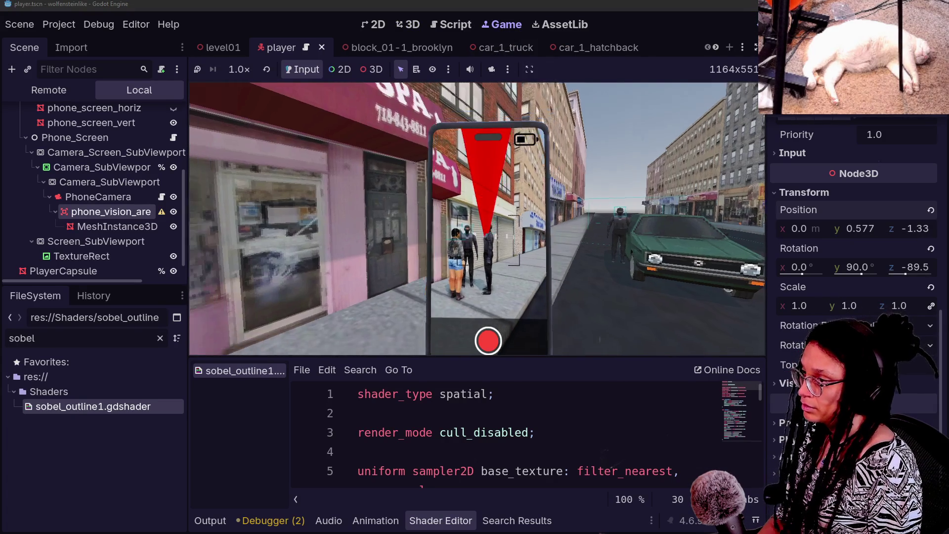
key(w)
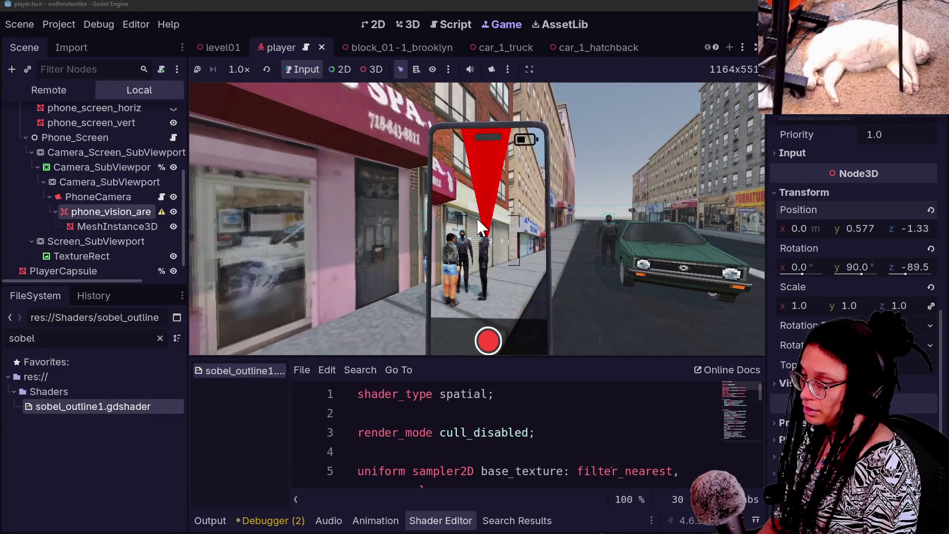
Shorten the beam cylinder mesh's Height to 6.116 m.
click(410, 26)
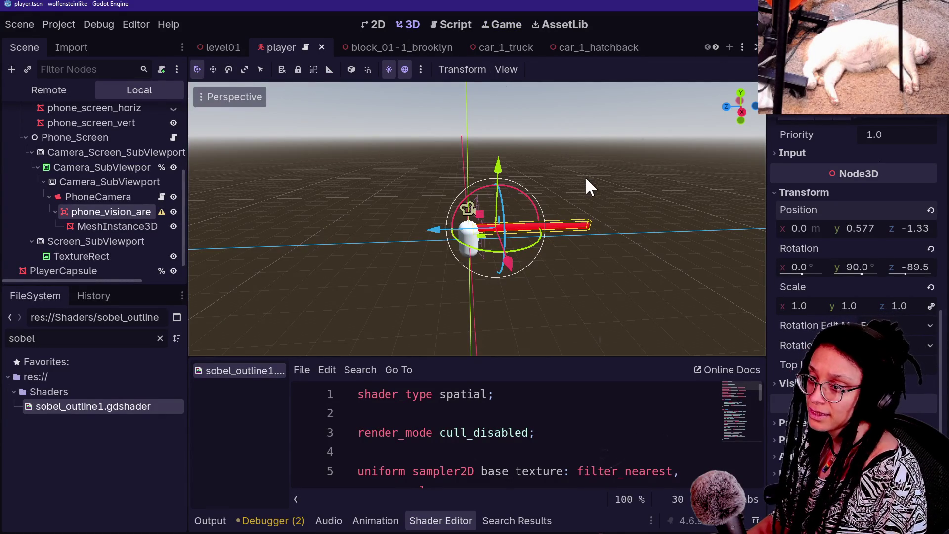
scroll(574, 195, up, 5)
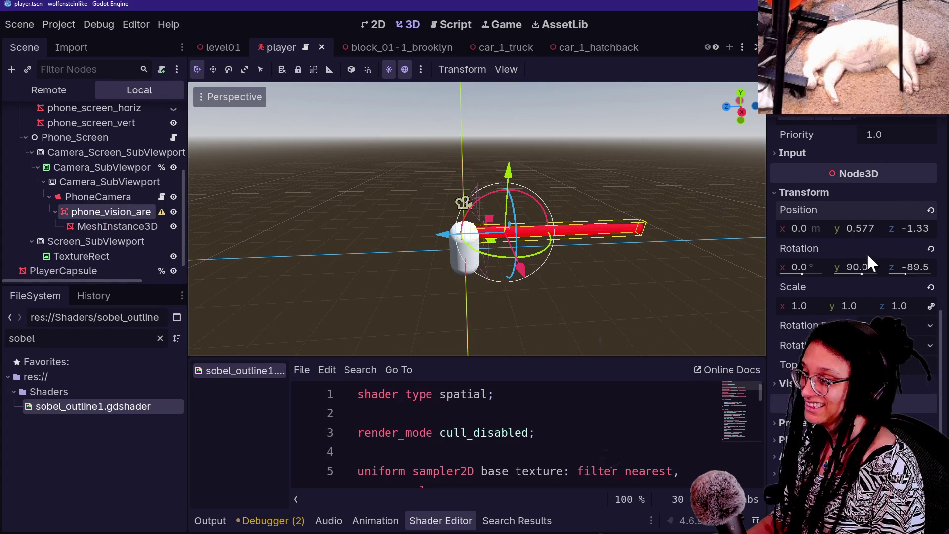
scroll(867, 253, up, 5)
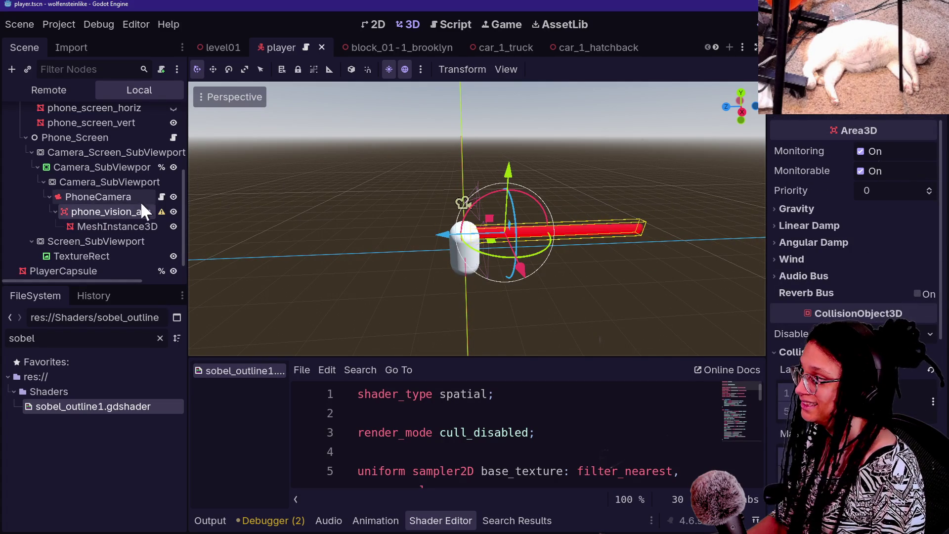
click(143, 227)
scroll(820, 285, up, 8)
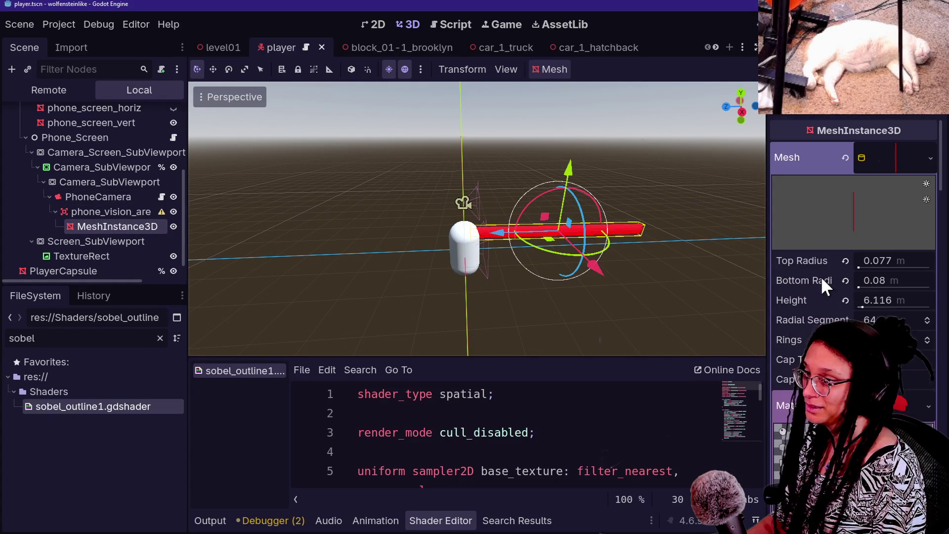
drag(901, 301, 890, 301)
Move phone_vision_area to Position Z -0.97, save the player scene, and view the game.
scroll(827, 294, down, 15)
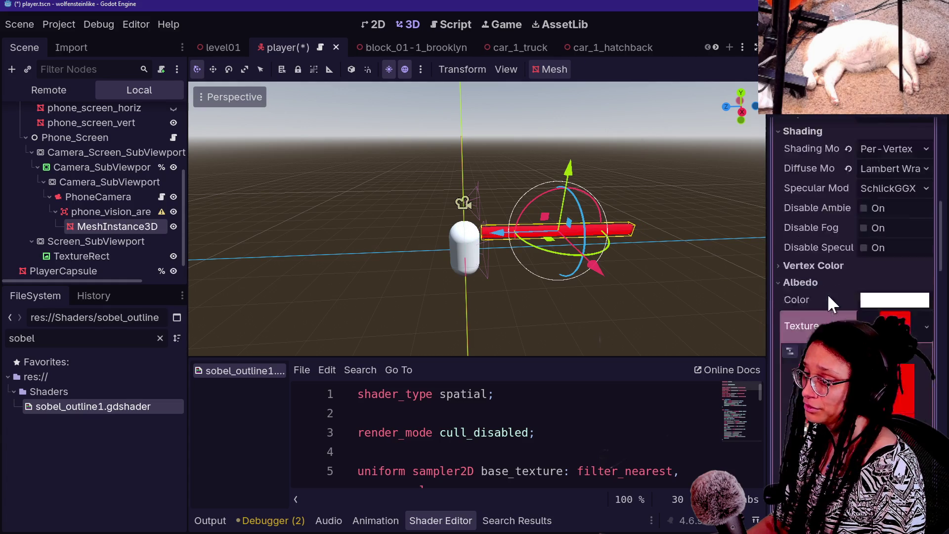
click(69, 211)
scroll(858, 271, down, 5)
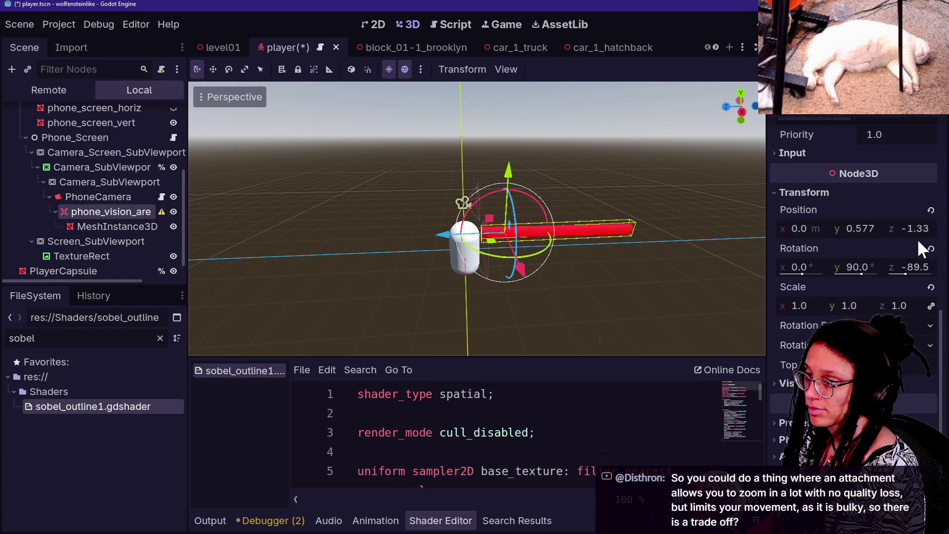
drag(918, 229, 933, 228)
key(ctrl+s)
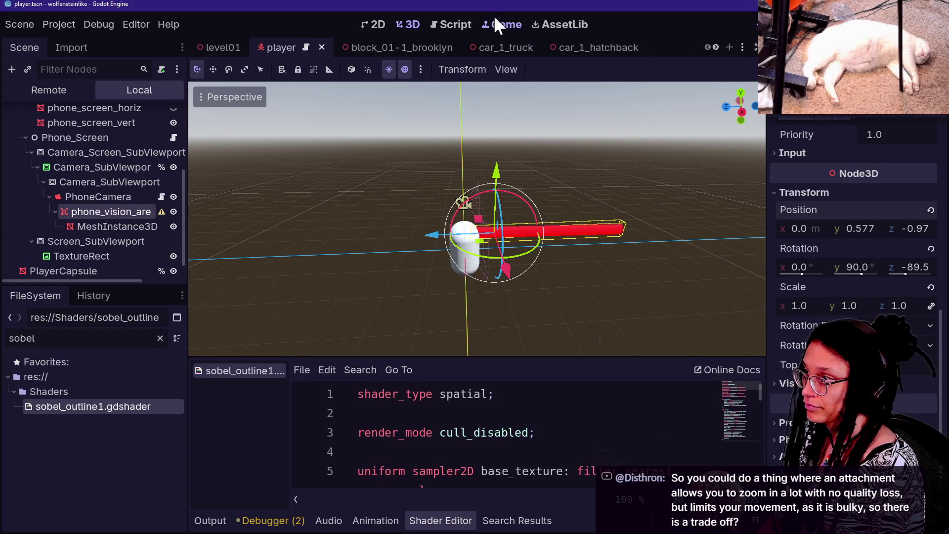
click(492, 22)
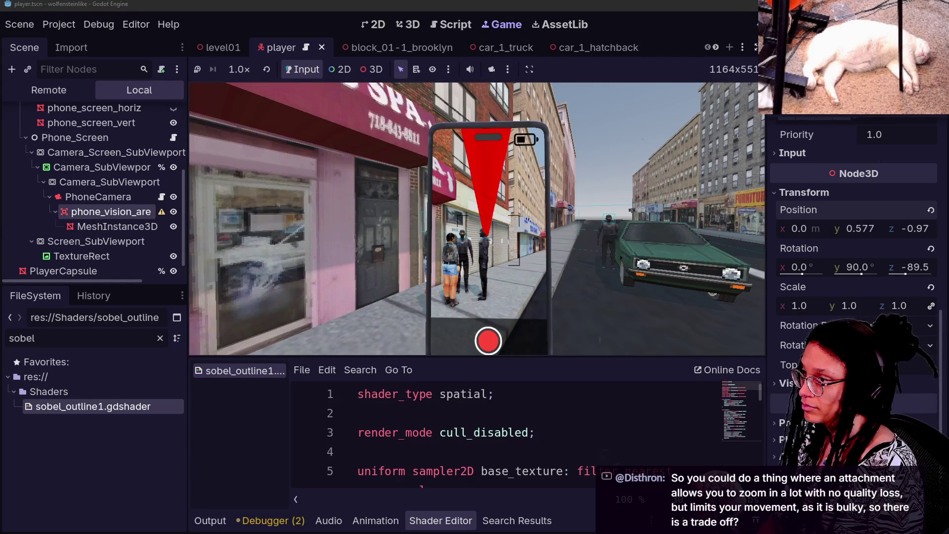
Walk forward in the game, then shorten the beam cylinder's height to about 5.1.
key(w)
key(w)
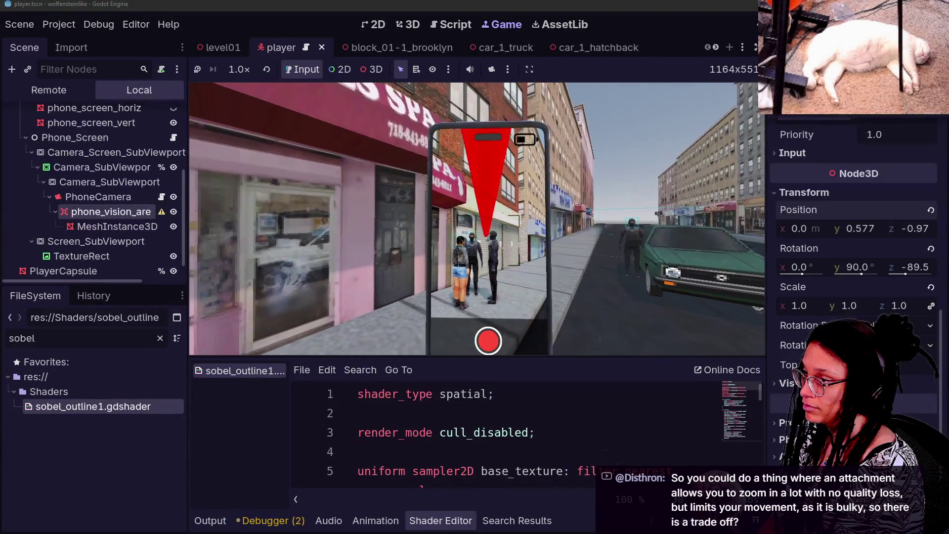
key(w)
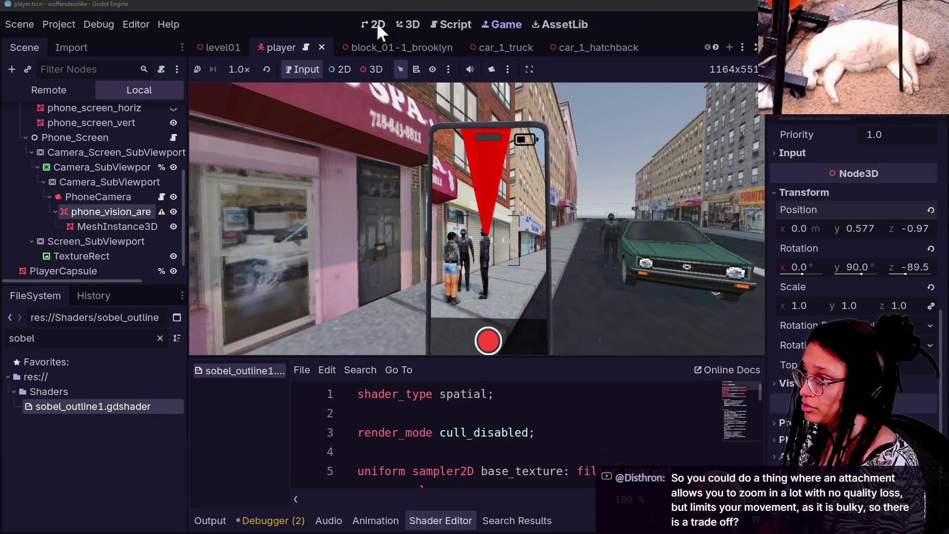
click(404, 24)
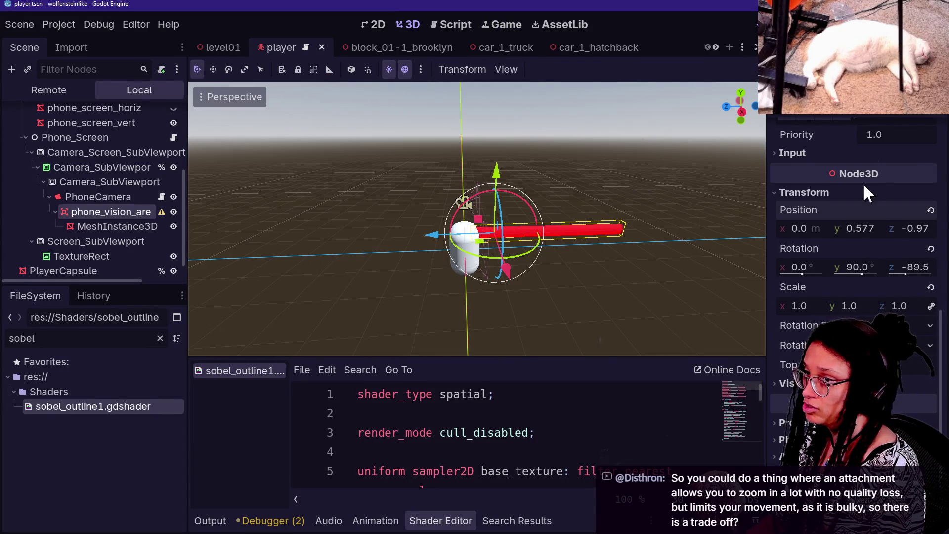
scroll(865, 198, up, 3)
click(118, 228)
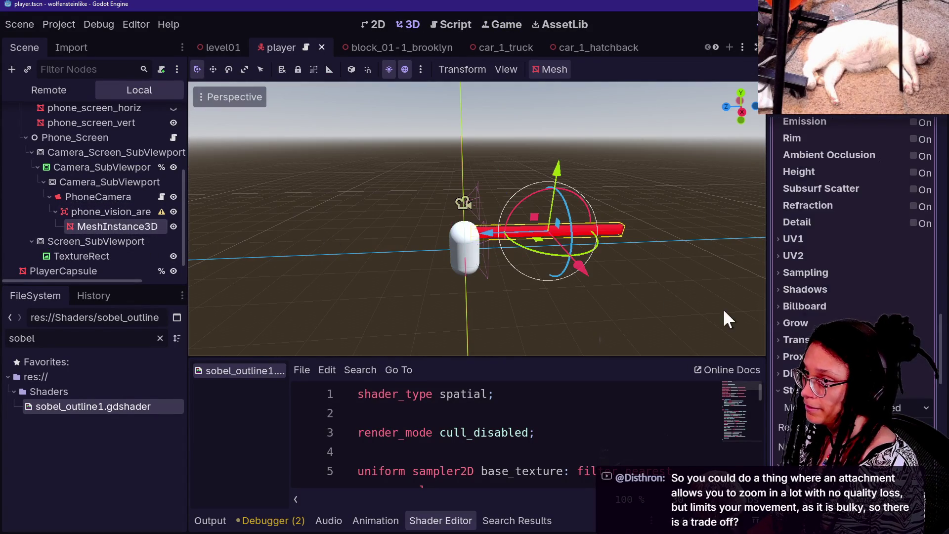
scroll(853, 275, up, 10)
mouse_move(893, 299)
mouse_down()
mouse_move(915, 299)
mouse_move(885, 300)
mouse_up()
Slide the red beam along its Z axis, save, and focus the running game.
scroll(858, 277, down, 2)
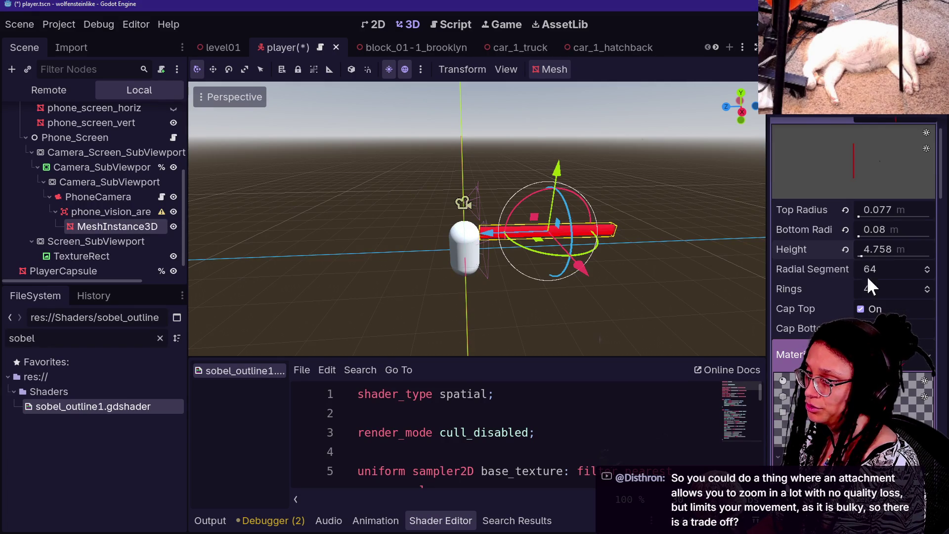
scroll(789, 275, down, 15)
scroll(788, 274, up, 8)
drag(488, 236, 472, 234)
key(ctrl+s)
click(494, 24)
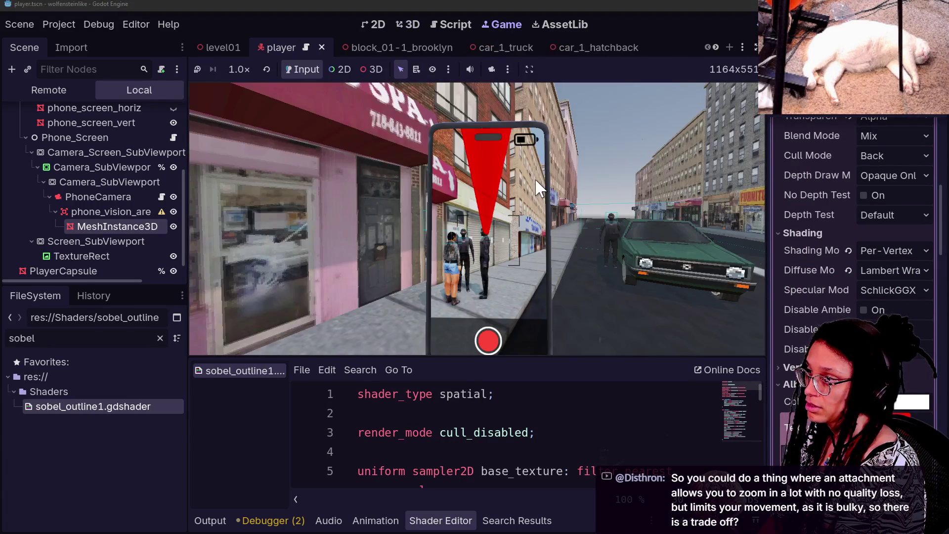
click(539, 188)
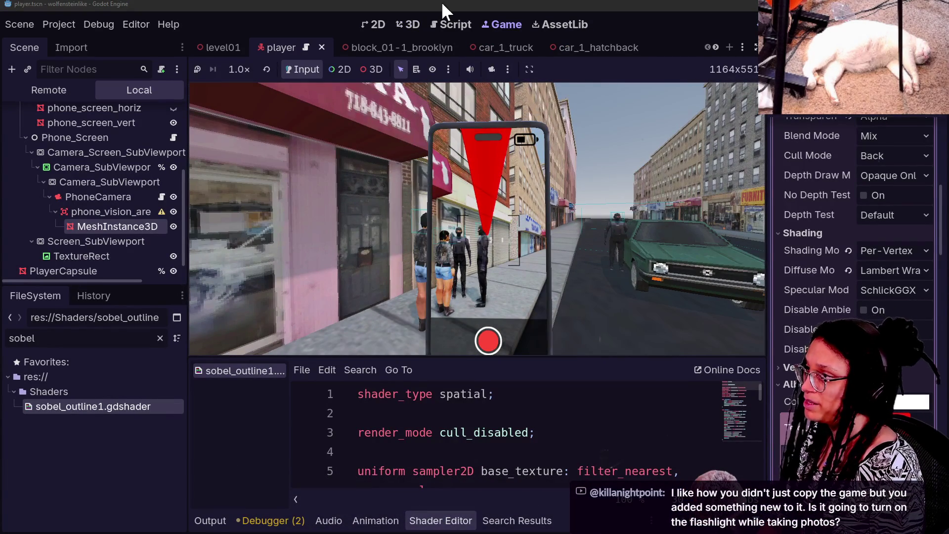
Shorten the beam further and set phone_vision_area Position Z to -0.81.
click(406, 22)
drag(882, 300, 865, 300)
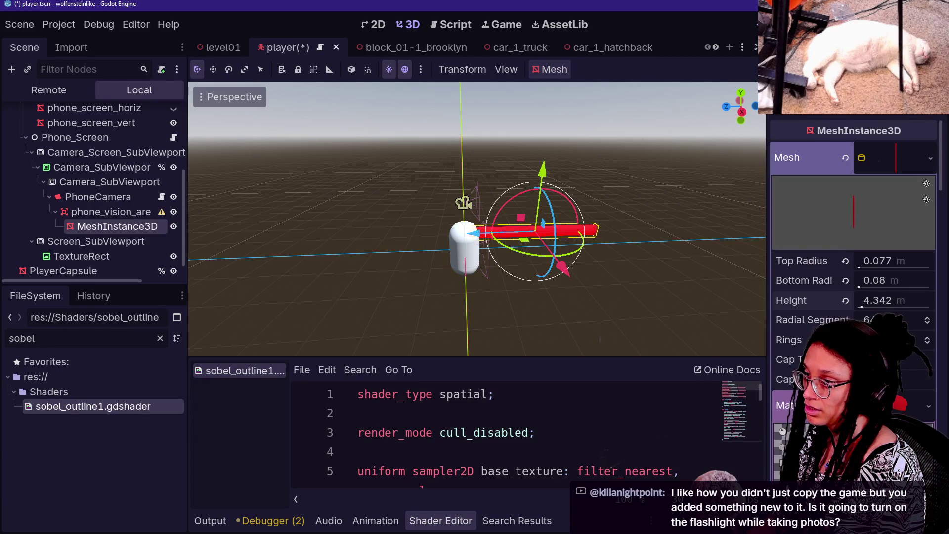
scroll(807, 288, down, 15)
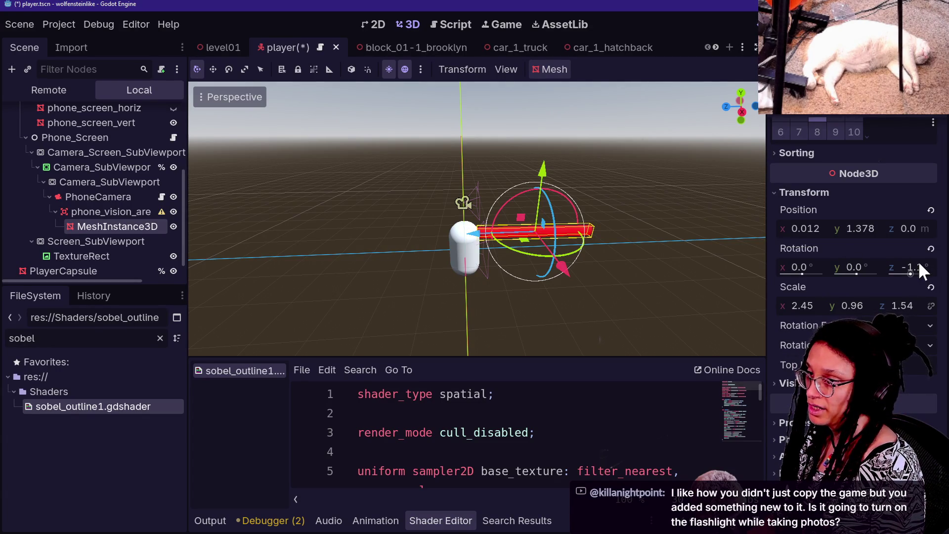
click(127, 214)
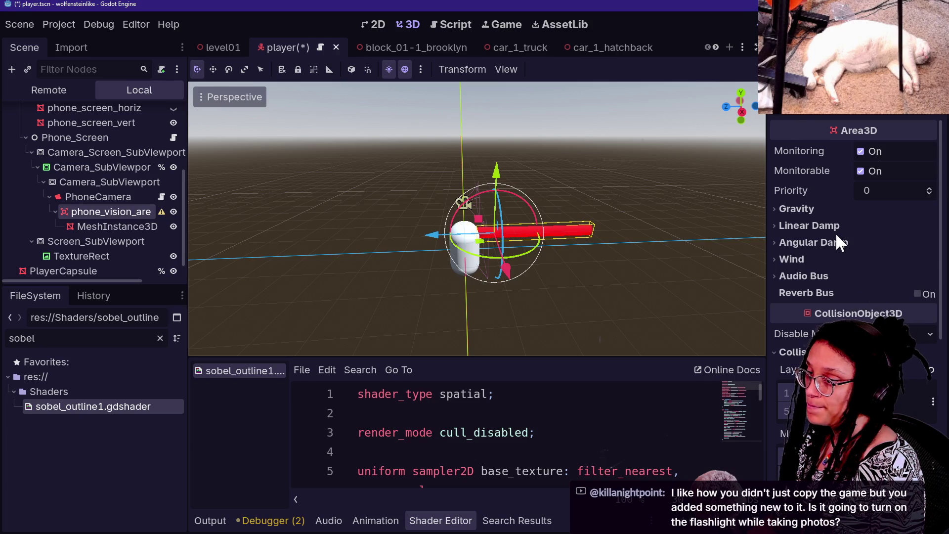
scroll(837, 236, down, 5)
mouse_move(914, 228)
mouse_down()
mouse_move(905, 229)
mouse_move(922, 229)
mouse_up()
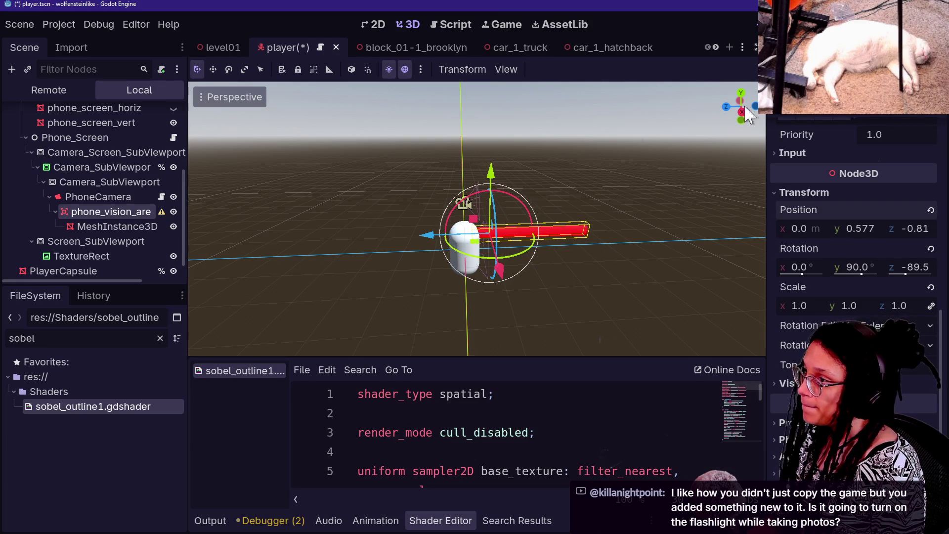
Playtest the beam by walking forward, backing up, and turning left and right.
click(503, 21)
click(590, 202)
key(w)
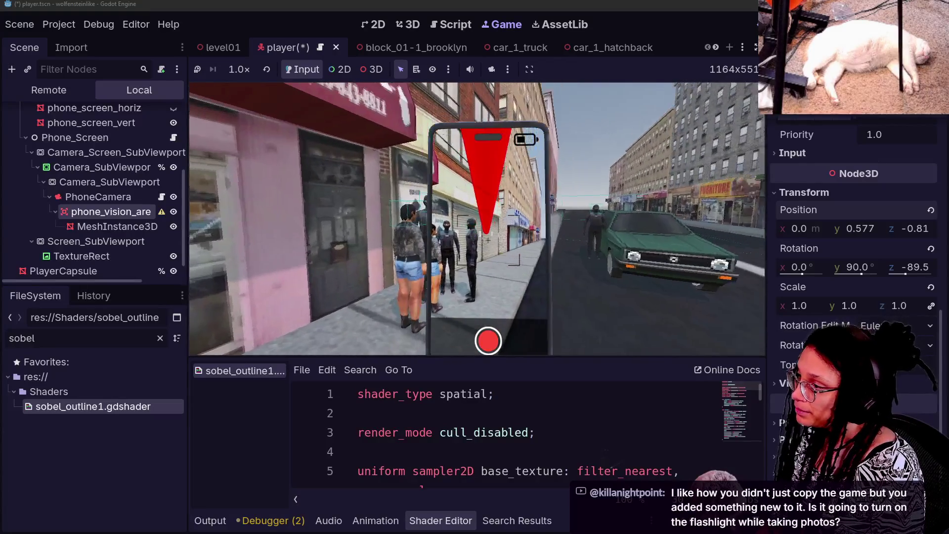
key(w)
key(w)
key(w)
key(s)
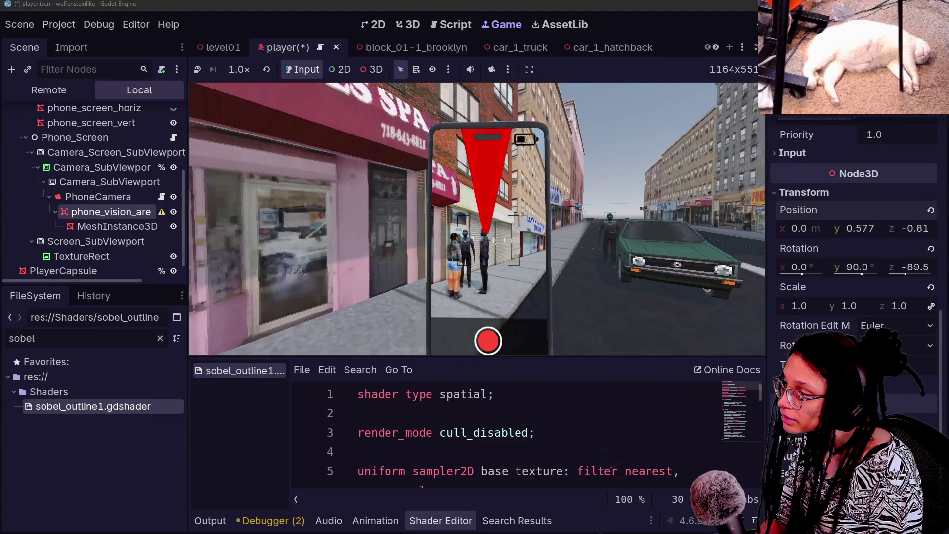
key(a)
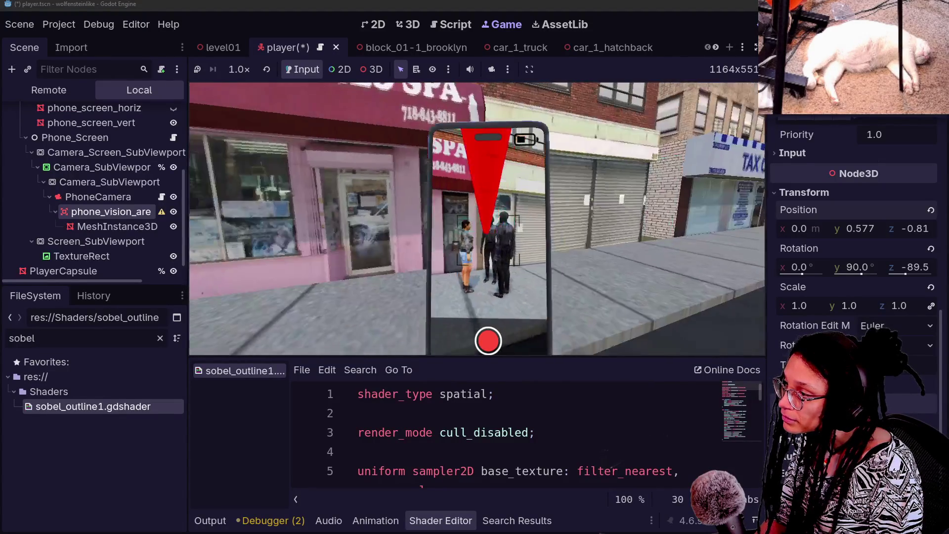
key(d)
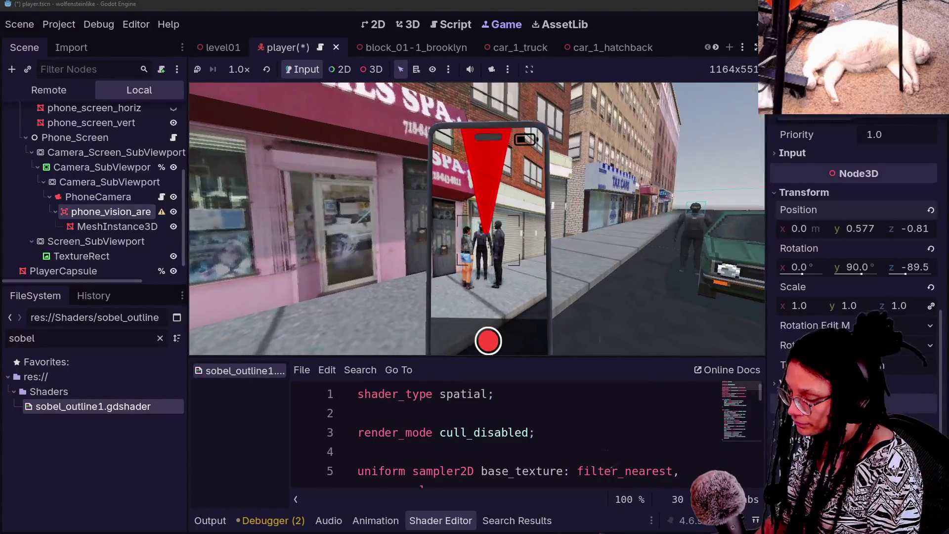
mouse_move(799, 338)
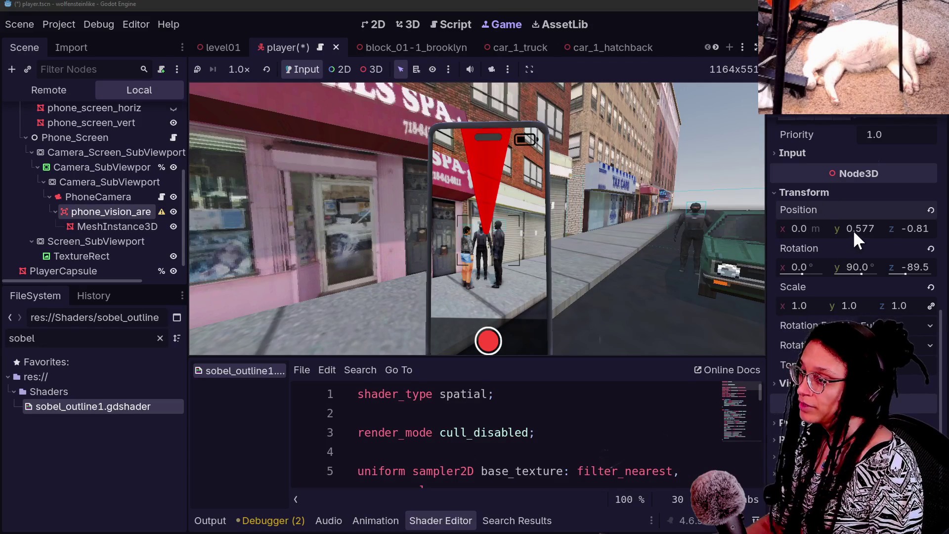
Raise phone_vision_area along Y to 0.041, checking alignment in the Right and Front views.
drag(864, 229, 830, 229)
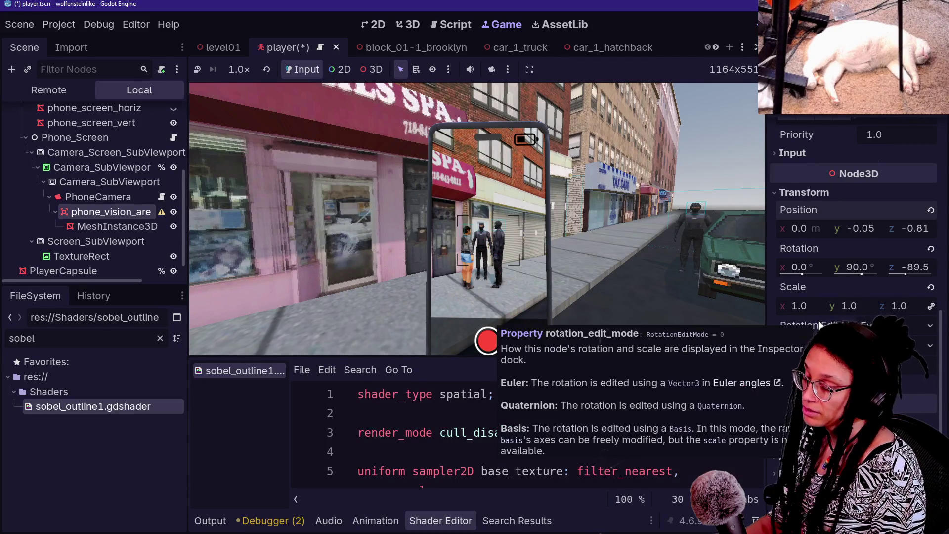
click(420, 27)
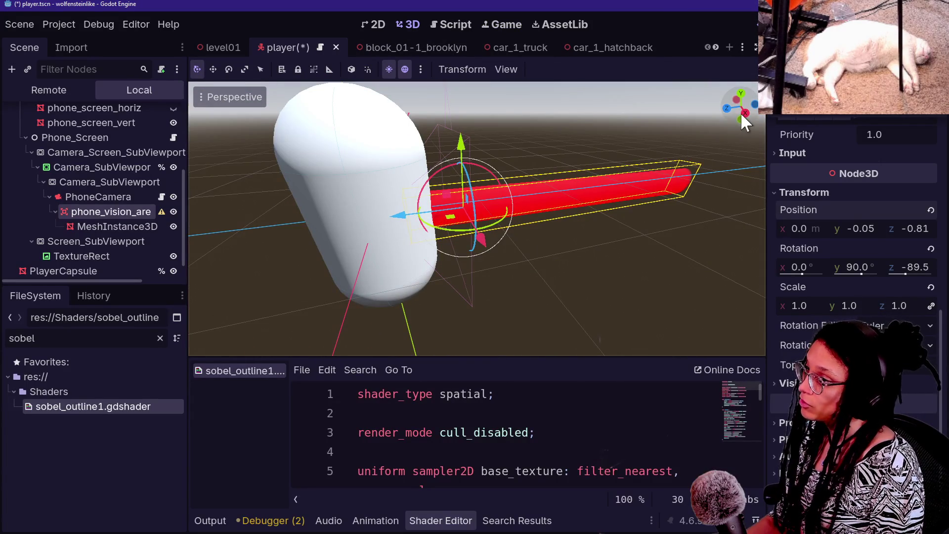
click(745, 114)
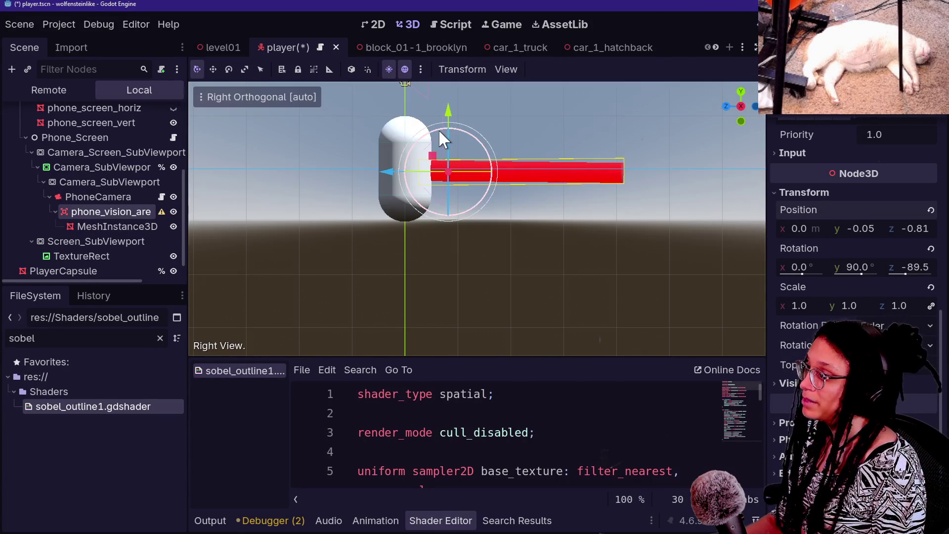
scroll(438, 129, up, 3)
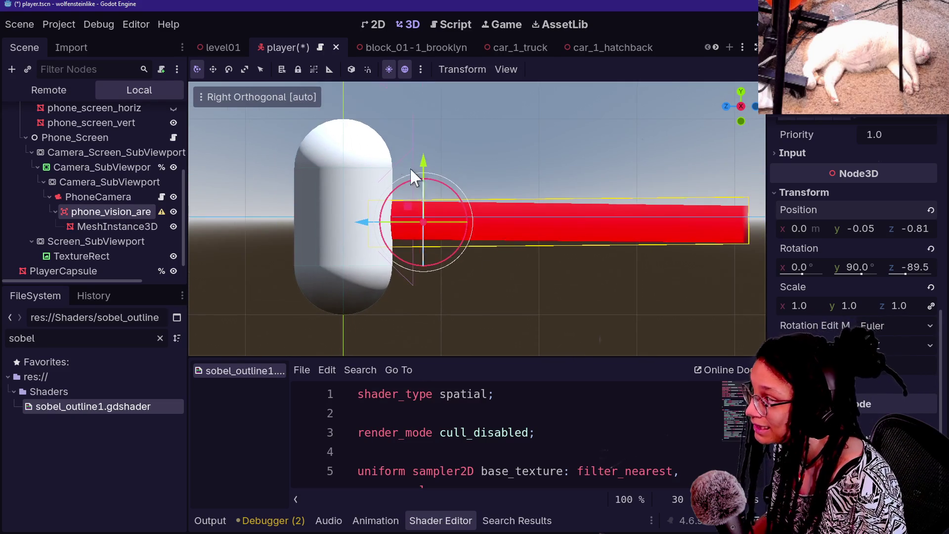
drag(423, 162, 423, 157)
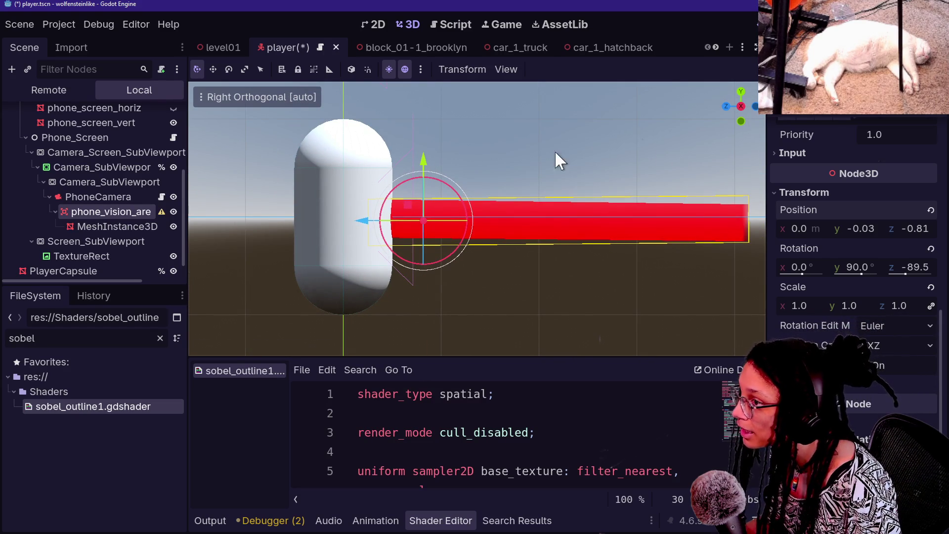
click(724, 106)
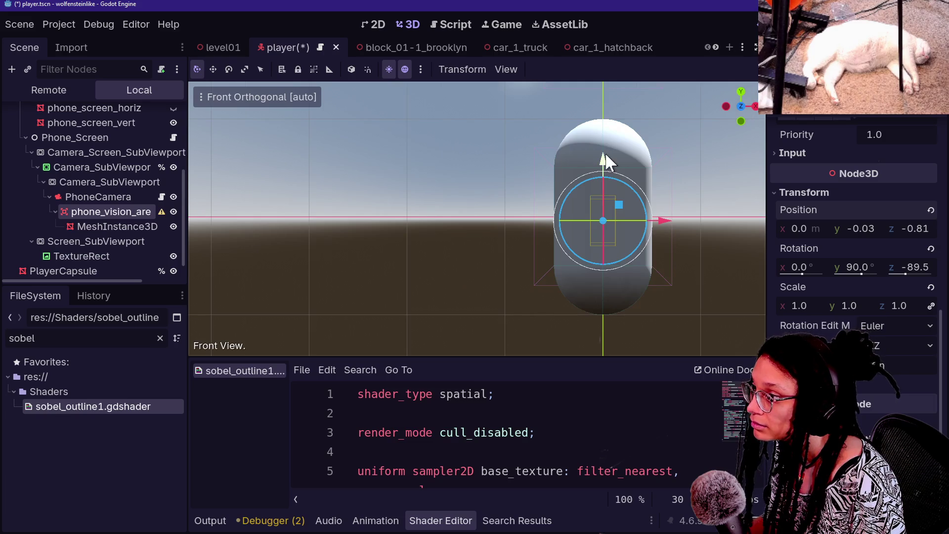
drag(604, 159, 603, 153)
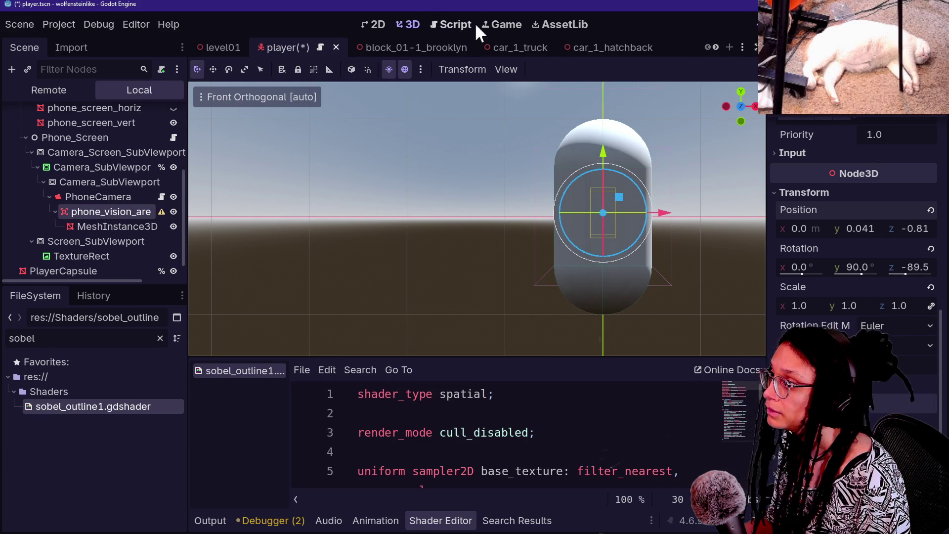
click(499, 26)
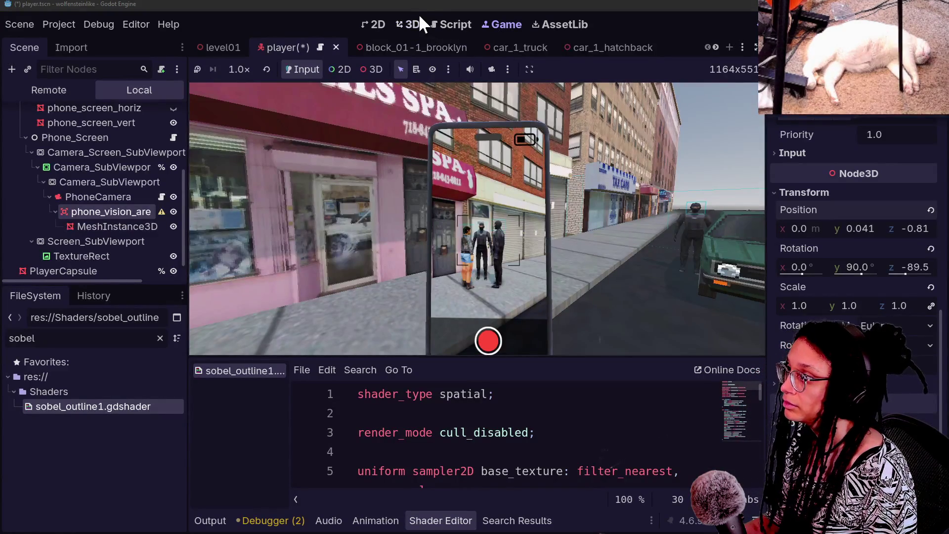
Deselect, orbit into a perspective view, and zoom toward the red beam beside the player capsule.
click(410, 24)
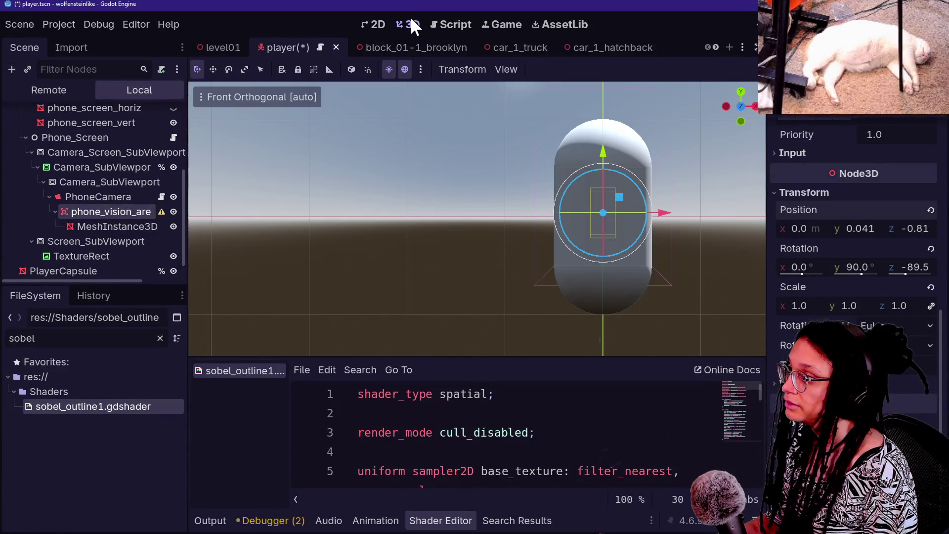
click(652, 167)
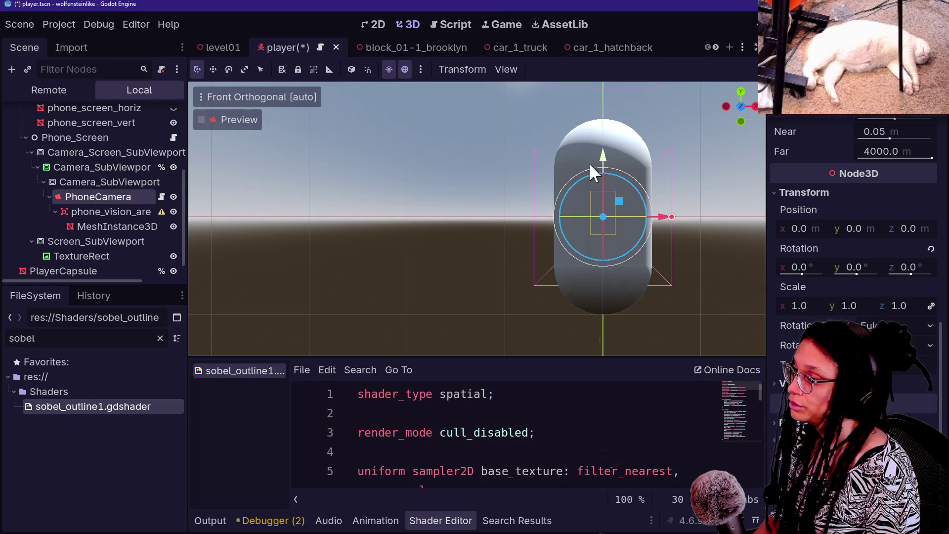
click(465, 174)
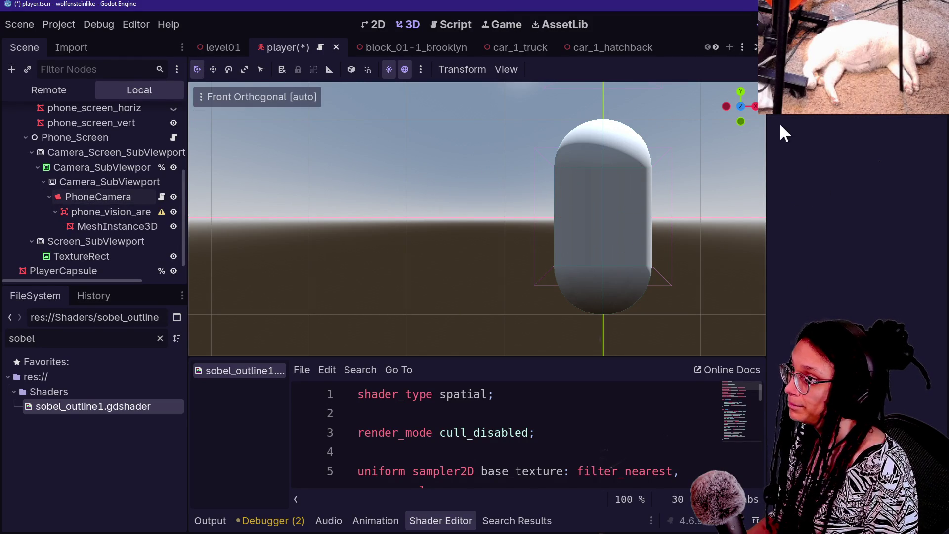
drag(741, 148, 544, 223)
scroll(477, 218, up, 8)
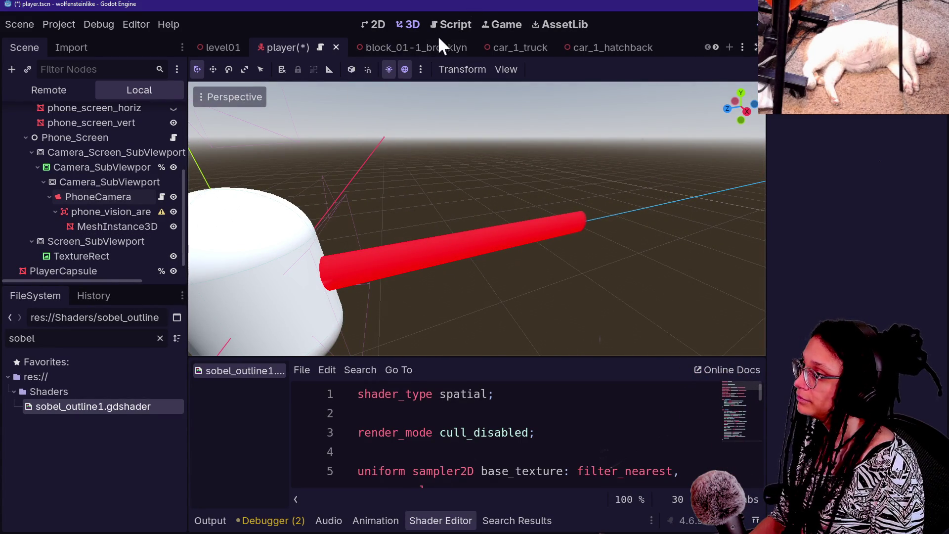
click(487, 25)
Select the beam's MeshInstance3D, save the player scene, and reset its Scale to 1.
click(117, 226)
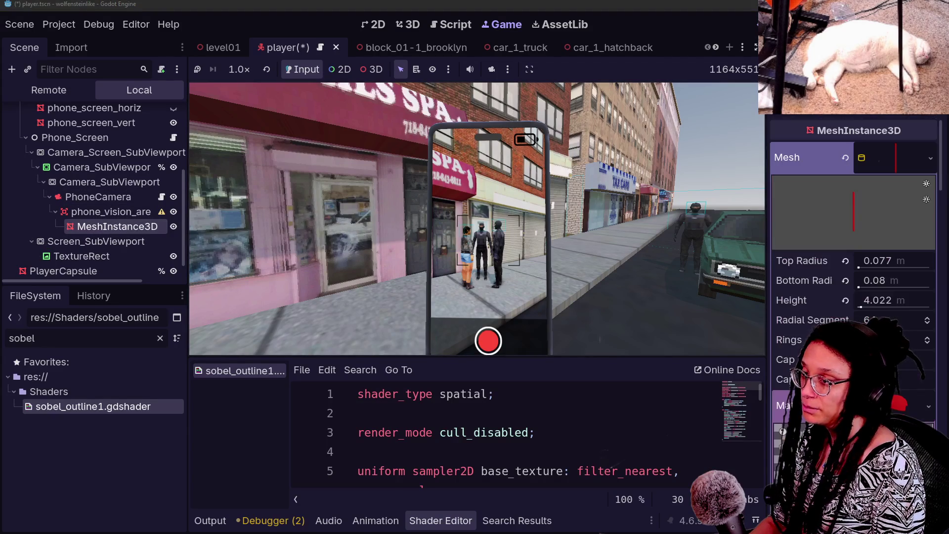
scroll(797, 241, down, 2)
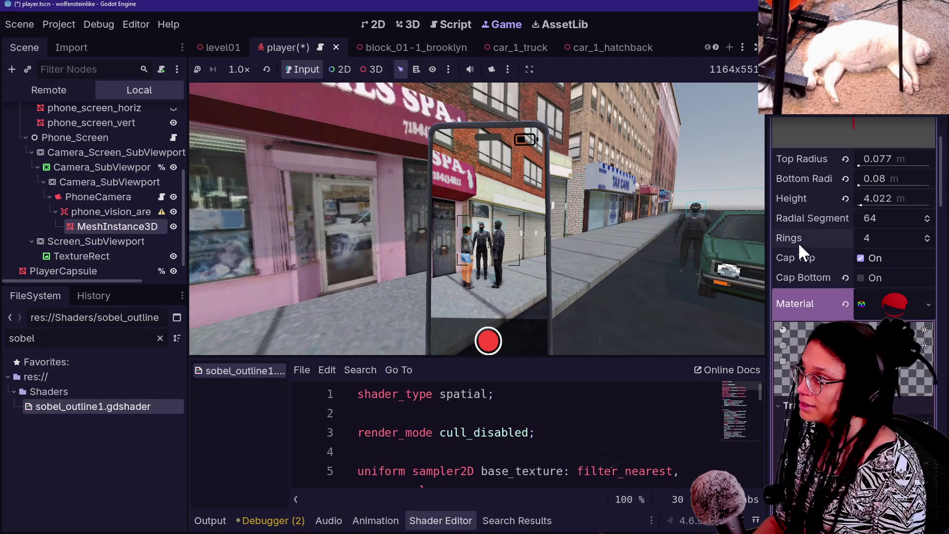
key(ctrl+s)
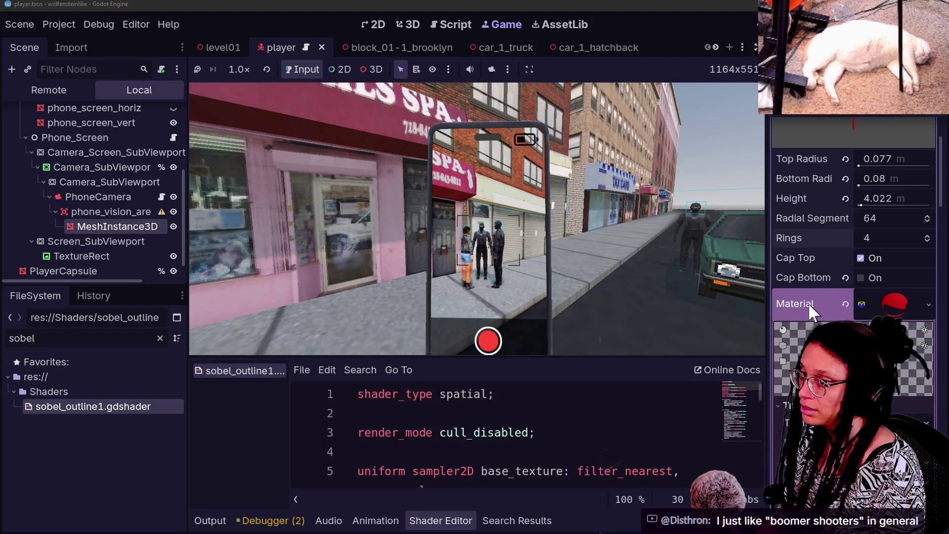
scroll(809, 304, down, 3)
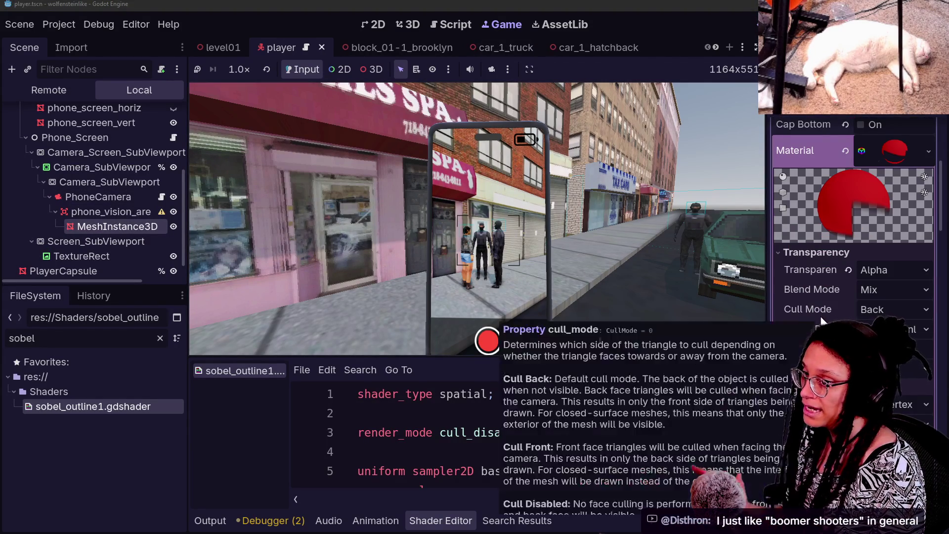
scroll(821, 321, down, 2)
scroll(820, 321, down, 3)
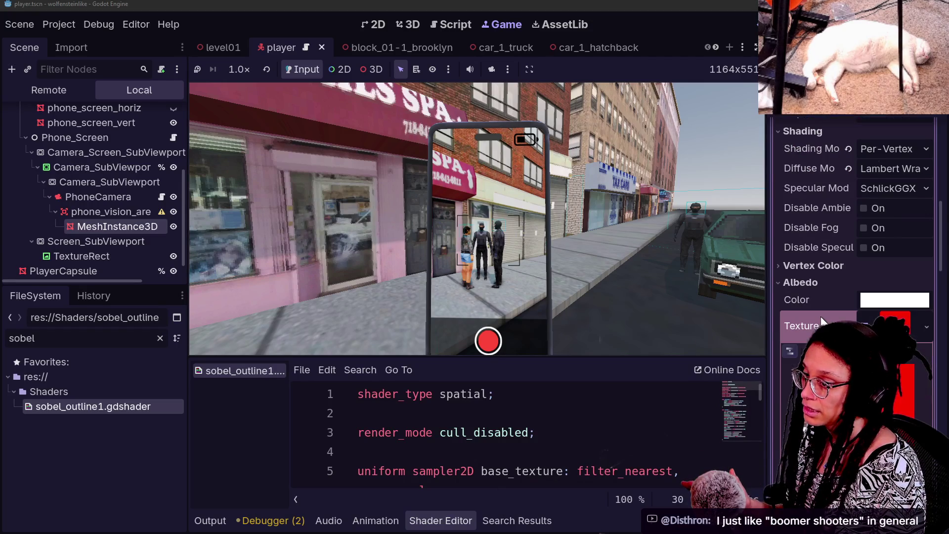
scroll(820, 321, down, 5)
scroll(820, 316, down, 1)
scroll(820, 316, down, 8)
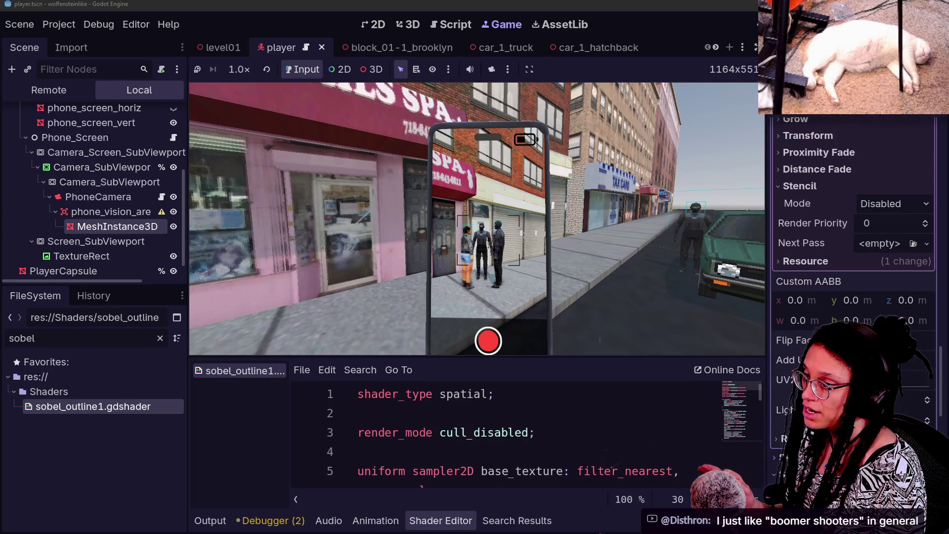
scroll(820, 321, down, 5)
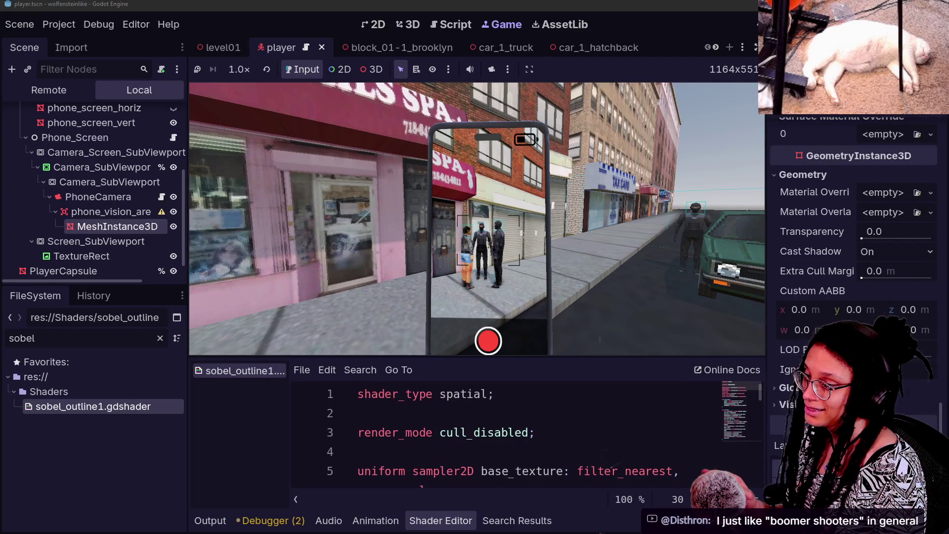
scroll(914, 296, down, 5)
click(931, 288)
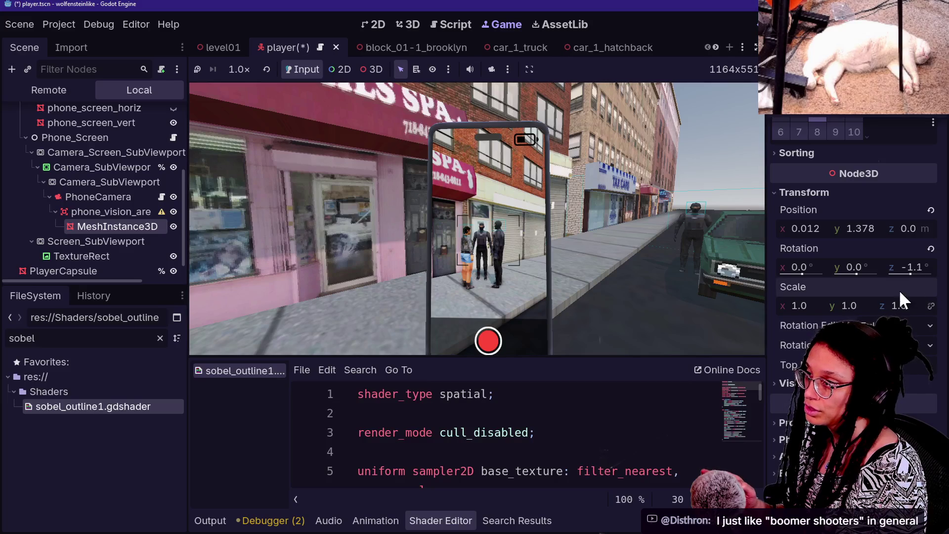
Compare the beam in the 3D editor and the running game, then switch to the web browser.
click(409, 25)
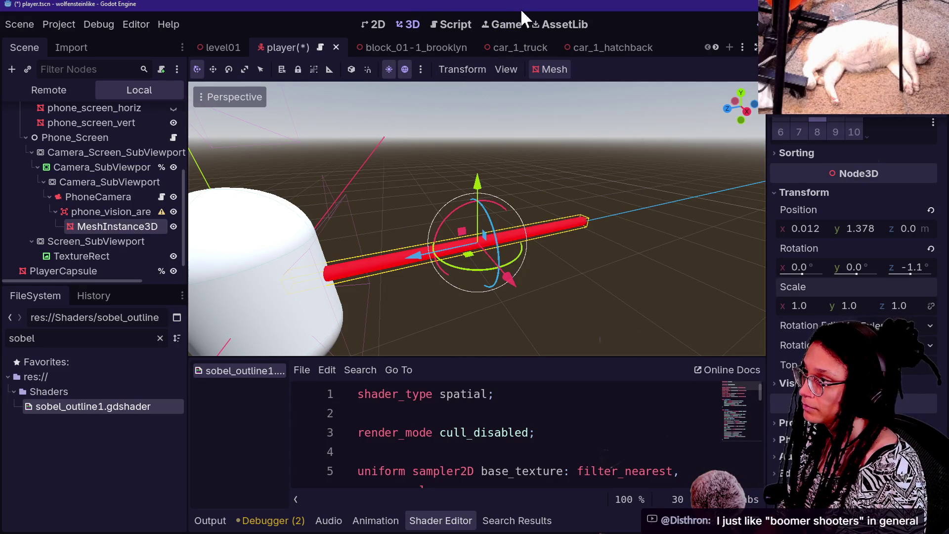
click(509, 21)
scroll(840, 262, down, 10)
scroll(846, 265, up, 15)
scroll(847, 265, down, 10)
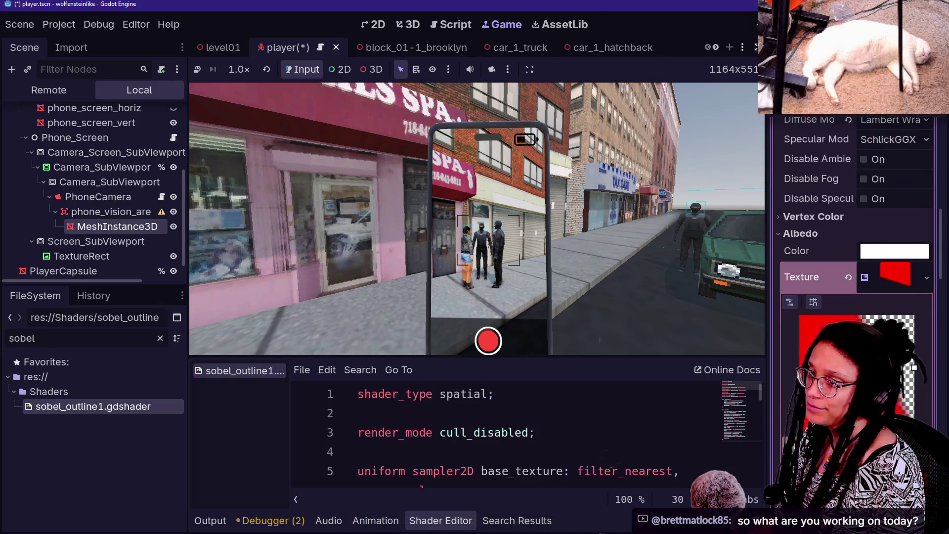
key(alt+Tab)
Open the Game-like Jam 008 browser tab and copy its URL from the address bar.
click(307, 15)
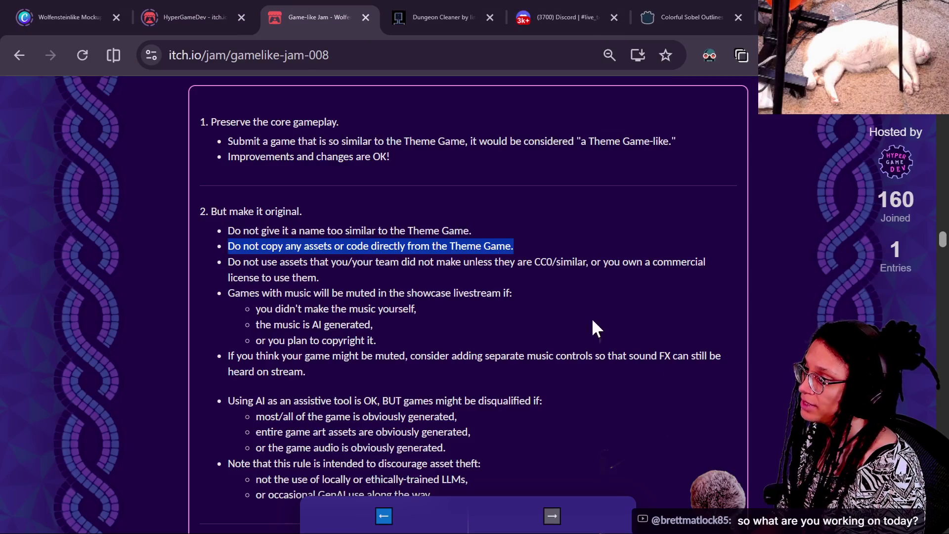
scroll(660, 274, up, 15)
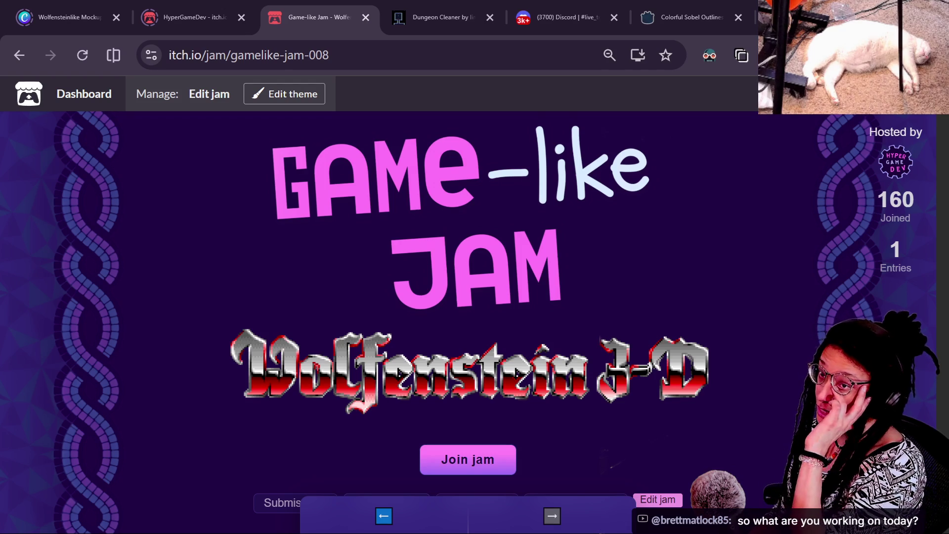
click(499, 56)
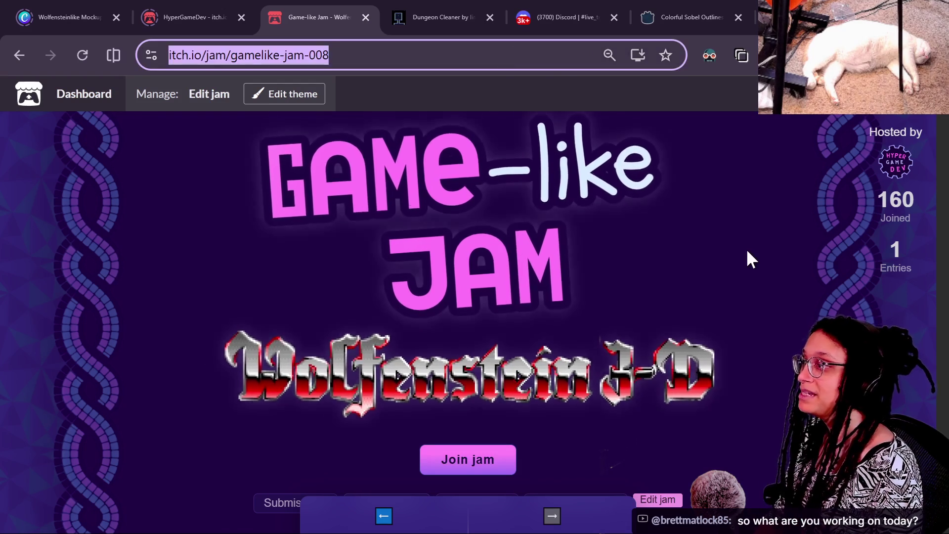
key(BackSpace)
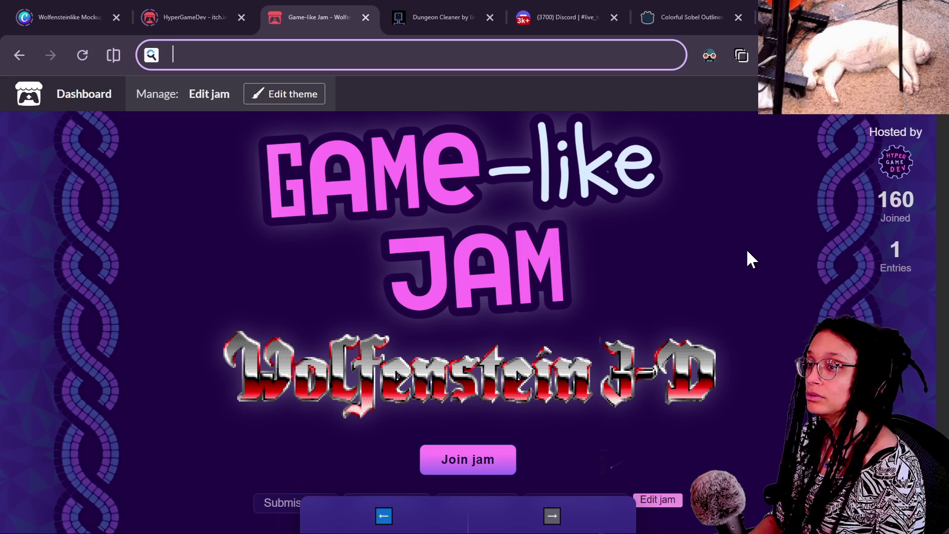
key(alt+Tab)
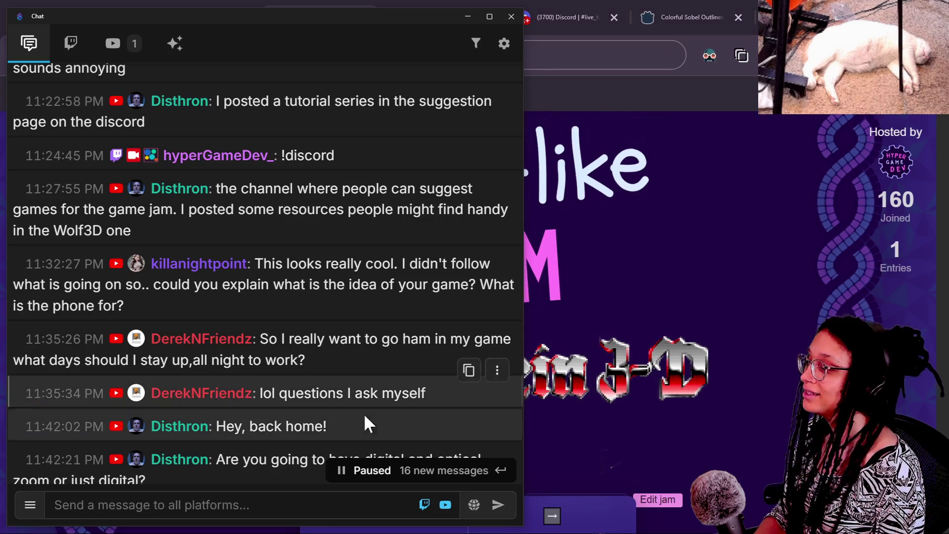
click(284, 502)
text(https://itch.io/jam/gamelike-jam-008)
key(Return)
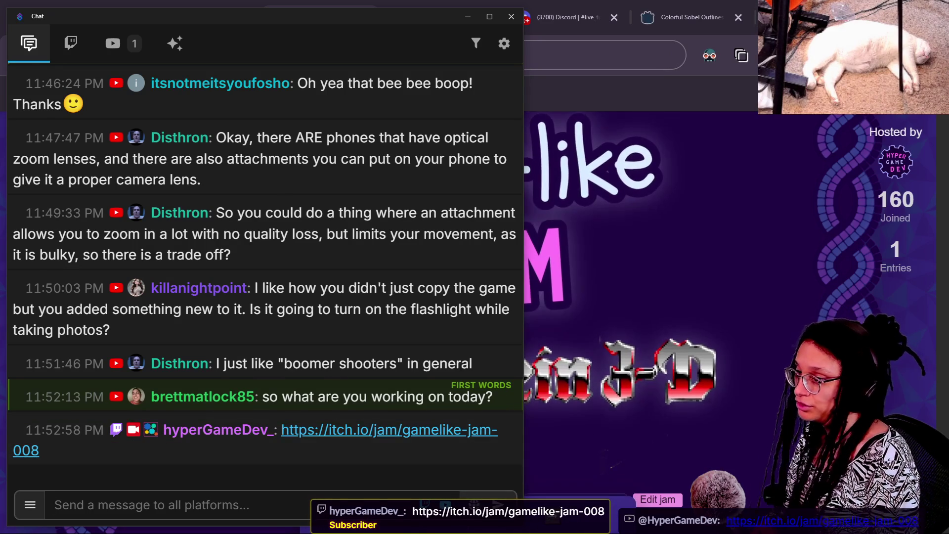
key(alt+Tab)
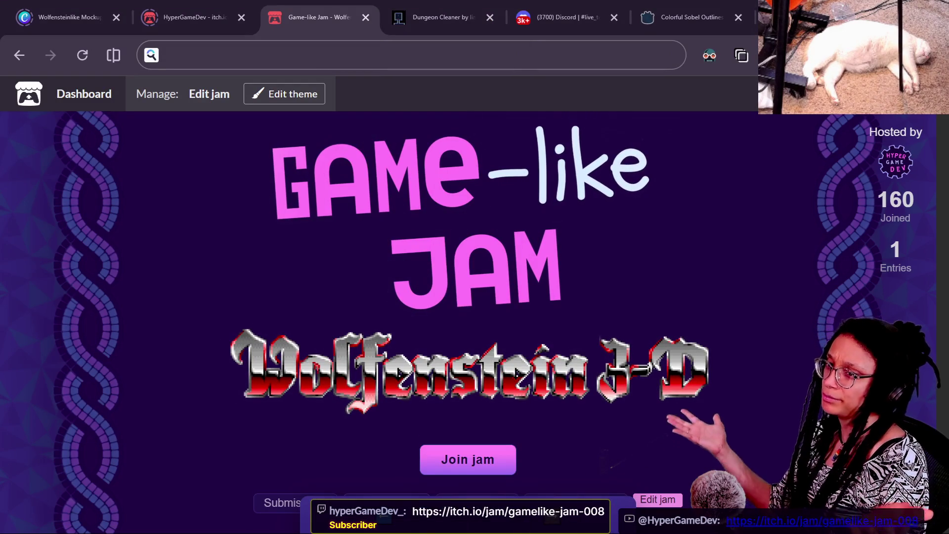
key(alt+Tab)
key(alt+Tab)
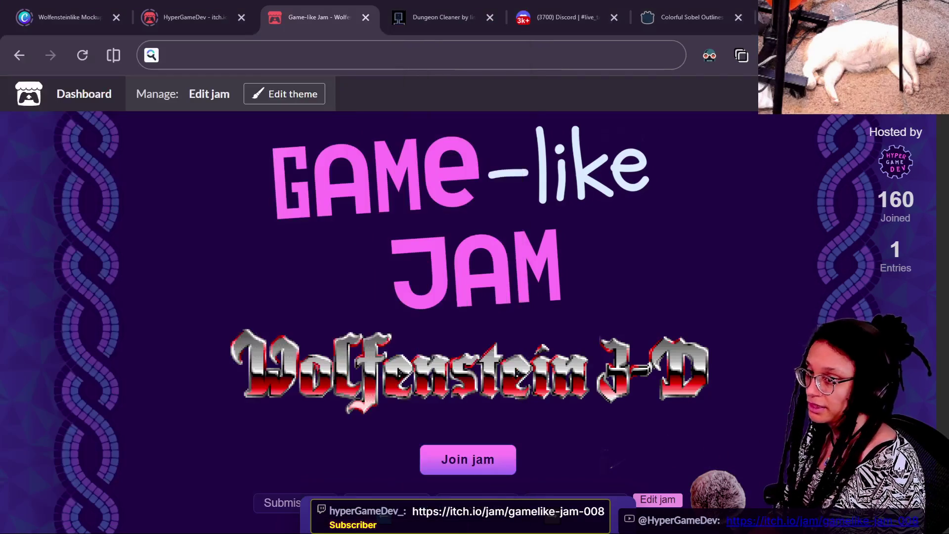
key(alt+Tab)
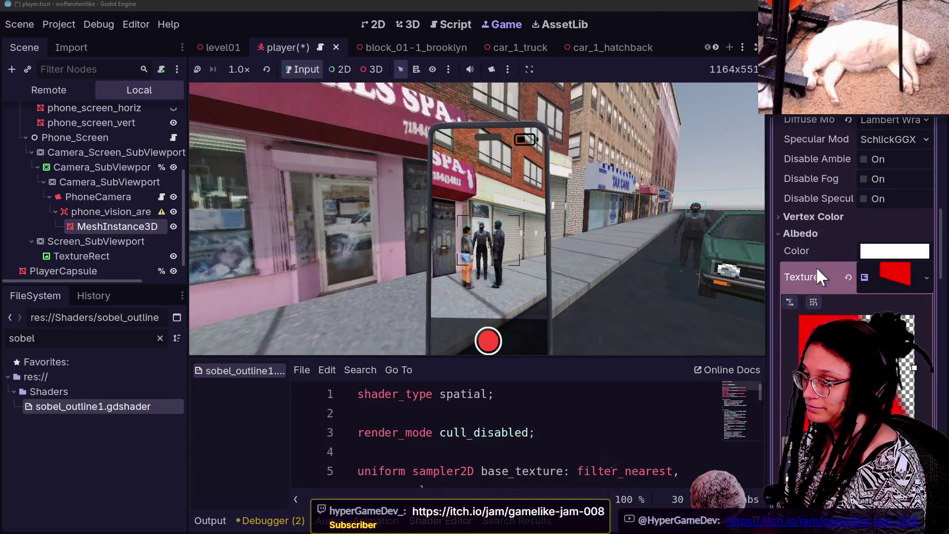
Drag the Albedo GradientTexture2D fill points so solid red at the top fades to transparent below.
scroll(816, 266, down, 5)
scroll(816, 266, down, 5)
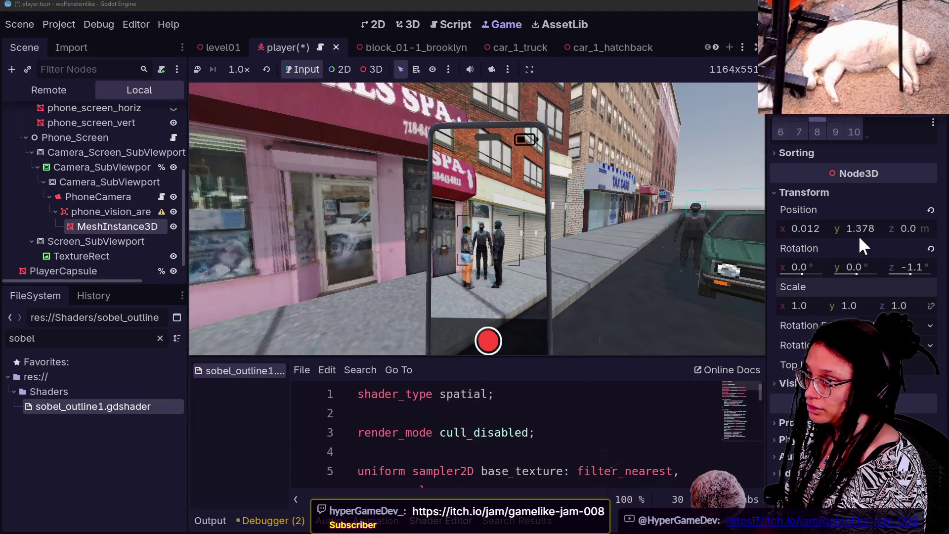
scroll(860, 238, up, 15)
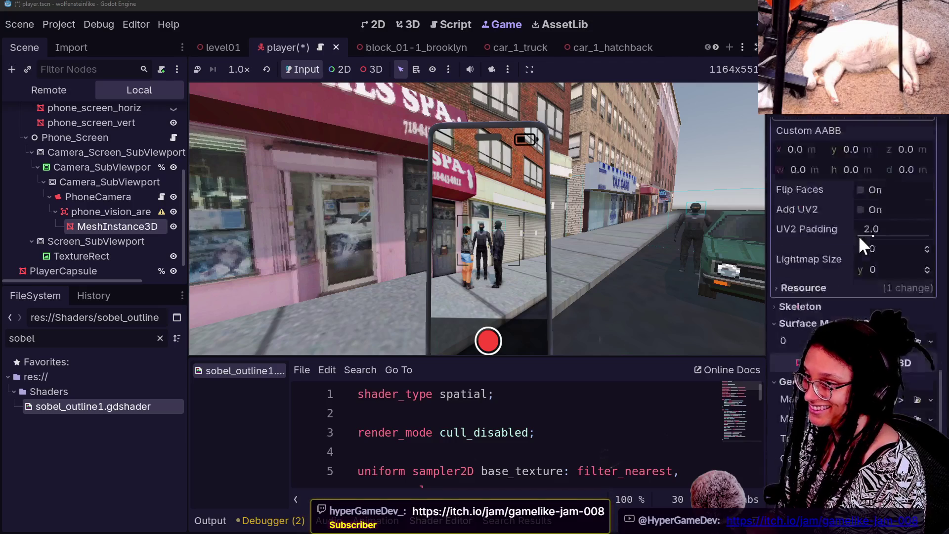
scroll(858, 235, up, 5)
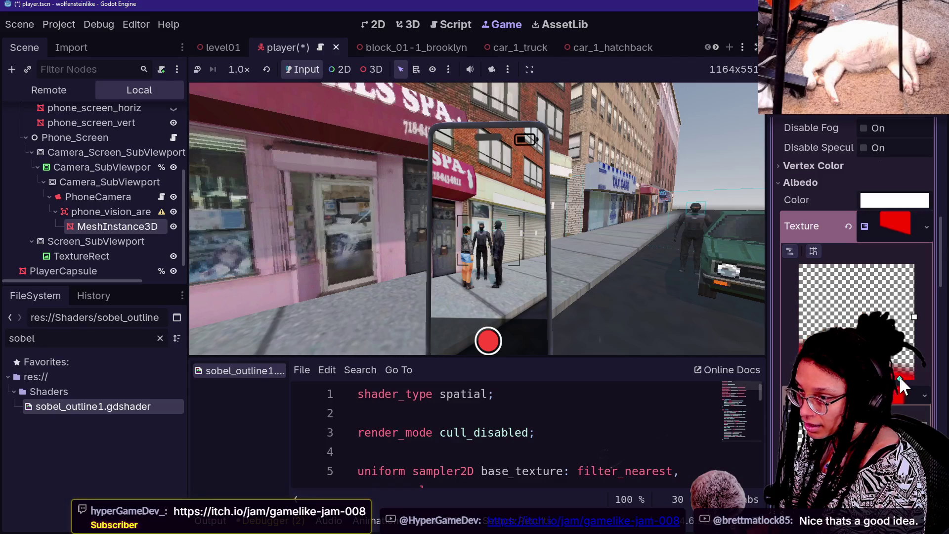
mouse_move(914, 317)
mouse_down()
mouse_move(829, 298)
mouse_move(799, 330)
mouse_up()
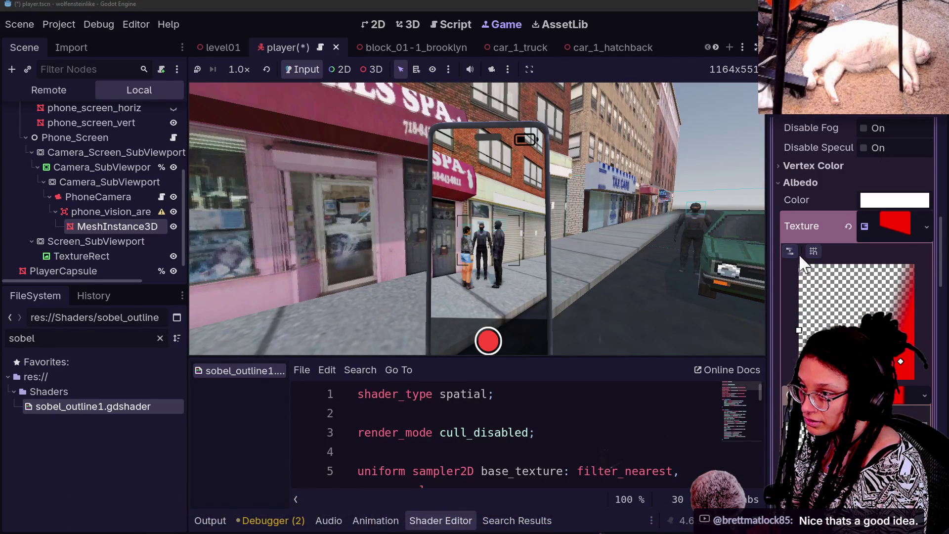
mouse_move(900, 361)
mouse_down()
mouse_move(910, 255)
mouse_move(832, 298)
mouse_up()
mouse_move(799, 331)
mouse_down()
mouse_move(820, 381)
mouse_move(835, 375)
mouse_move(734, 378)
mouse_up()
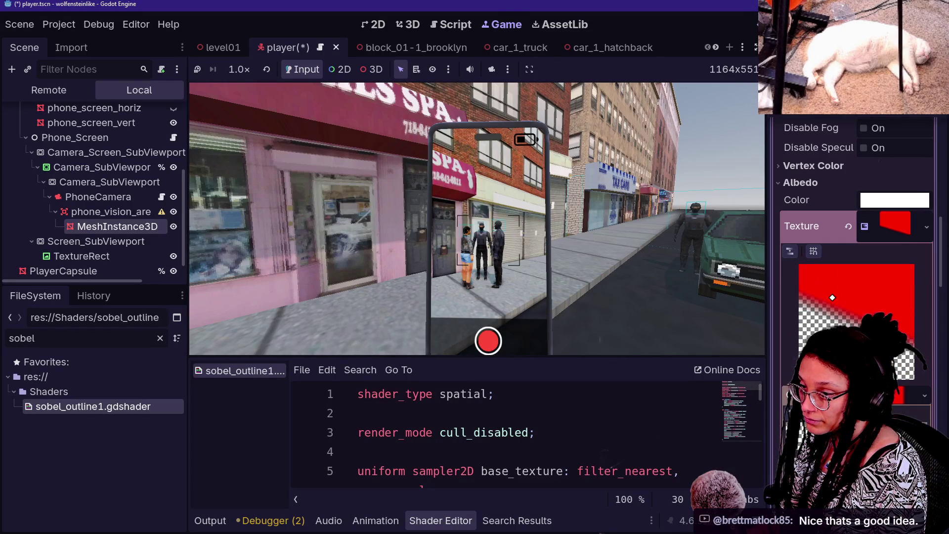